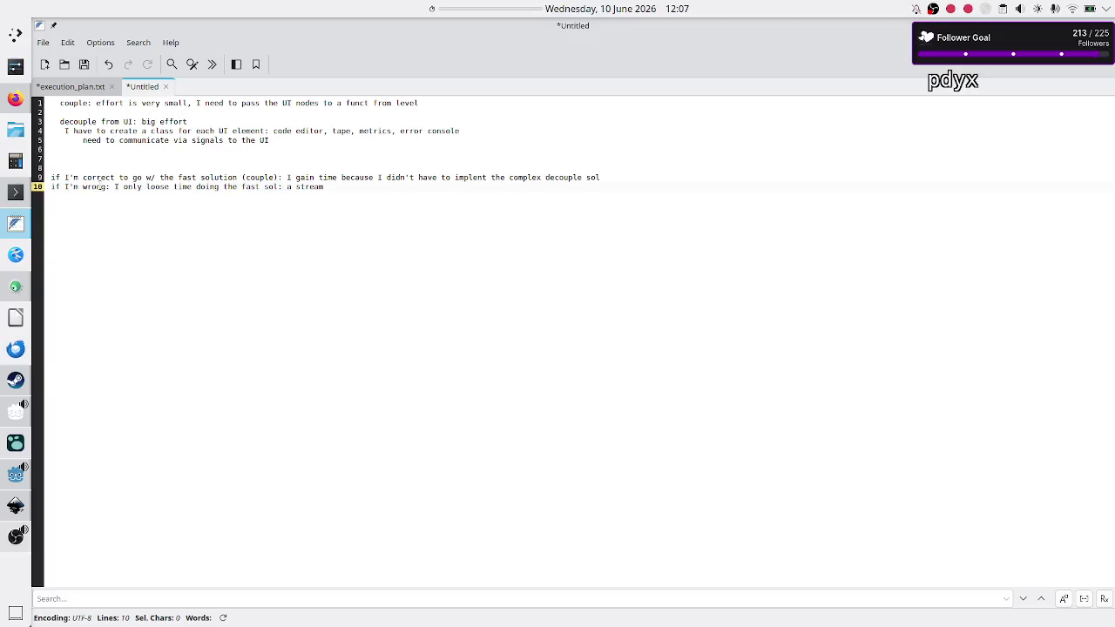
Review the coupling and decoupling notes on lines 1–5 in FeatherPad.
{"action": "left_click", "coordinate": [425, 103]}
{"action": "mouse_move", "coordinate": [425, 103]}
{"action": "left_mouse_down"}
{"action": "mouse_move", "coordinate": [122, 103]}
{"action": "mouse_move", "coordinate": [119, 92]}
{"action": "mouse_move", "coordinate": [95, 103]}
{"action": "left_mouse_up"}
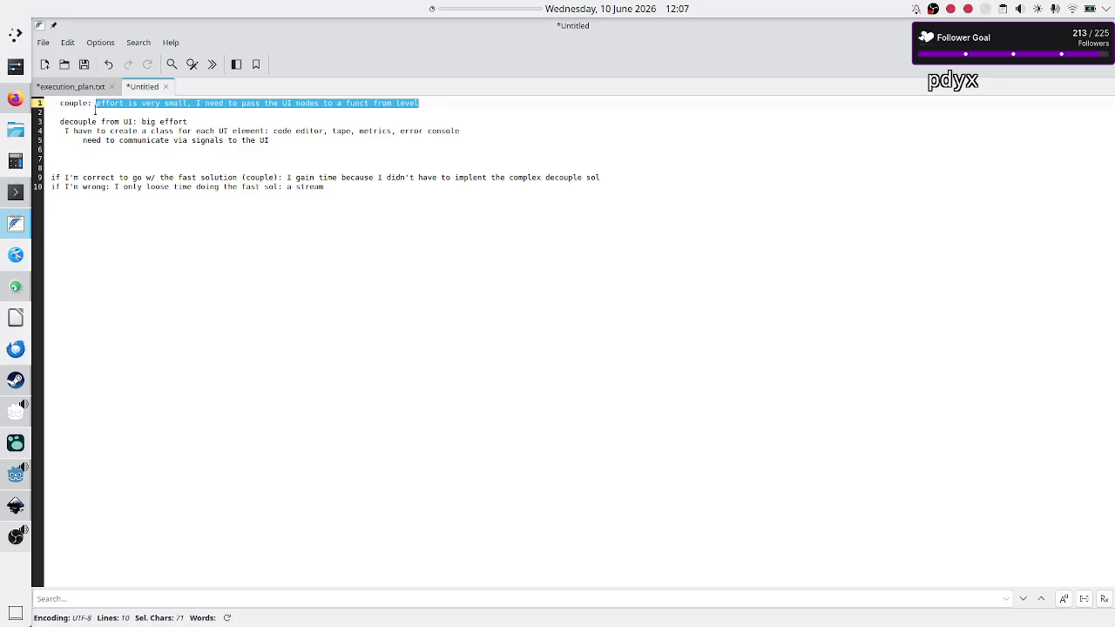
{"action": "double_click", "coordinate": [86, 121]}
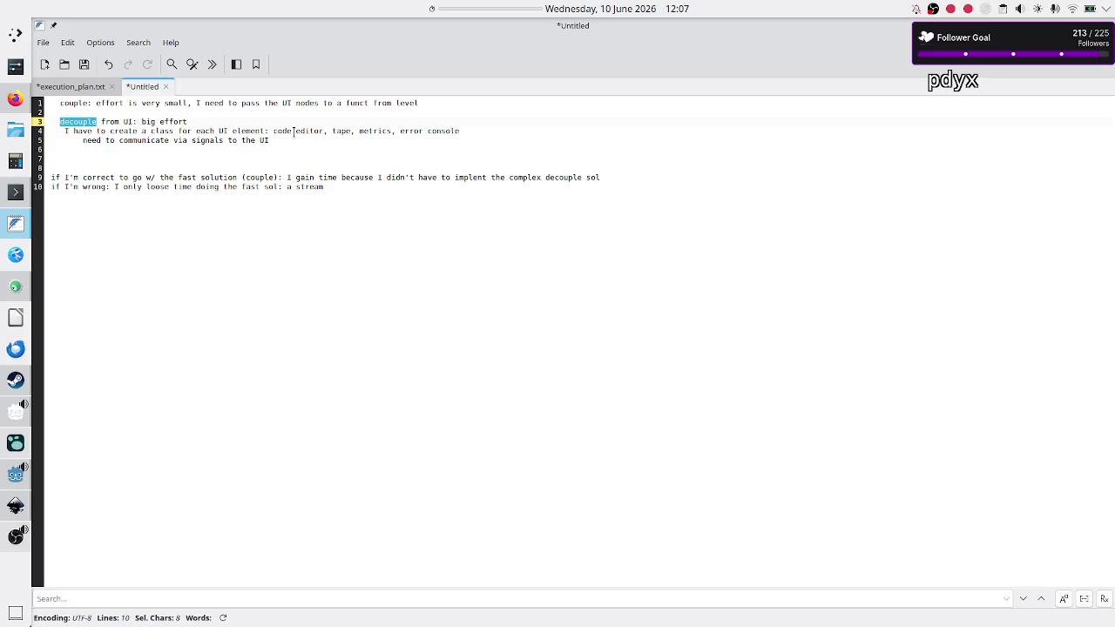
{"action": "left_click_drag", "start_coordinate": [270, 140], "coordinate": [51, 131]}
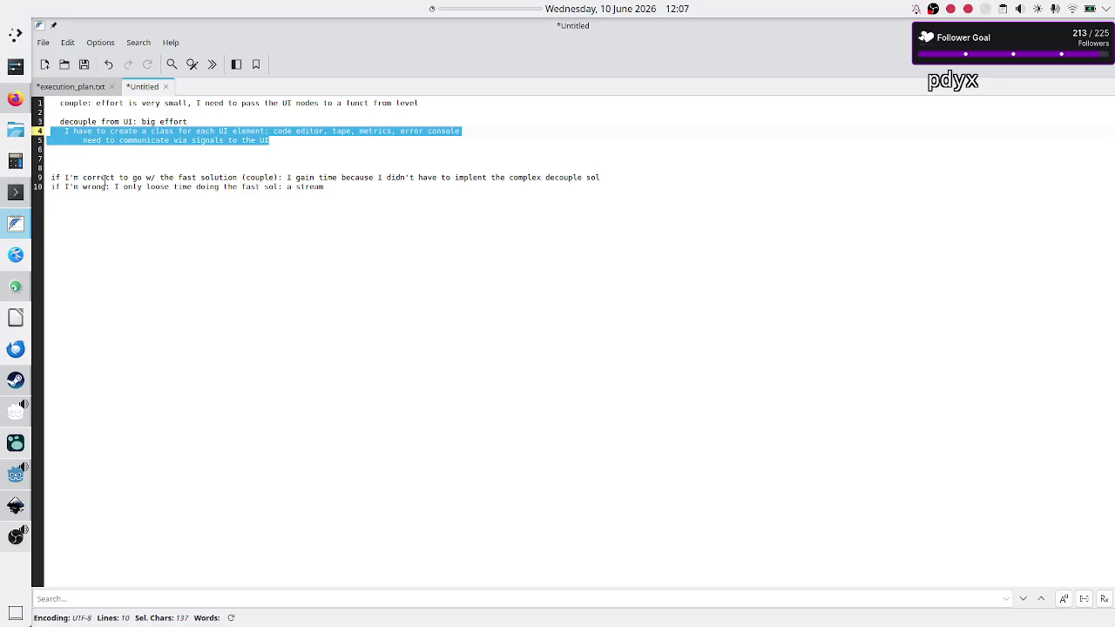
{"action": "double_click", "coordinate": [73, 104]}
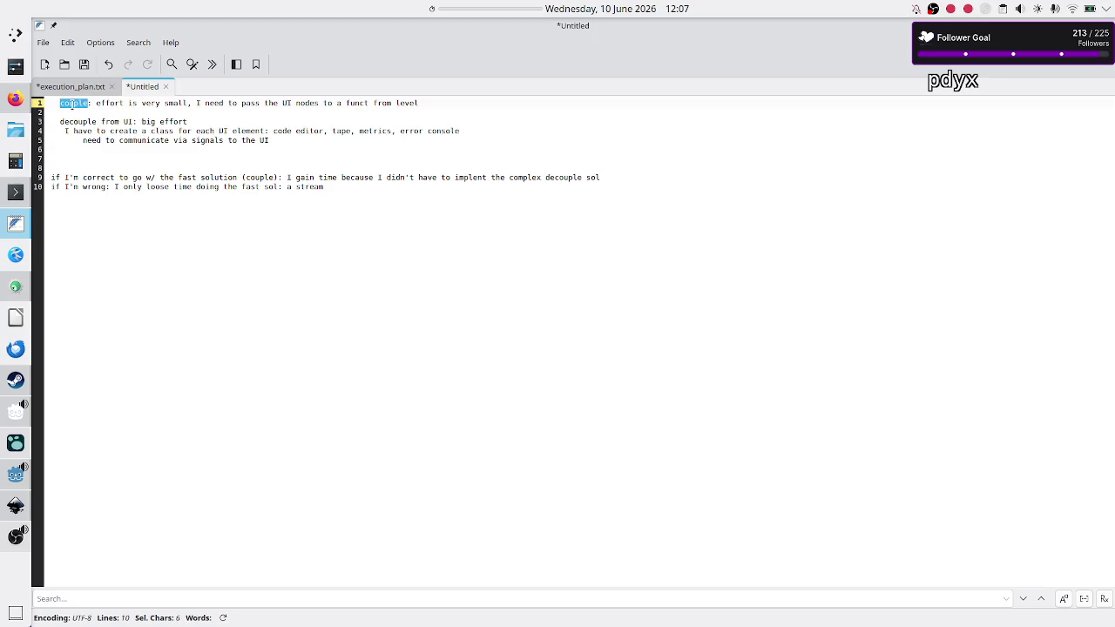
{"action": "mouse_move", "coordinate": [279, 141]}
{"action": "left_mouse_down"}
{"action": "mouse_move", "coordinate": [79, 141]}
{"action": "mouse_move", "coordinate": [38, 123]}
{"action": "mouse_move", "coordinate": [42, 132]}
{"action": "left_mouse_up"}
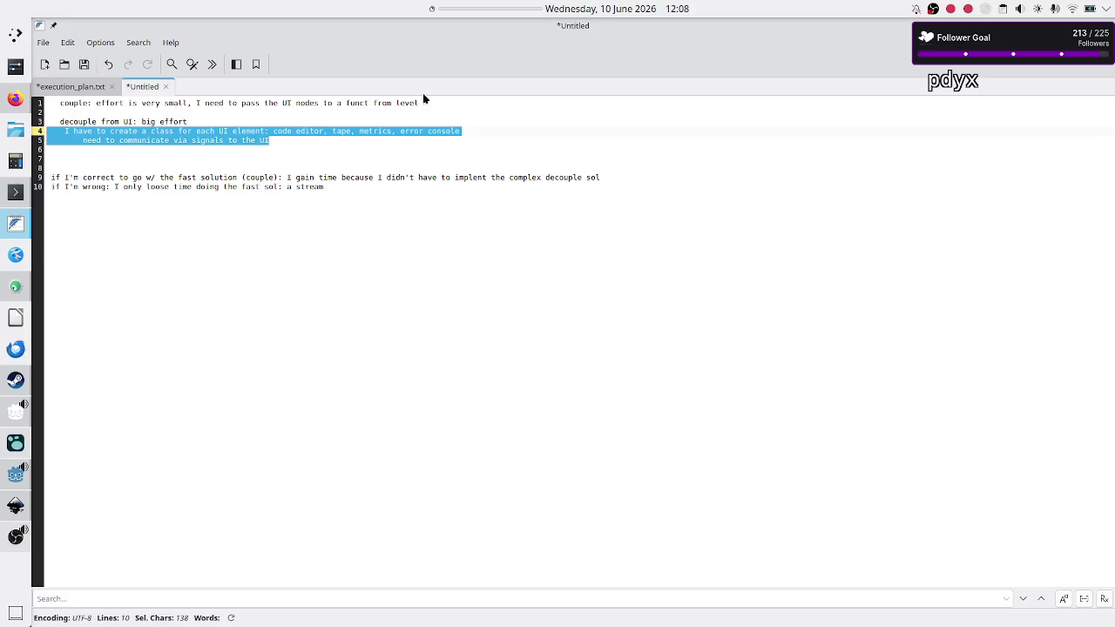
{"action": "mouse_move", "coordinate": [424, 103]}
{"action": "left_mouse_down"}
{"action": "mouse_move", "coordinate": [156, 104]}
{"action": "mouse_move", "coordinate": [98, 122]}
{"action": "mouse_move", "coordinate": [145, 104]}
{"action": "mouse_move", "coordinate": [45, 112]}
{"action": "mouse_move", "coordinate": [96, 102]}
{"action": "left_mouse_up"}
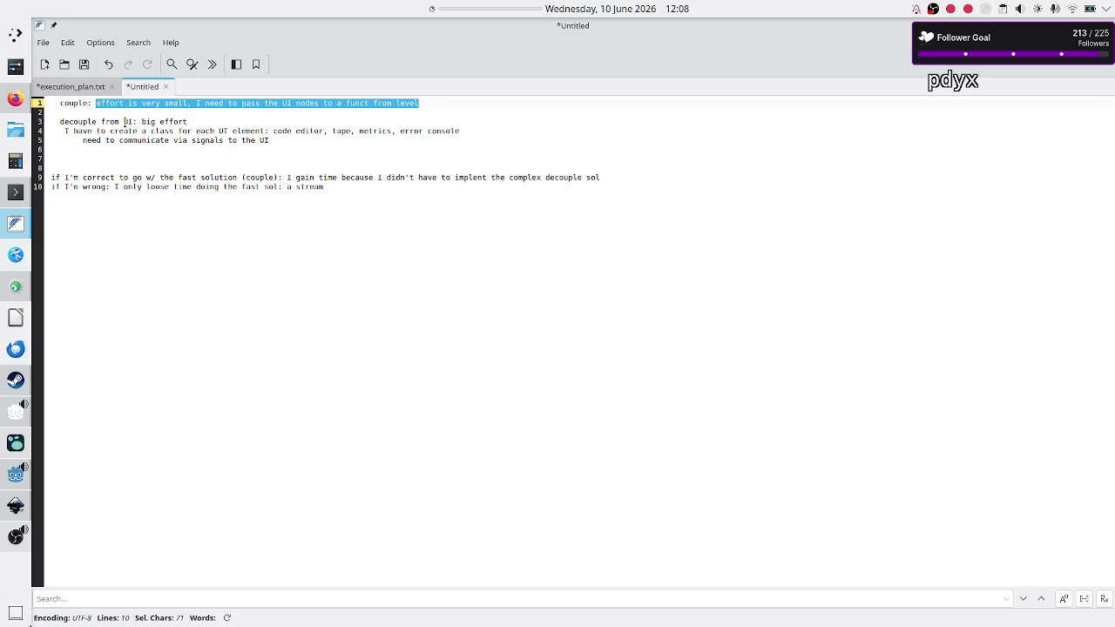
Review the line 10 notes on what happens if the choice is wrong or correct.
{"action": "left_click", "coordinate": [338, 186]}
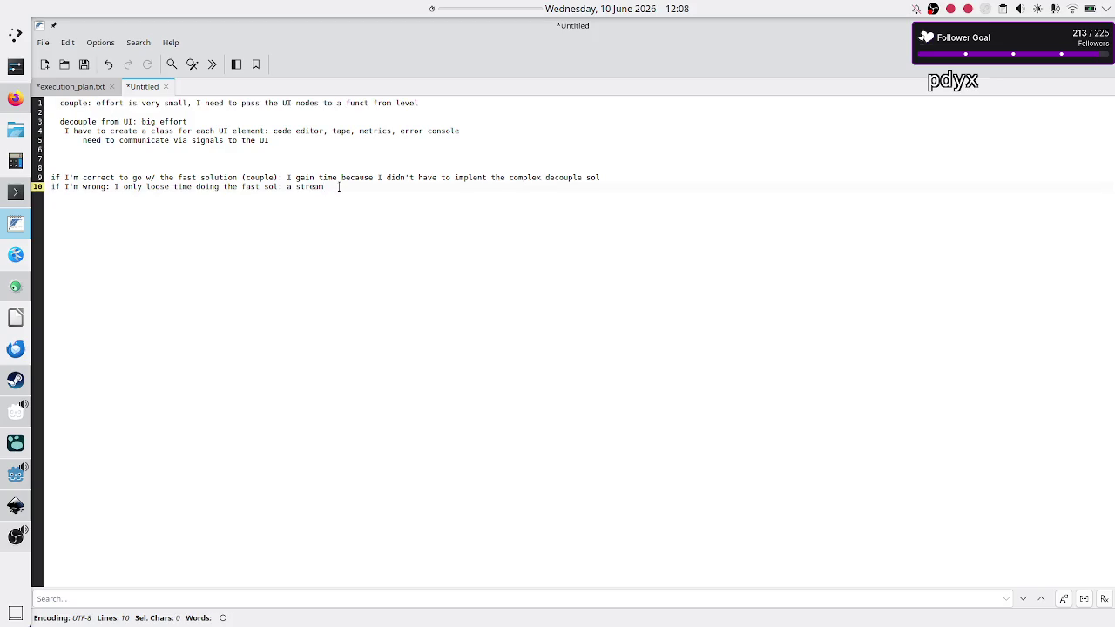
{"action": "mouse_move", "coordinate": [339, 186]}
{"action": "left_mouse_down"}
{"action": "mouse_move", "coordinate": [274, 177]}
{"action": "mouse_move", "coordinate": [115, 187]}
{"action": "left_mouse_up"}
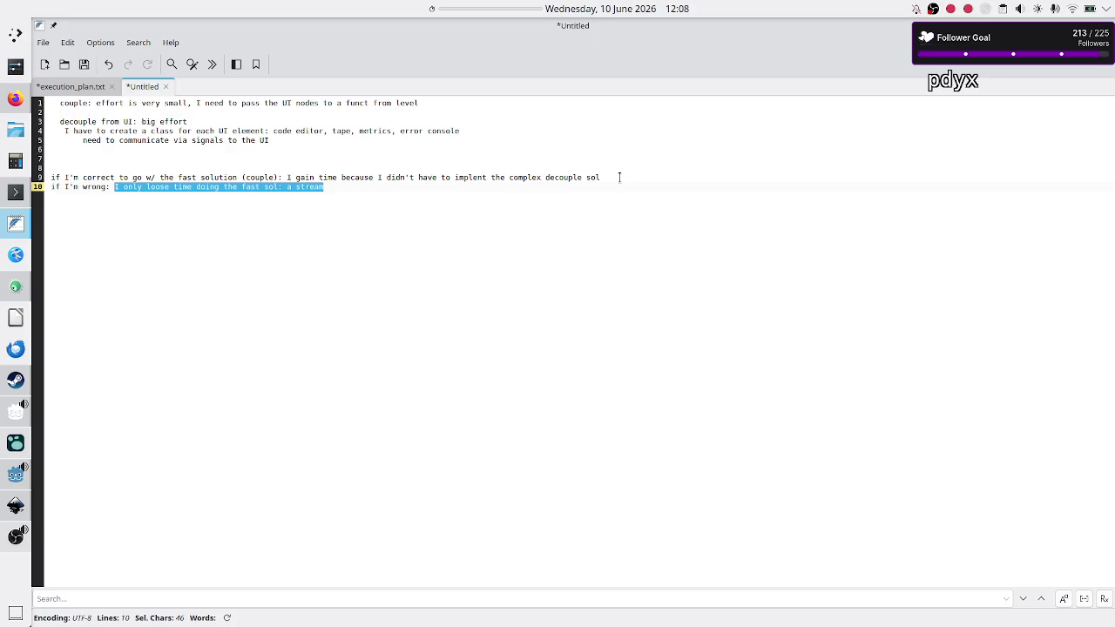
{"action": "mouse_move", "coordinate": [621, 178]}
{"action": "left_mouse_down"}
{"action": "mouse_move", "coordinate": [340, 167]}
{"action": "mouse_move", "coordinate": [289, 177]}
{"action": "left_mouse_up"}
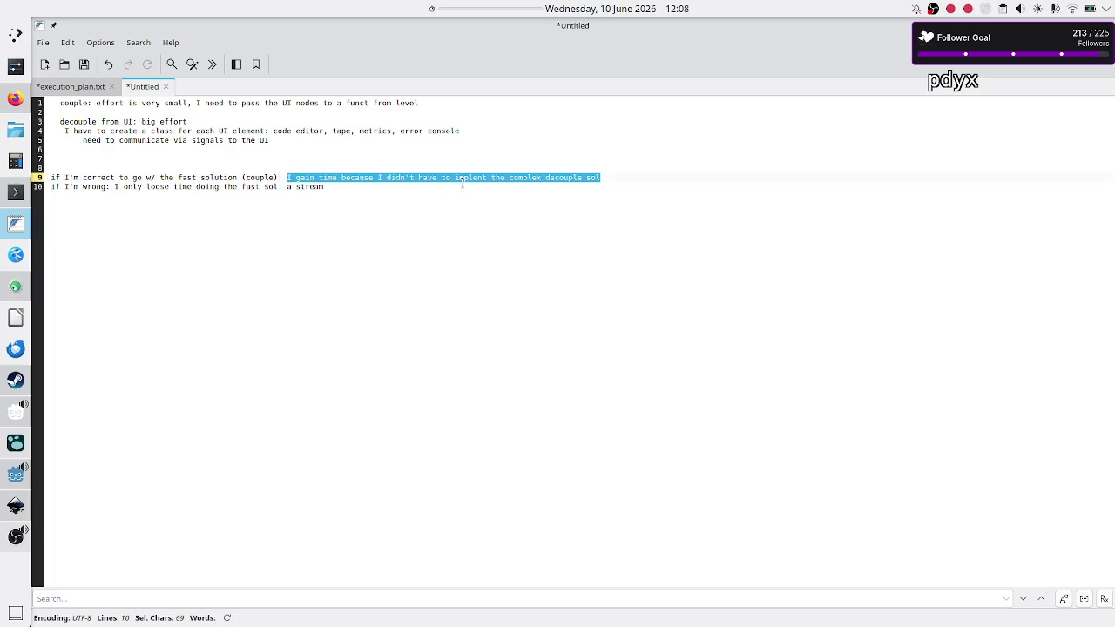
{"action": "left_click", "coordinate": [637, 186]}
Append ' n streams' to line 9 so it ends 'sol: n streams'.
{"action": "key", "text": "Up"}
{"action": "key", "text": "Down"}
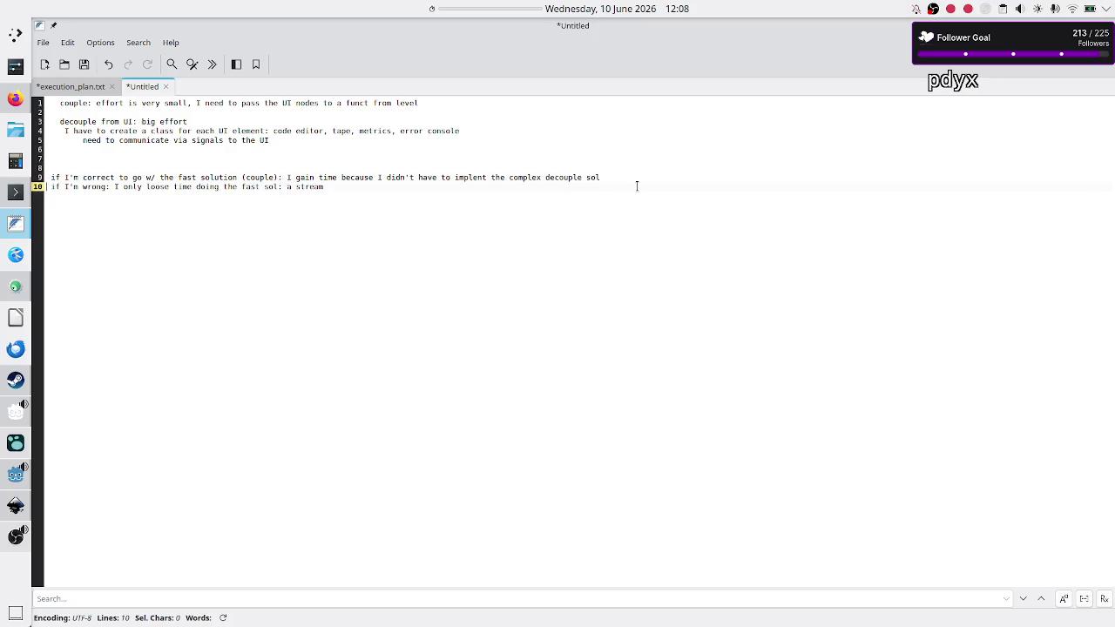
{"action": "key", "text": "Up"}
{"action": "type", "text": "n streams"}
Check the words 'very' and 'stream', then bring the Godot editor to the front.
{"action": "double_click", "coordinate": [153, 102]}
{"action": "double_click", "coordinate": [308, 185]}
{"action": "left_click", "coordinate": [558, 242]}
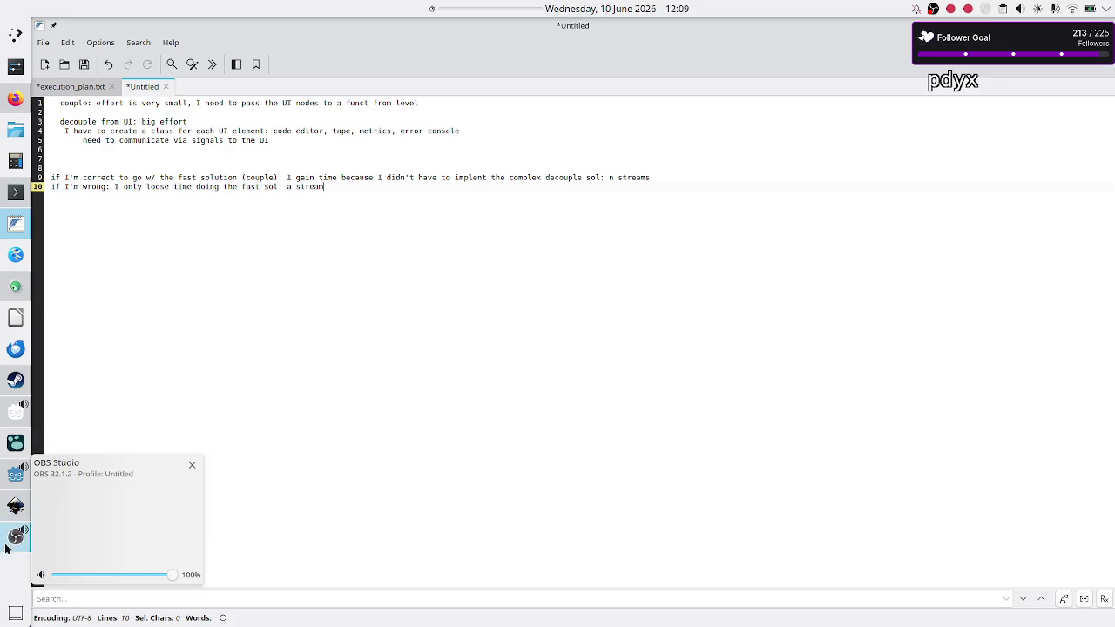
{"action": "left_click", "coordinate": [6, 481]}
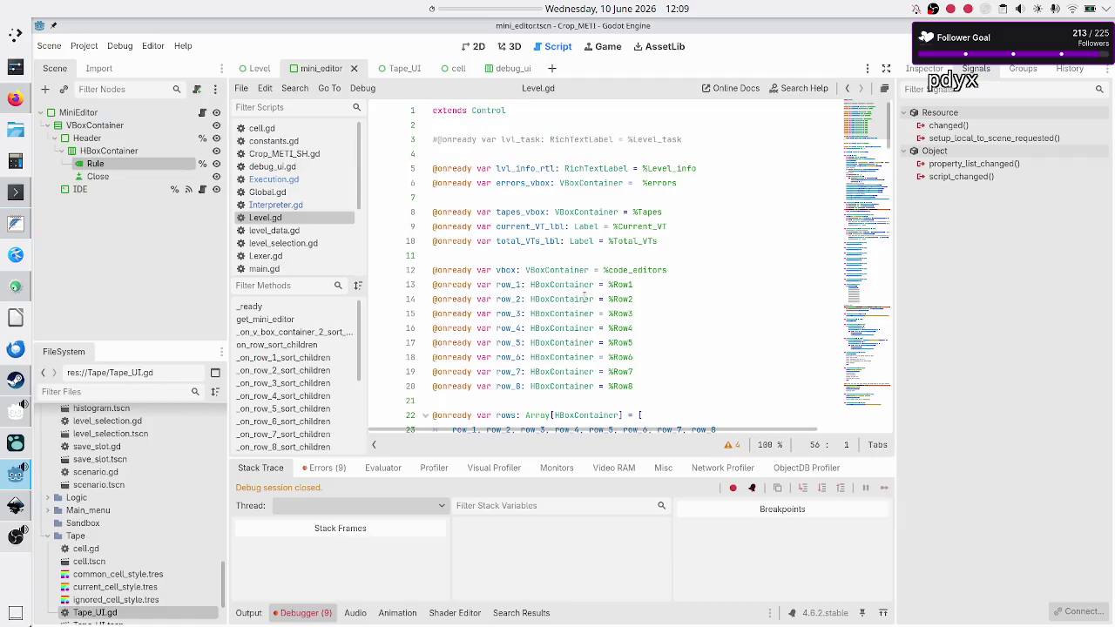
Open Execution.gd from the script list in the Godot script editor.
{"action": "key", "text": "Up"}
{"action": "key", "text": "Up"}
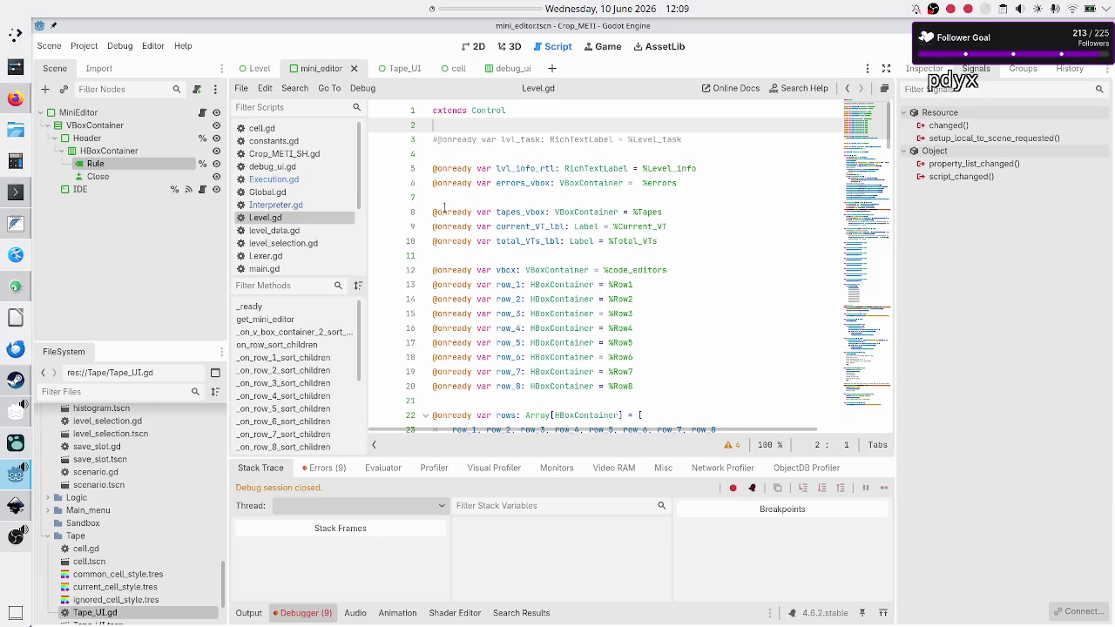
{"action": "left_click", "coordinate": [297, 180]}
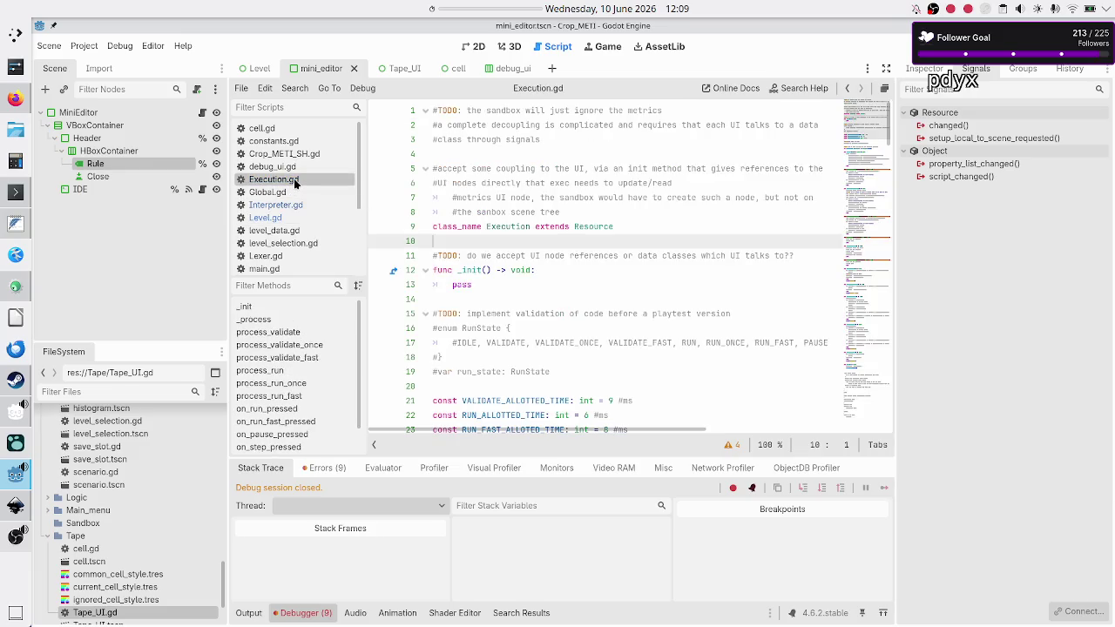
{"action": "left_click", "coordinate": [560, 270]}
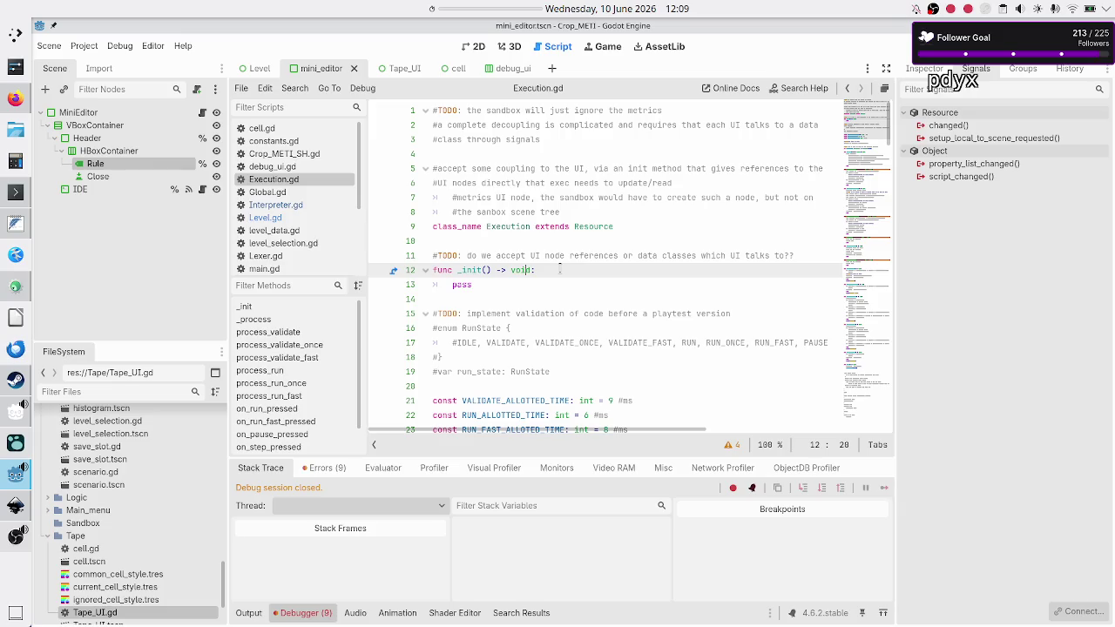
{"action": "key", "text": "Up"}
{"action": "key", "text": "Up"}
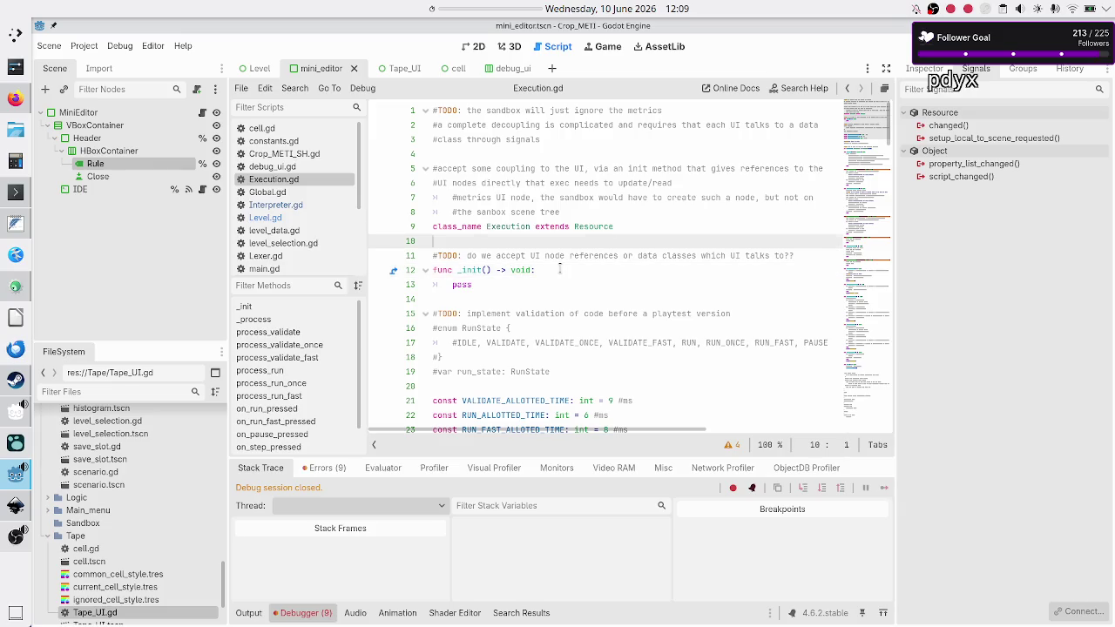
Delete the TODO asking whether to accept UI node references or data classes.
{"action": "key", "text": "Down"}
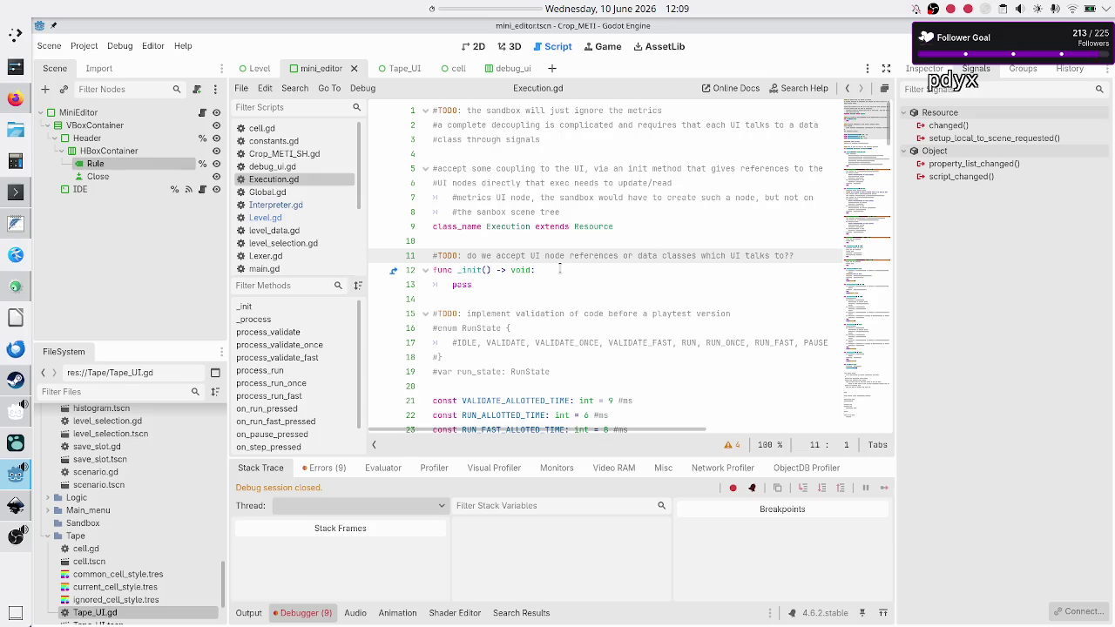
{"action": "key", "text": "End"}
{"action": "key", "text": "Home"}
{"action": "key", "text": "shift+End"}
{"action": "key", "text": "BackSpace"}
{"action": "key", "text": "BackSpace"}
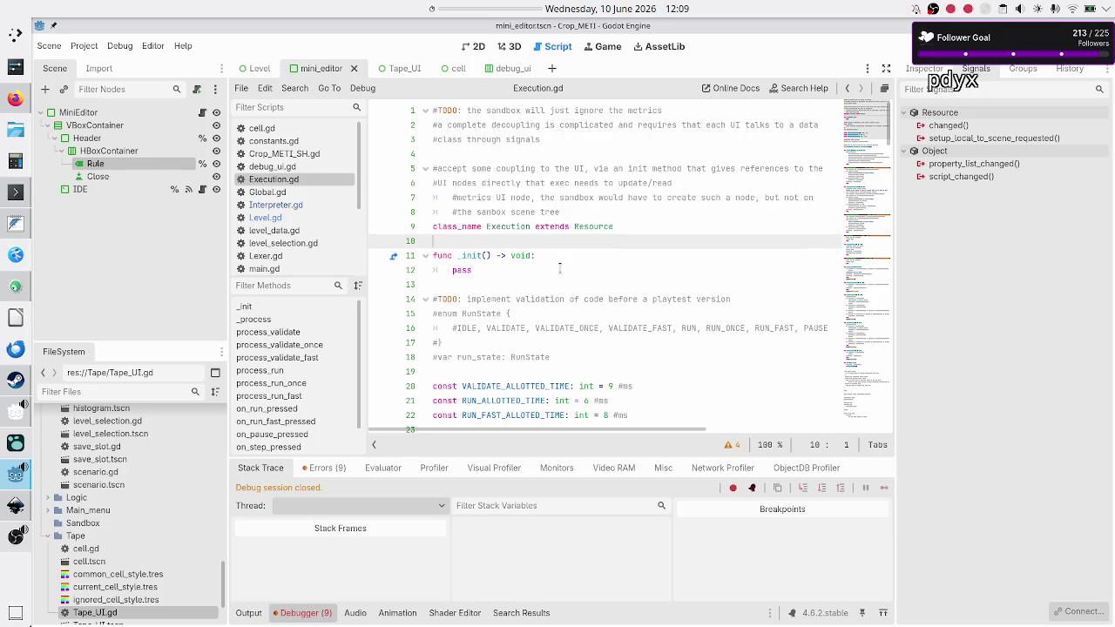
{"action": "key", "text": "Up"}
{"action": "key", "text": "Up"}
{"action": "key", "text": "Up"}
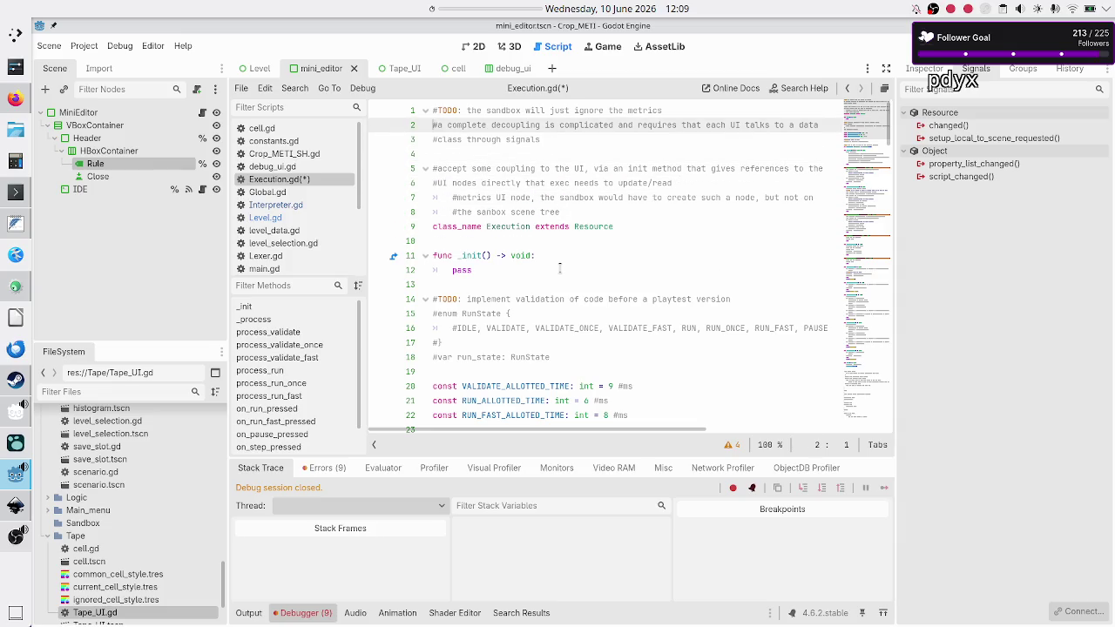
{"action": "key", "text": "Down"}
{"action": "key", "text": "Down"}
{"action": "key", "text": "Down"}
{"action": "key", "text": "Down"}
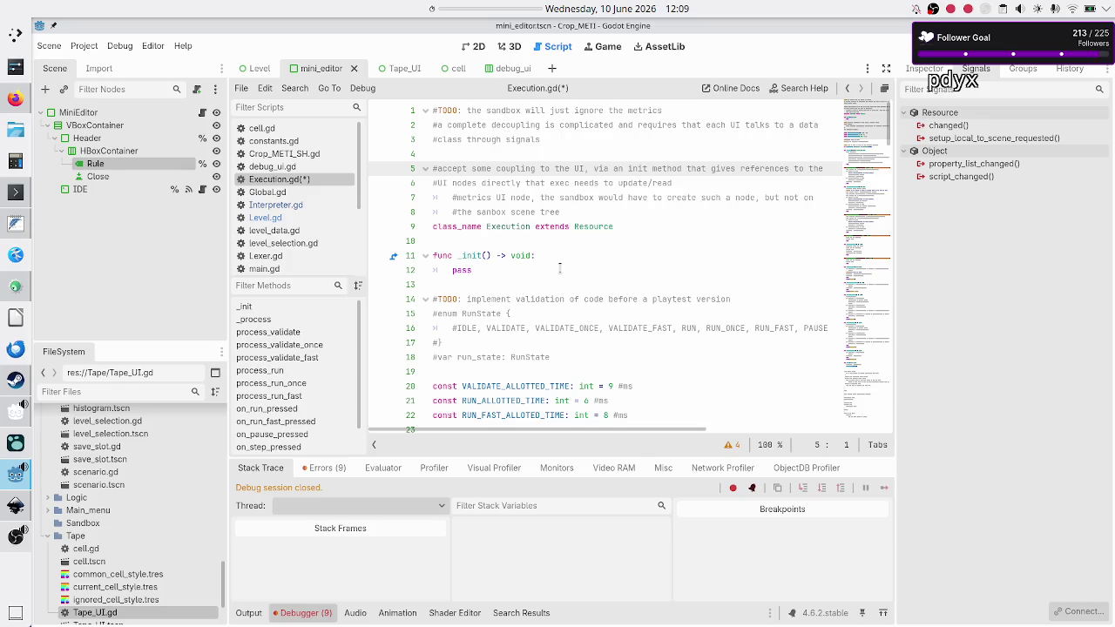
Delete the four comment lines about coupling the sandbox to the UI.
{"action": "key", "text": "shift+Down"}
{"action": "key", "text": "shift+Down"}
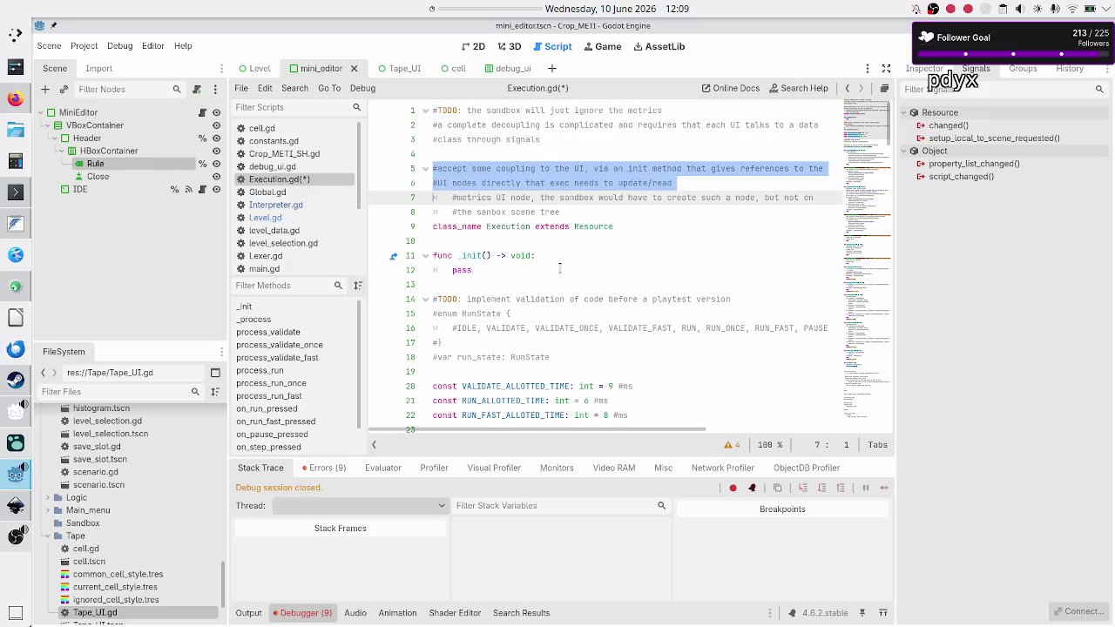
{"action": "key", "text": "shift+Down"}
{"action": "key", "text": "shift+Down"}
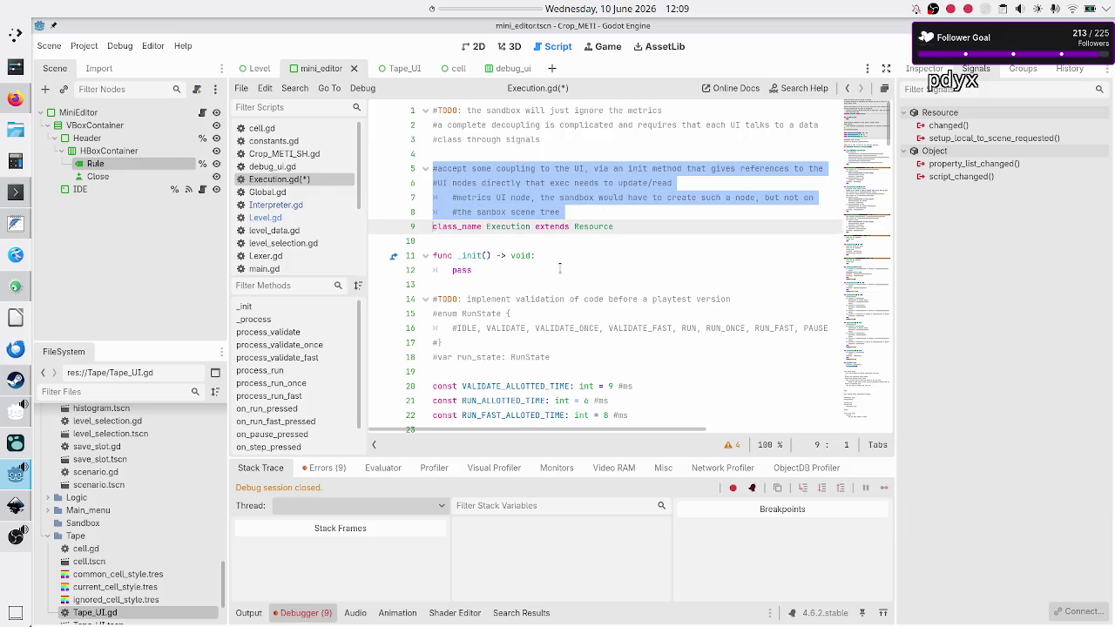
{"action": "key", "text": "BackSpace"}
{"action": "key", "text": "Up"}
{"action": "key", "text": "Up"}
{"action": "key", "text": "Up"}
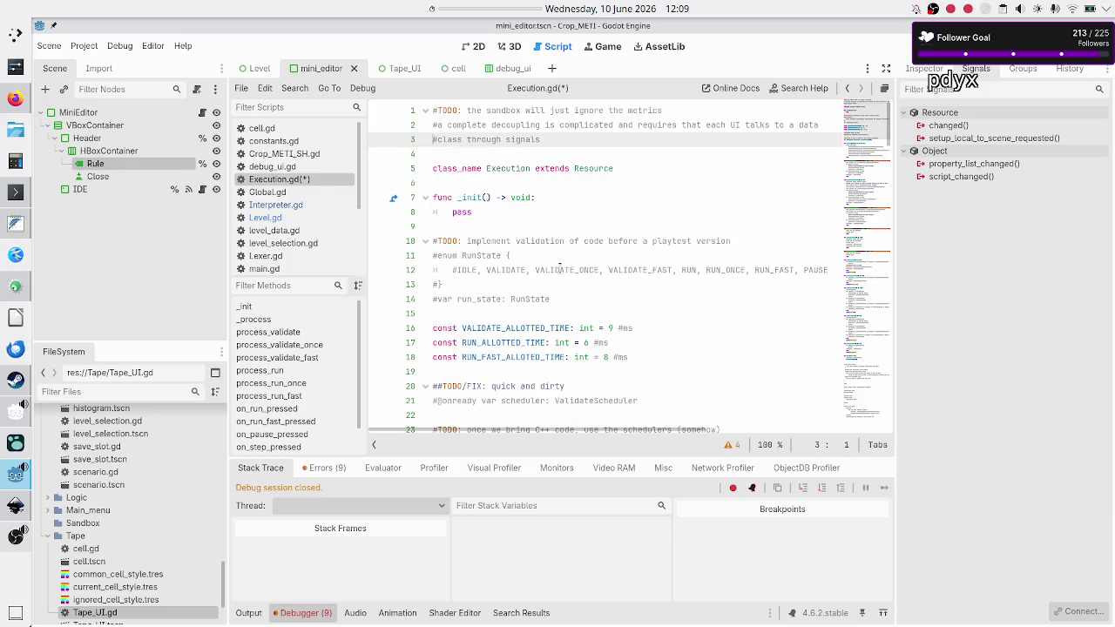
Delete the three opening comment lines so class_name Execution extends Resource is line 1.
{"action": "key", "text": "shift+Down"}
{"action": "key", "text": "shift+Down"}
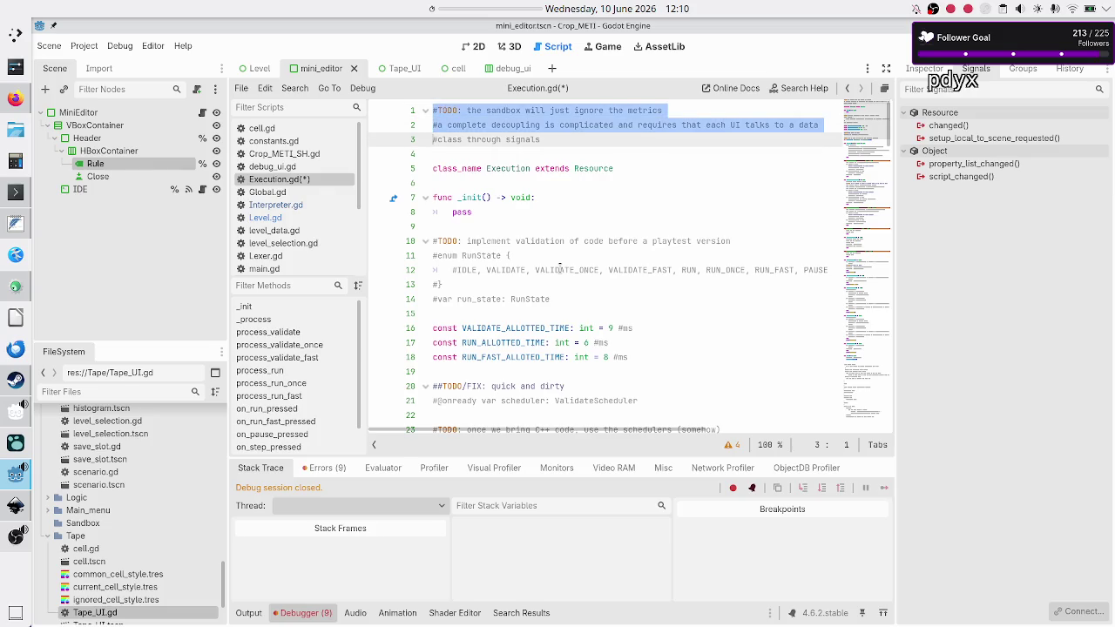
{"action": "key", "text": "shift+Down"}
{"action": "key", "text": "shift+Left"}
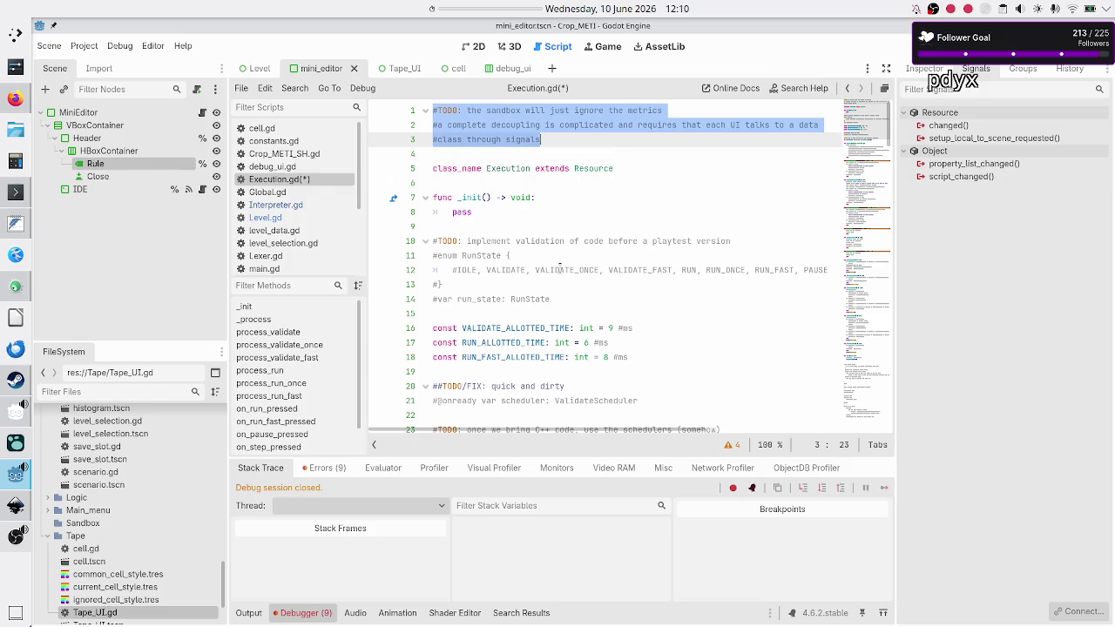
{"action": "key", "text": "BackSpace"}
{"action": "key", "text": "Delete"}
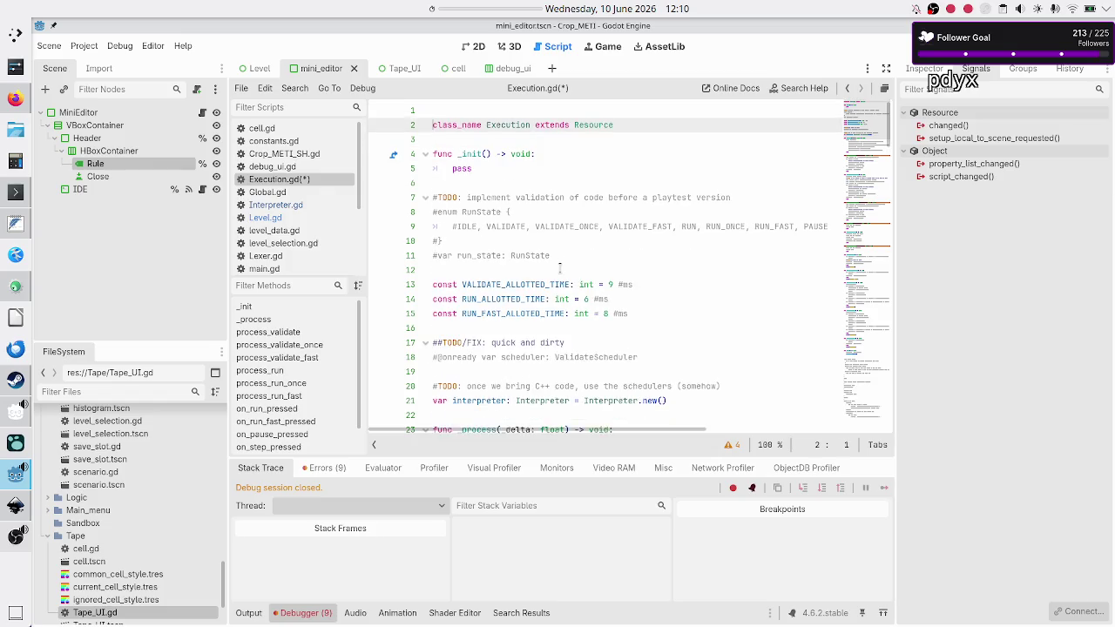
{"action": "key", "text": "Delete"}
Add '#TODO: I accept UI coupling ca's it's quick'n'dirty' below the class_name line.
{"action": "key", "text": "Down"}
{"action": "key", "text": "Return"}
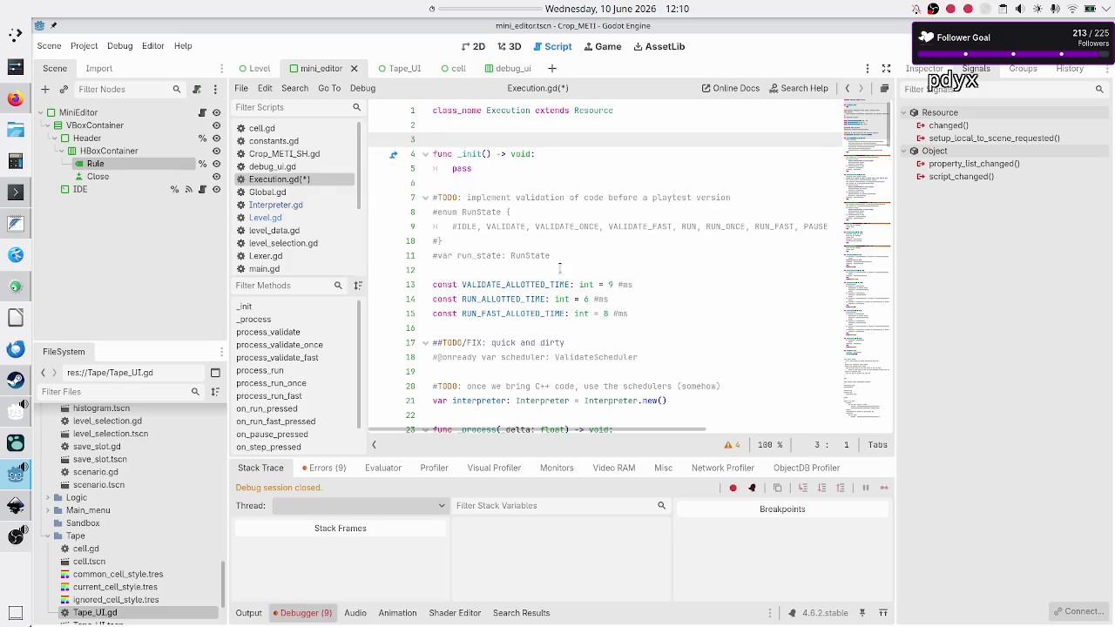
{"action": "type", "text": "#"}
{"action": "type", "text": "TODO: "}
{"action": "type", "text": "I accept "}
{"action": "type", "text": "UI coupli"}
{"action": "type", "text": "ng "}
{"action": "type", "text": "ca's it's "}
{"action": "type", "text": "quick"}
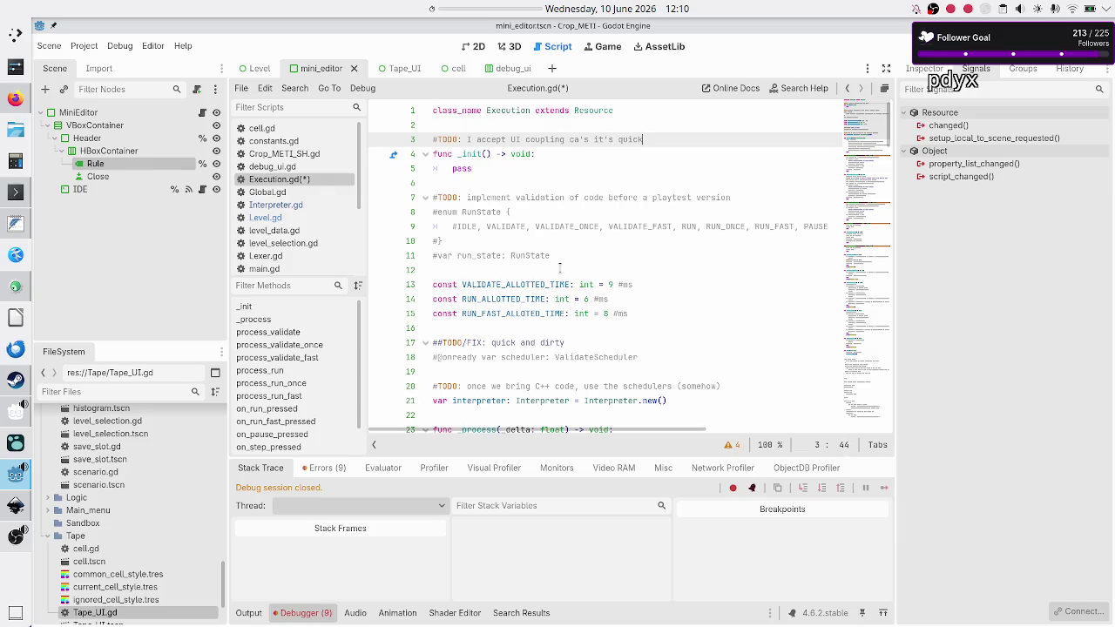
{"action": "type", "text": "'n'dirt"}
{"action": "type", "text": "y"}
Add the comment '#the sandbox would send a dummy metrics UI node, not in tree'.
{"action": "key", "text": "Return"}
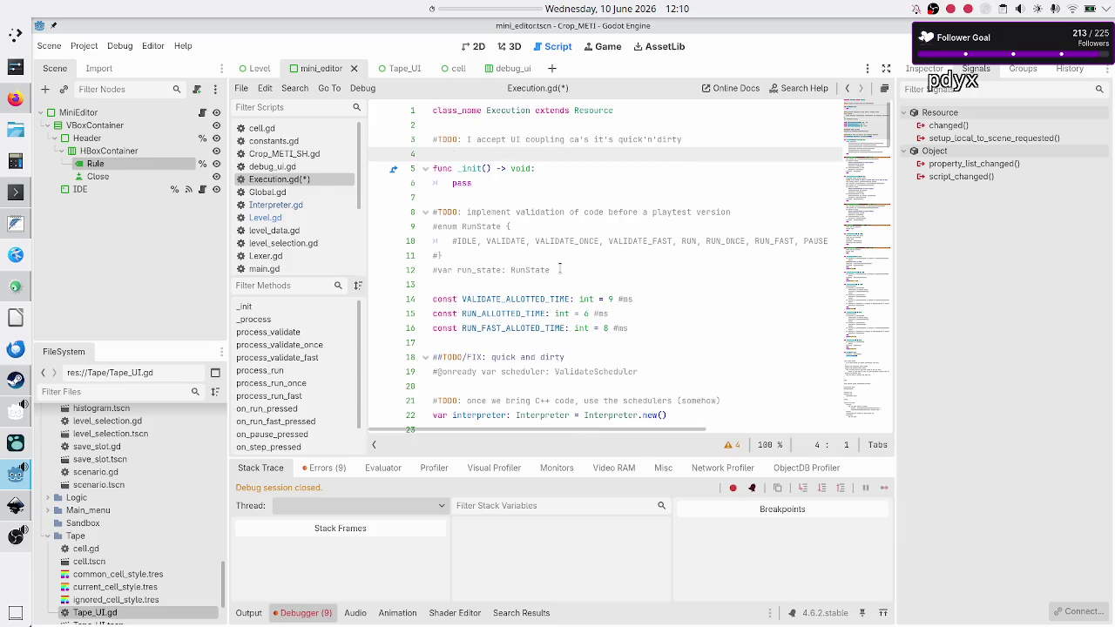
{"action": "type", "text": "#the sandbo"}
{"action": "type", "text": "x "}
{"action": "type", "text": "would se"}
{"action": "type", "text": "nd a dummy m"}
{"action": "type", "text": "etrics UI n"}
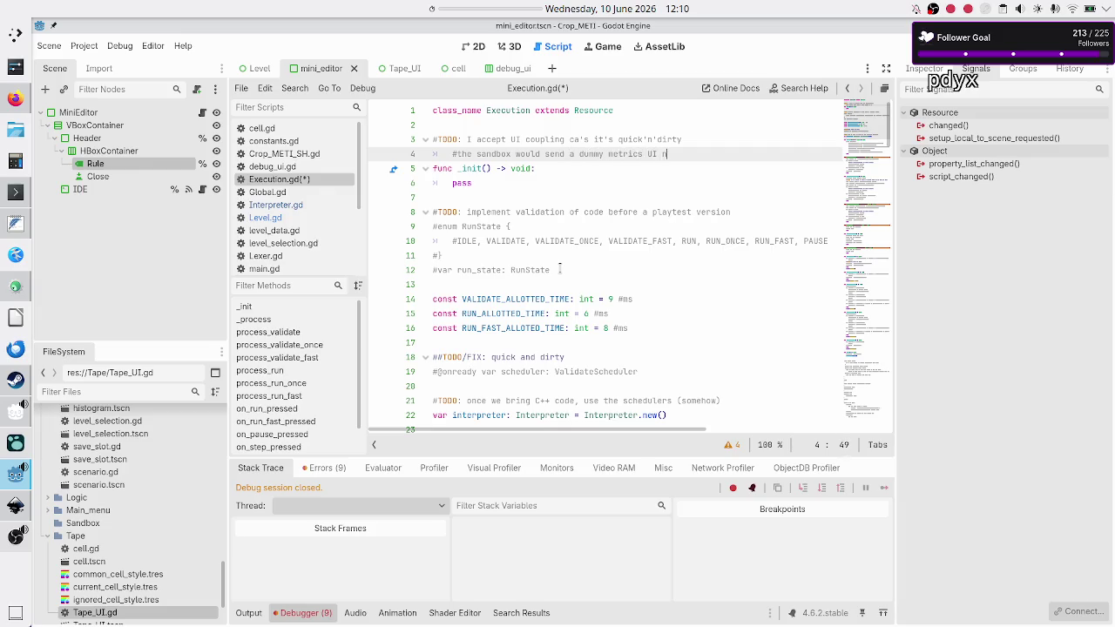
{"action": "type", "text": "ode, not in tree"}
{"action": "key", "text": "Down"}
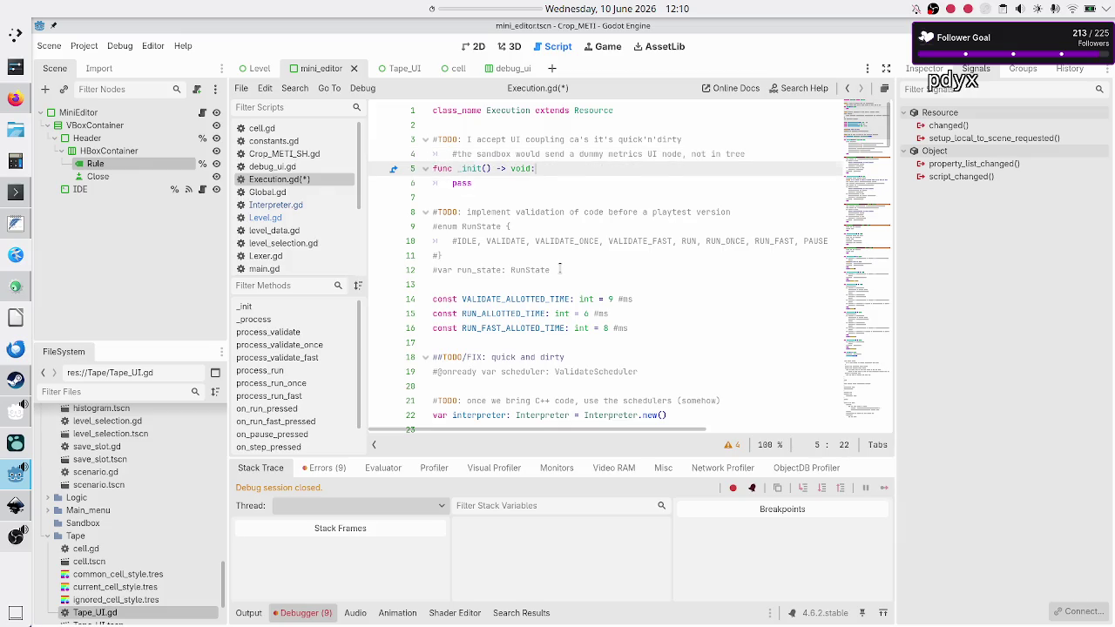
{"action": "key", "text": "Left"}
{"action": "key", "text": "Left"}
{"action": "key", "text": "Left"}
Add the code_editors: Array[MiniEditor] parameter to _init.
{"action": "type", "text": "code"}
{"action": "type", "text": "ditors: Ar"}
{"action": "type", "text": "ray"}
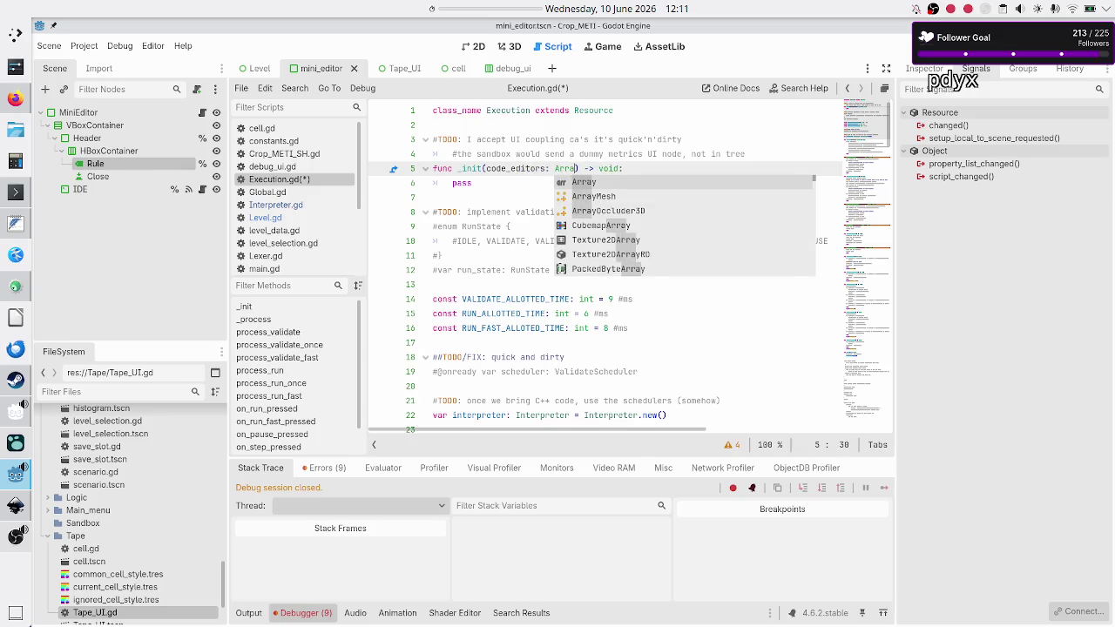
{"action": "type", "text": "["}
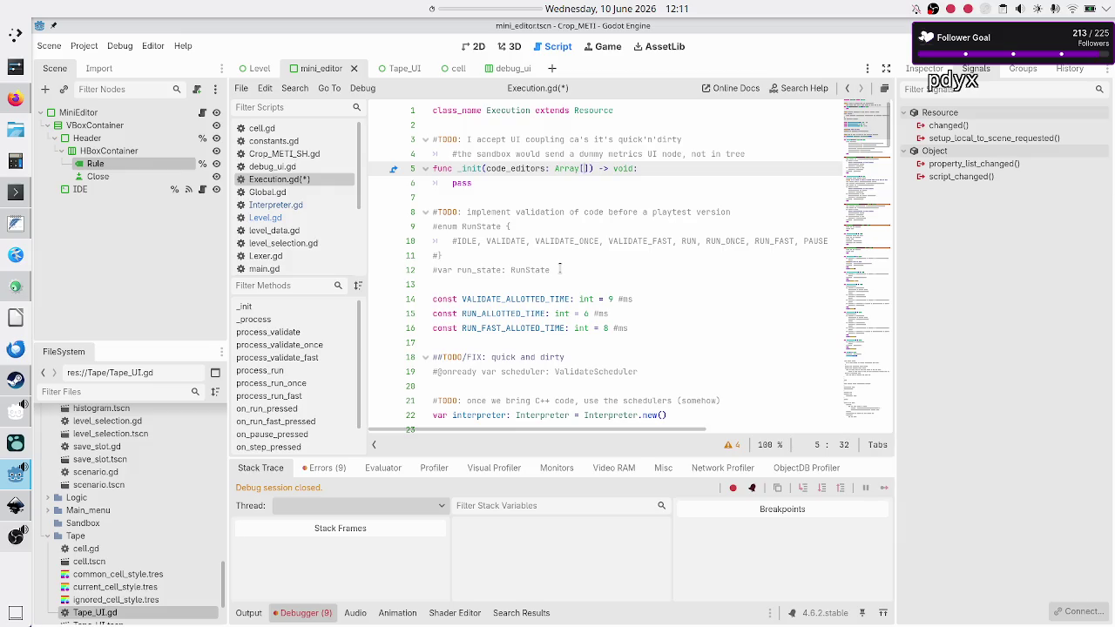
{"action": "type", "text": "MiniEditor"}
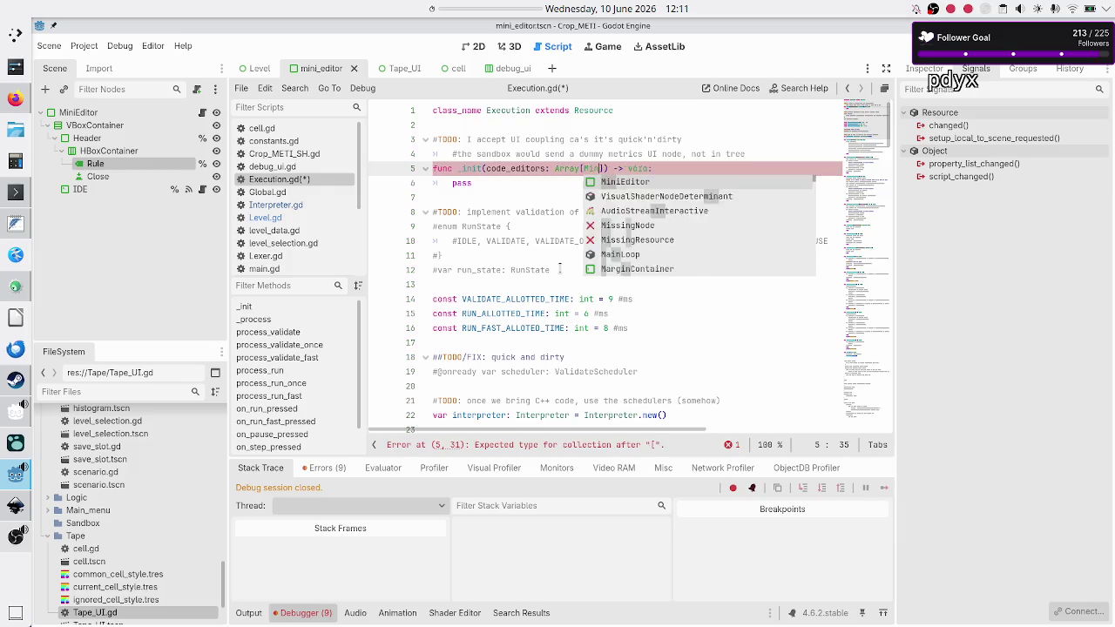
{"action": "type", "text": "],"}
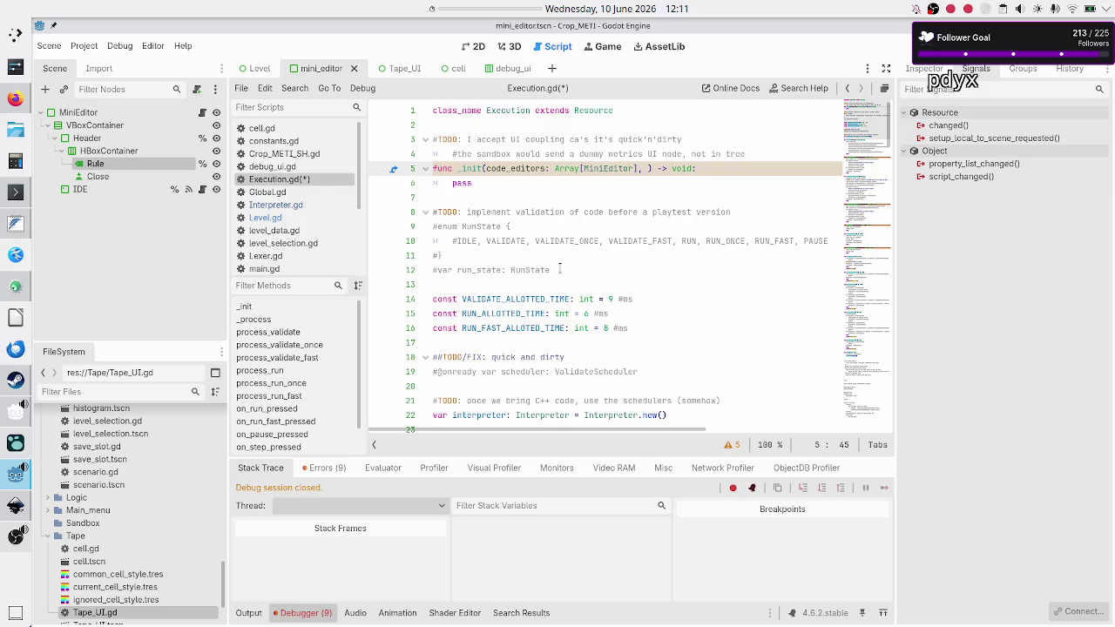
{"action": "type", "text": "s"}
{"action": "key", "text": "BackSpace"}
Add a rule_lbl: Label parameter, correcting the wrongly autocompleted Callable type.
{"action": "type", "text": "rule_lbl: "}
{"action": "type", "text": "L"}
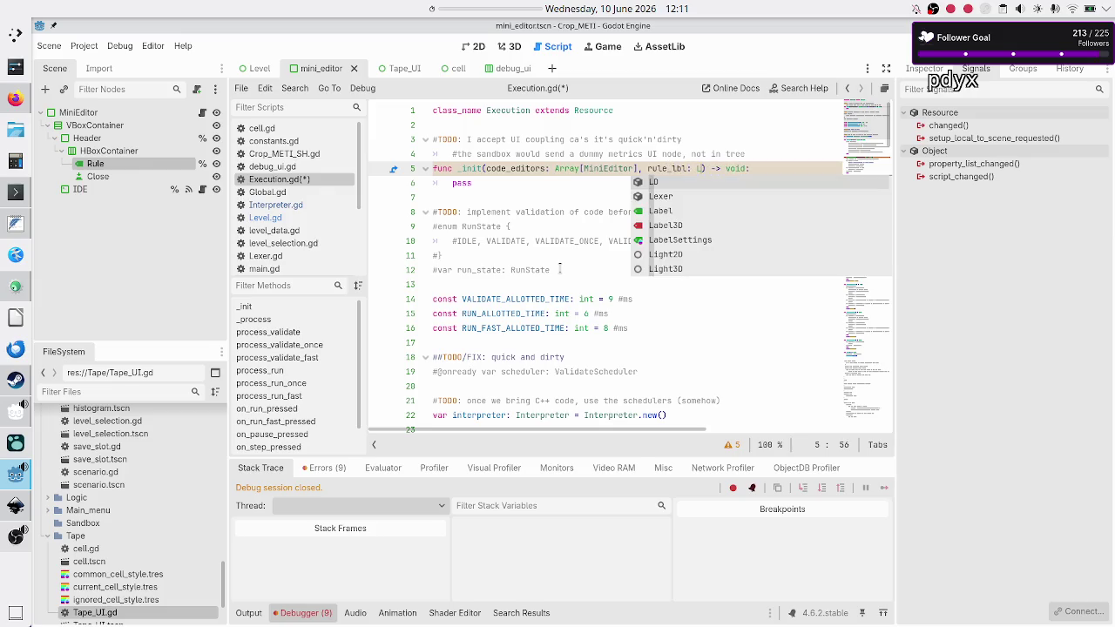
{"action": "type", "text": "abl"}
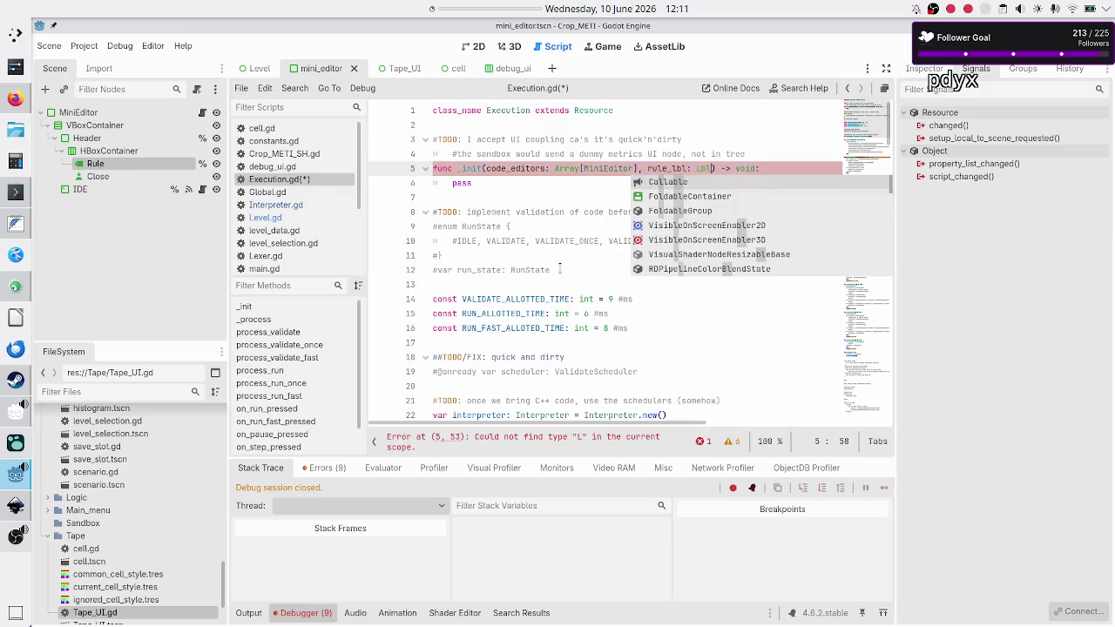
{"action": "key", "text": "Return"}
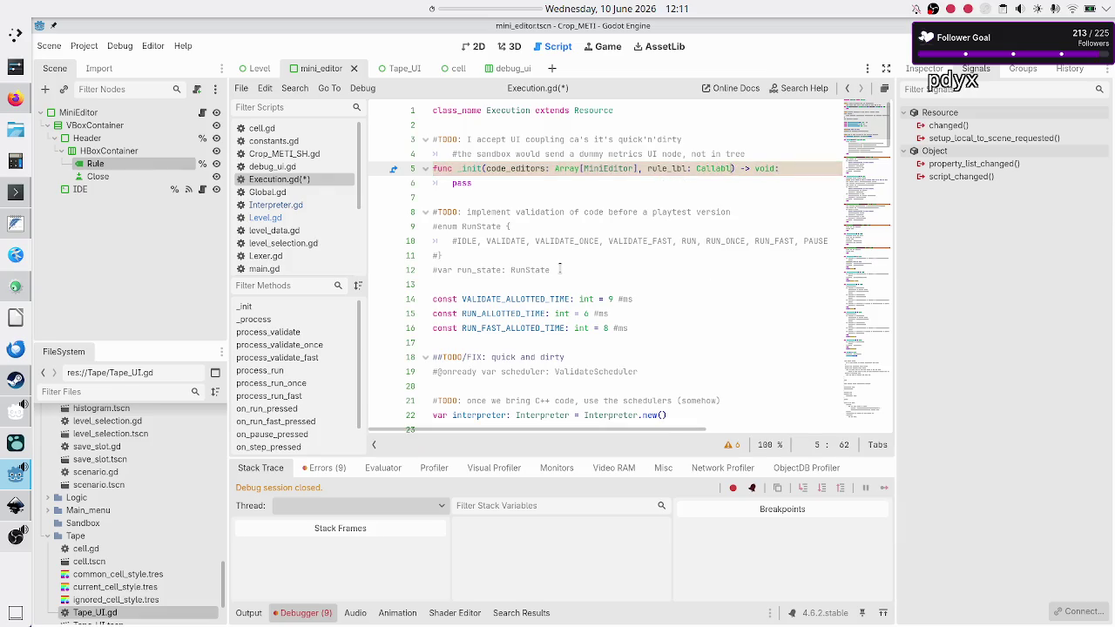
{"action": "key", "text": "BackSpace"}
{"action": "key", "text": "BackSpace"}
{"action": "key", "text": "BackSpace"}
{"action": "type", "text": "Lab"}
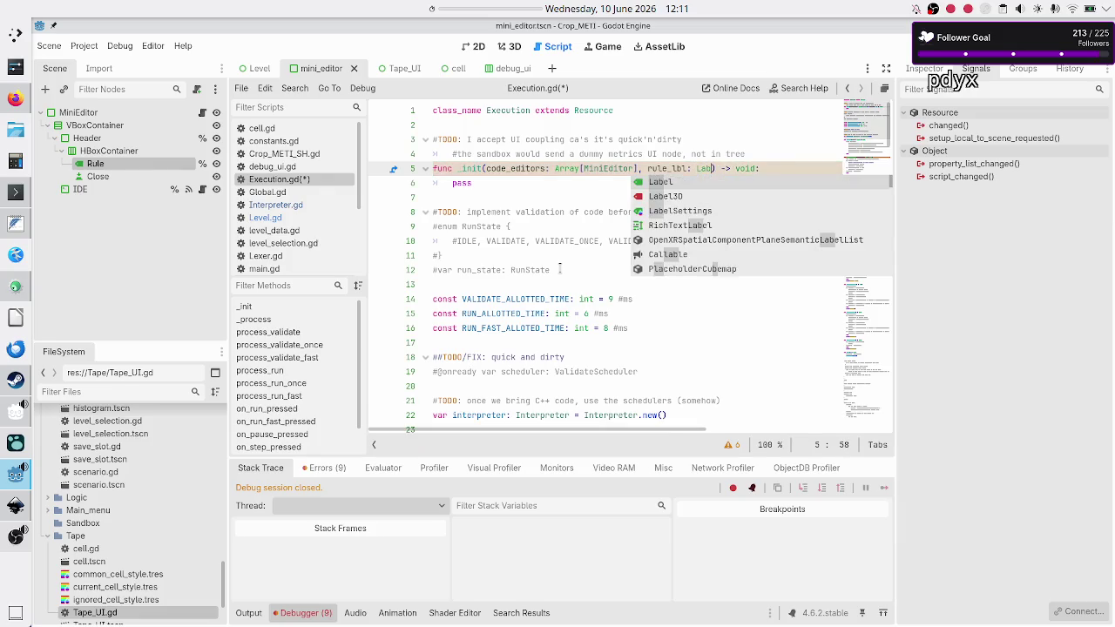
{"action": "key", "text": "Return"}
{"action": "type", "text": ","}
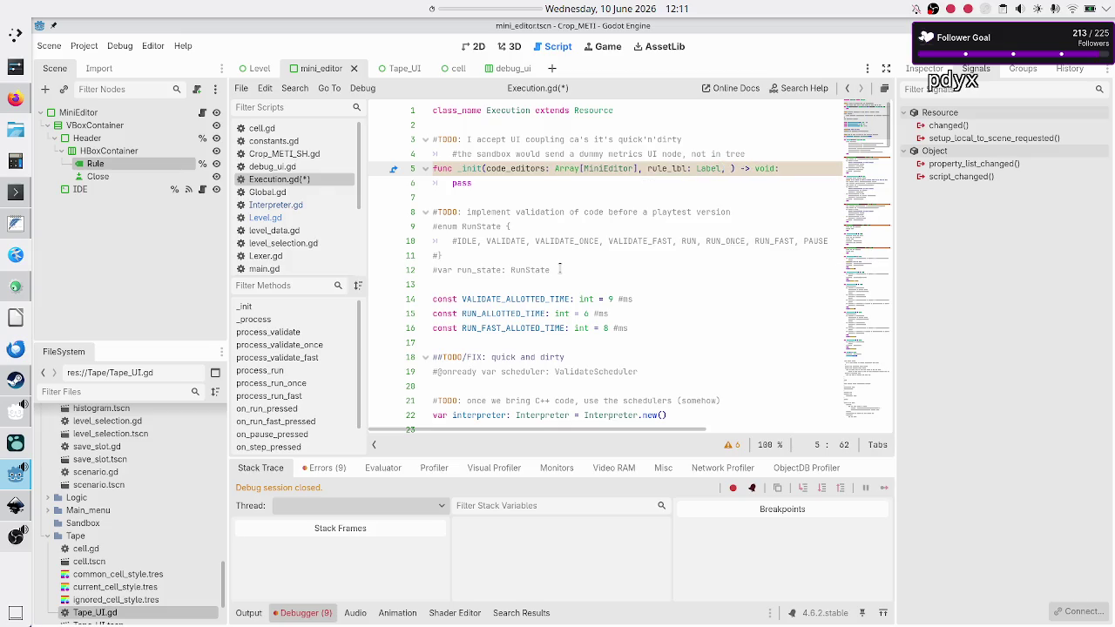
{"action": "key", "text": "alt+Tab"}
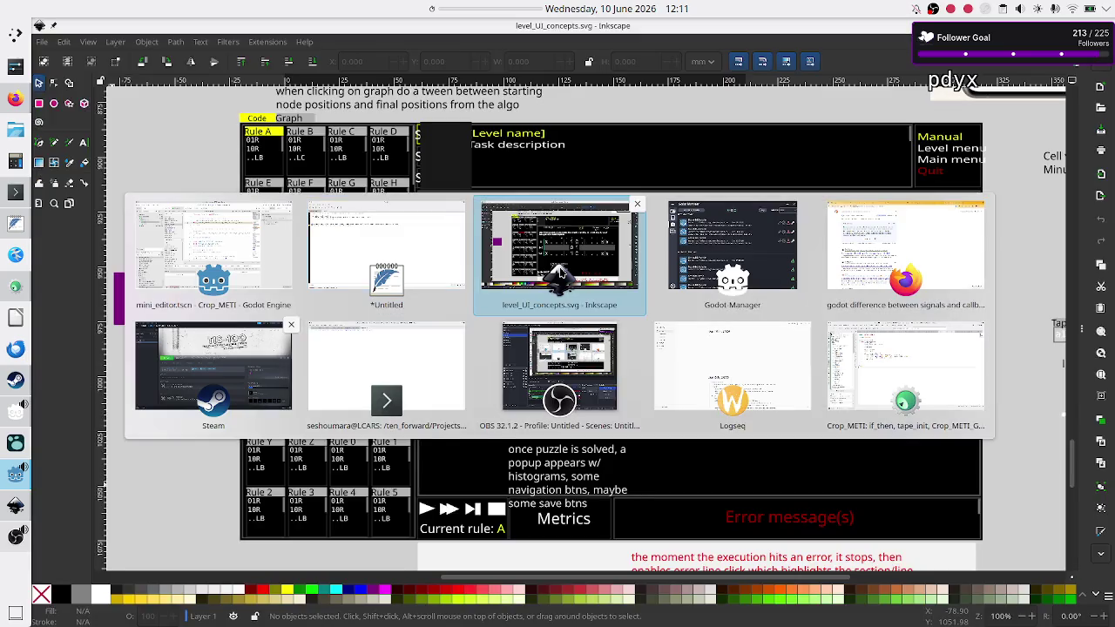
{"action": "left_click", "coordinate": [560, 274]}
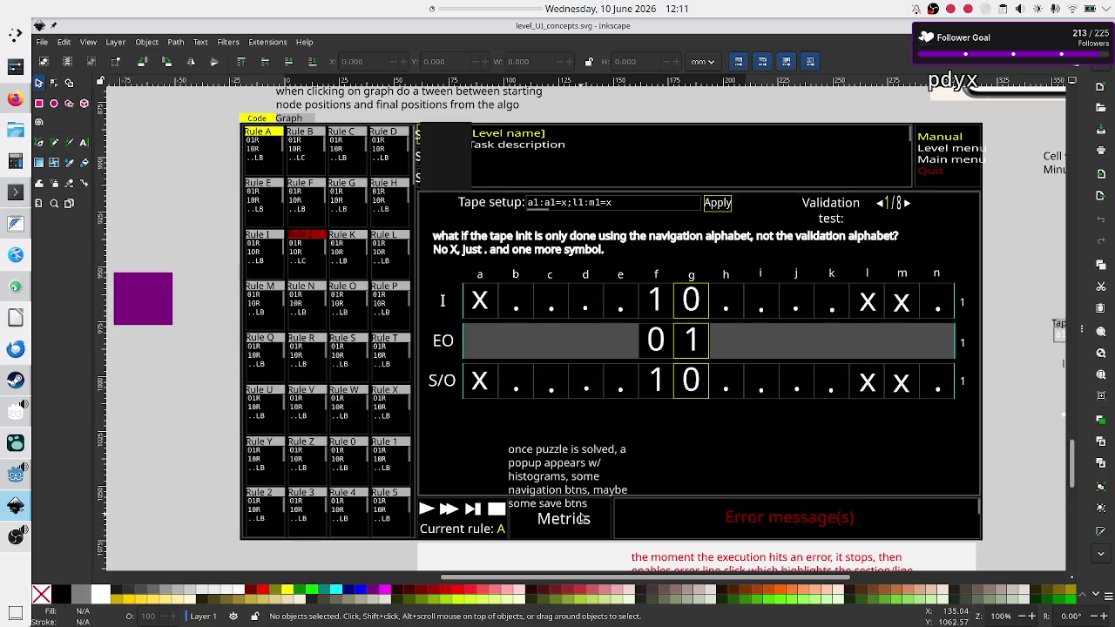
{"action": "key", "text": "alt+Tab"}
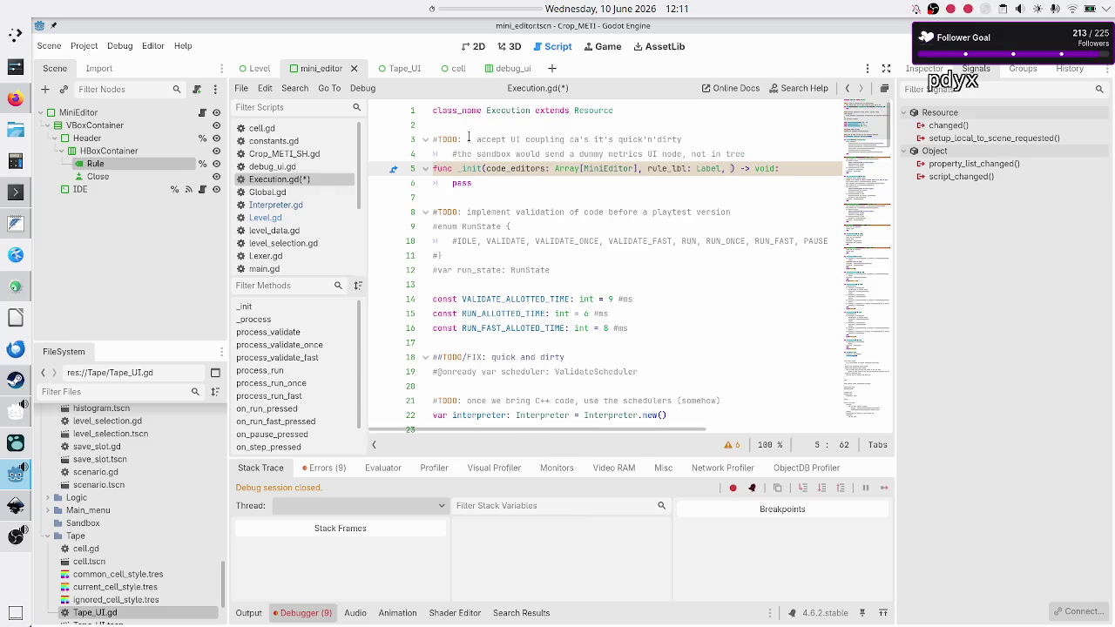
Open the Level scene in the 2D view and inspect its LOC and Rules nodes.
{"action": "left_click", "coordinate": [474, 48]}
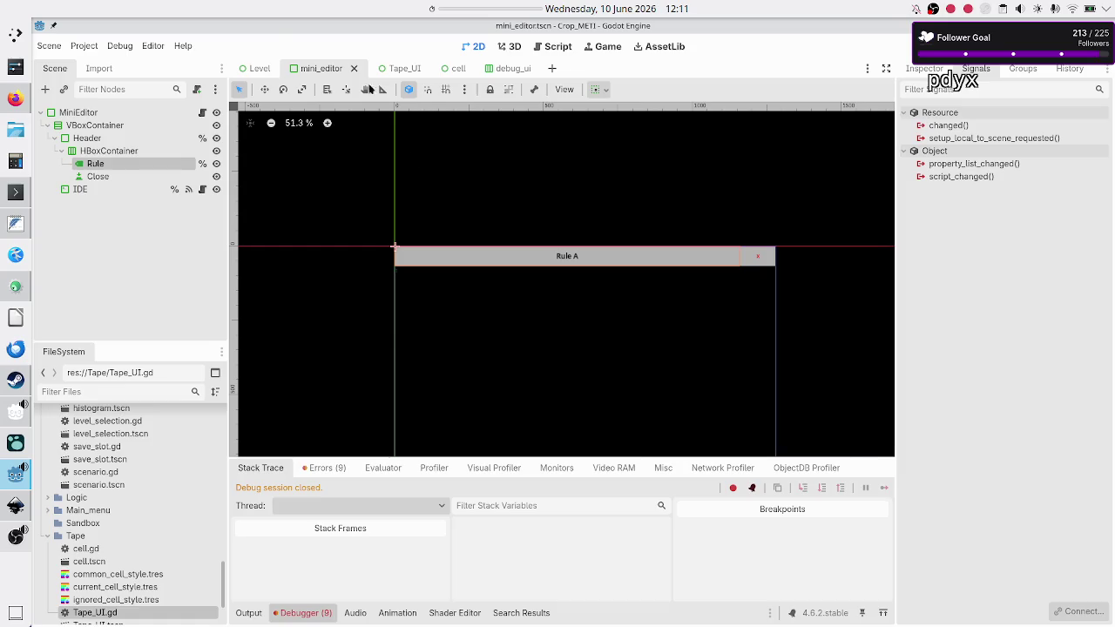
{"action": "left_click", "coordinate": [261, 69]}
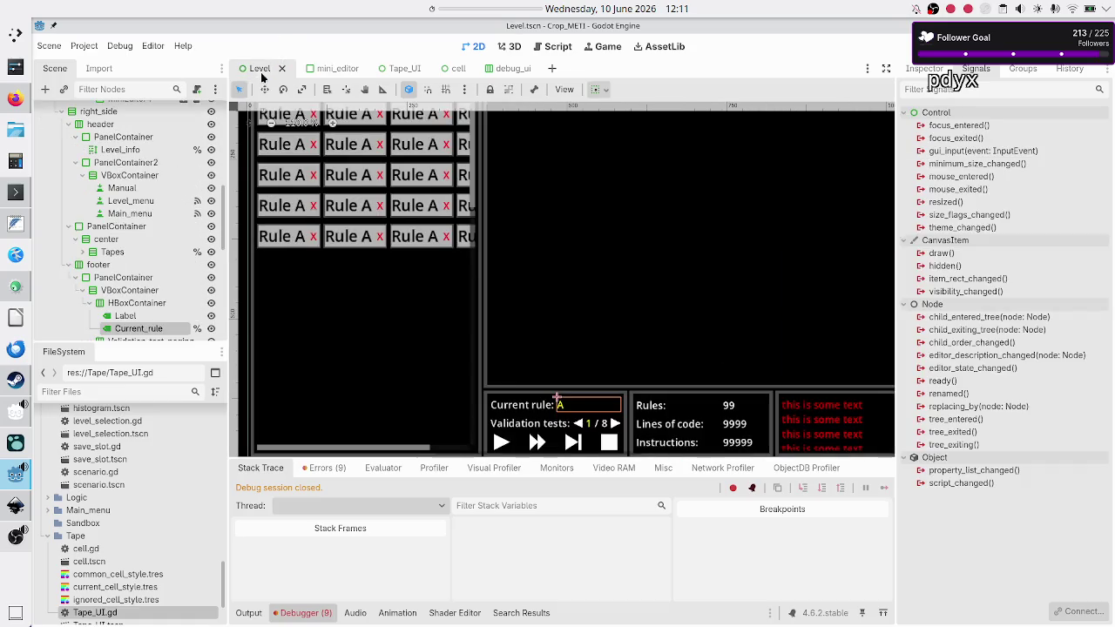
{"action": "scroll", "coordinate": [188, 261], "scroll_direction": "down", "scroll_amount": 10}
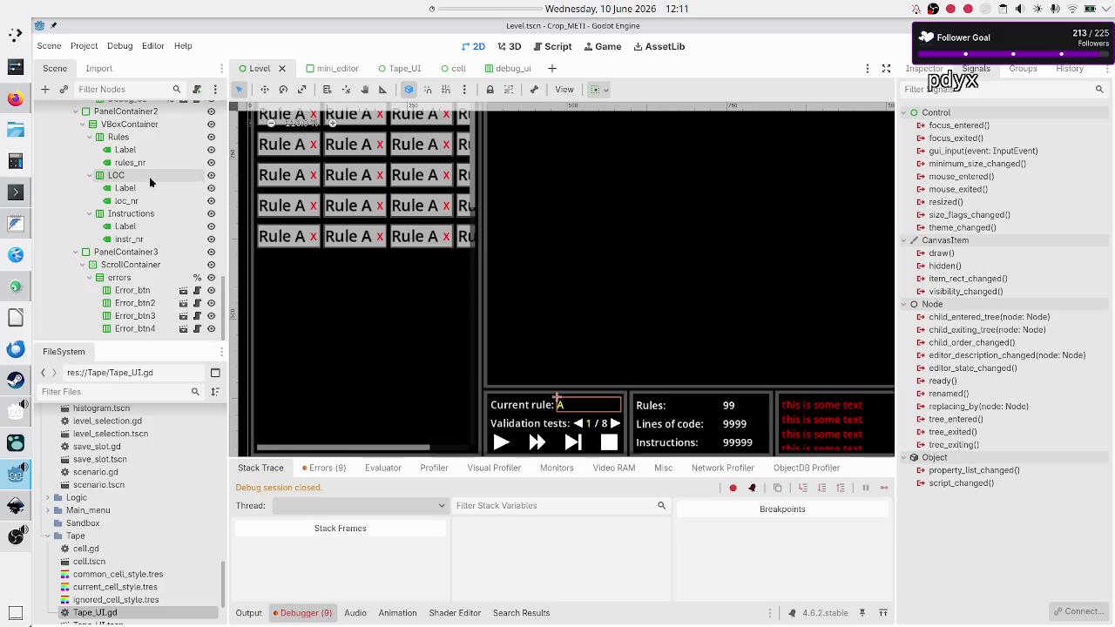
{"action": "left_click", "coordinate": [147, 179]}
{"action": "left_click", "coordinate": [127, 141]}
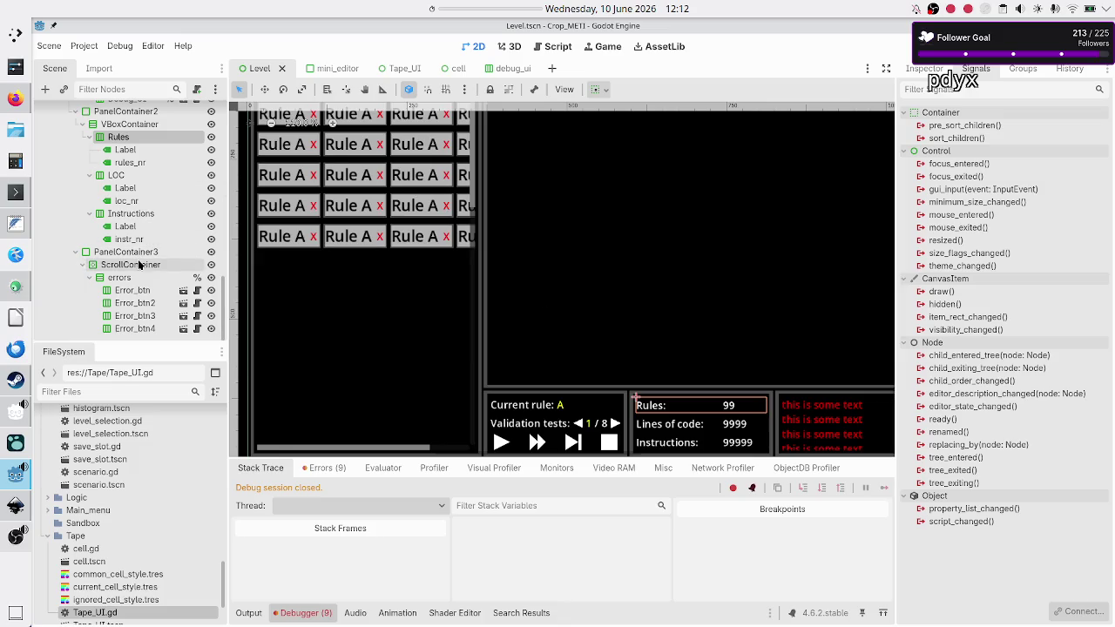
{"action": "scroll", "coordinate": [150, 158], "scroll_direction": "up", "scroll_amount": 10}
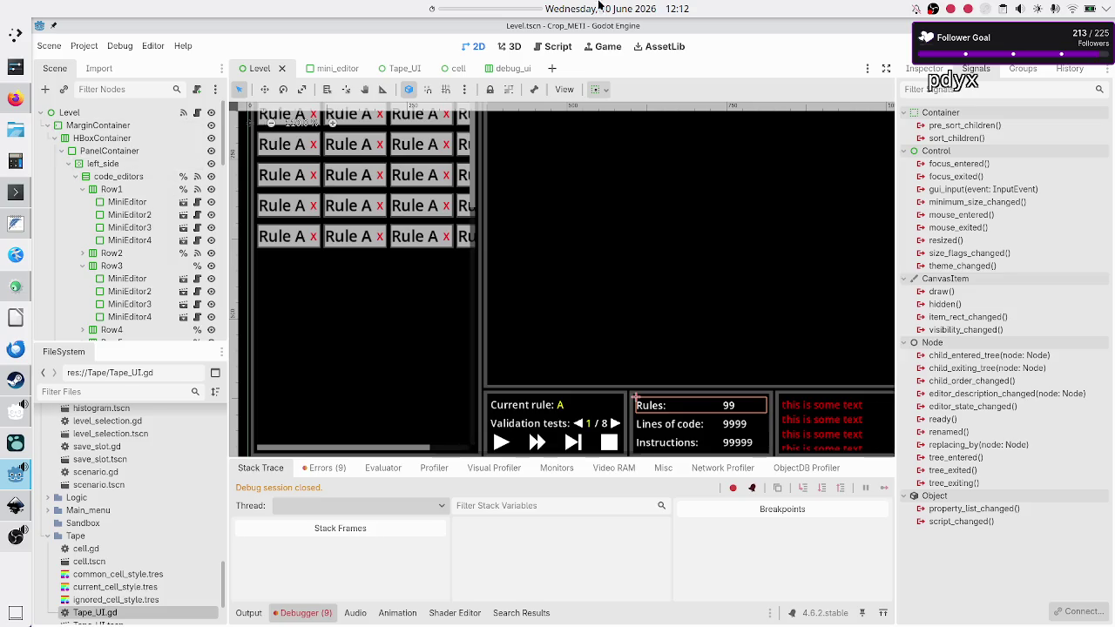
Browse Global.gd, Level.gd and level_data.gd, checking current_lvl_idx and the validation_tests key.
{"action": "left_click", "coordinate": [558, 49]}
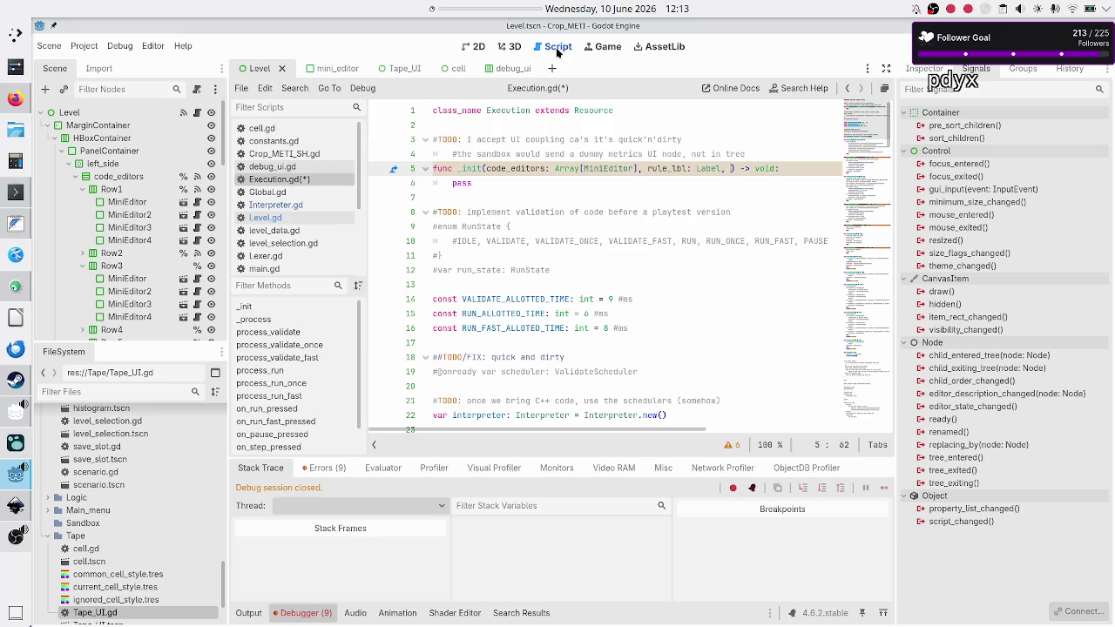
{"action": "left_click", "coordinate": [277, 193]}
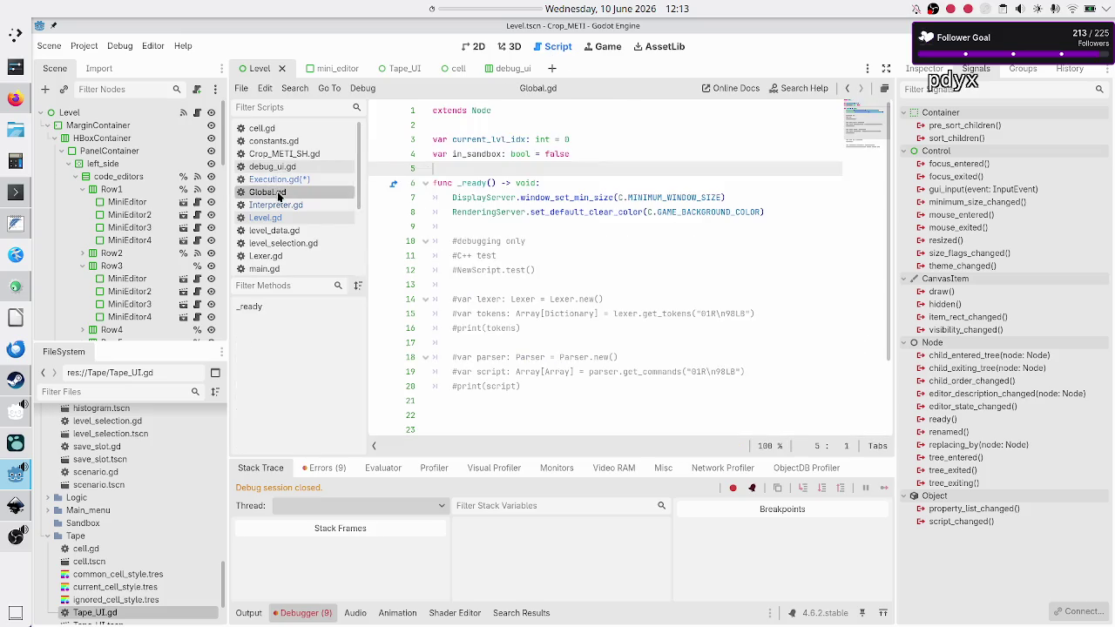
{"action": "double_click", "coordinate": [476, 139]}
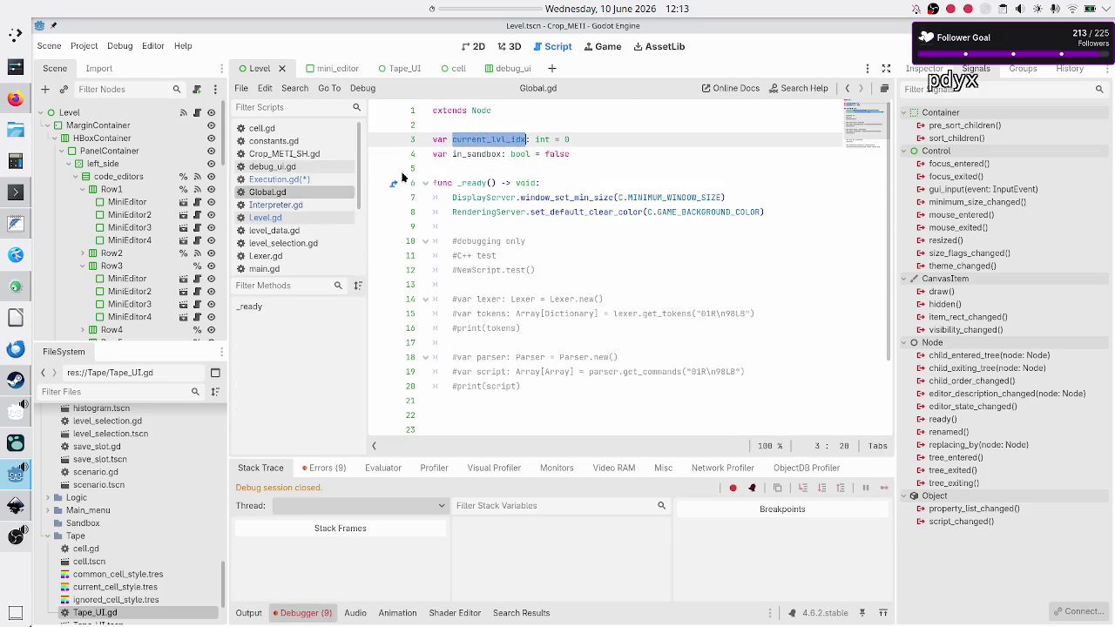
{"action": "left_click", "coordinate": [292, 219]}
{"action": "left_click", "coordinate": [292, 232]}
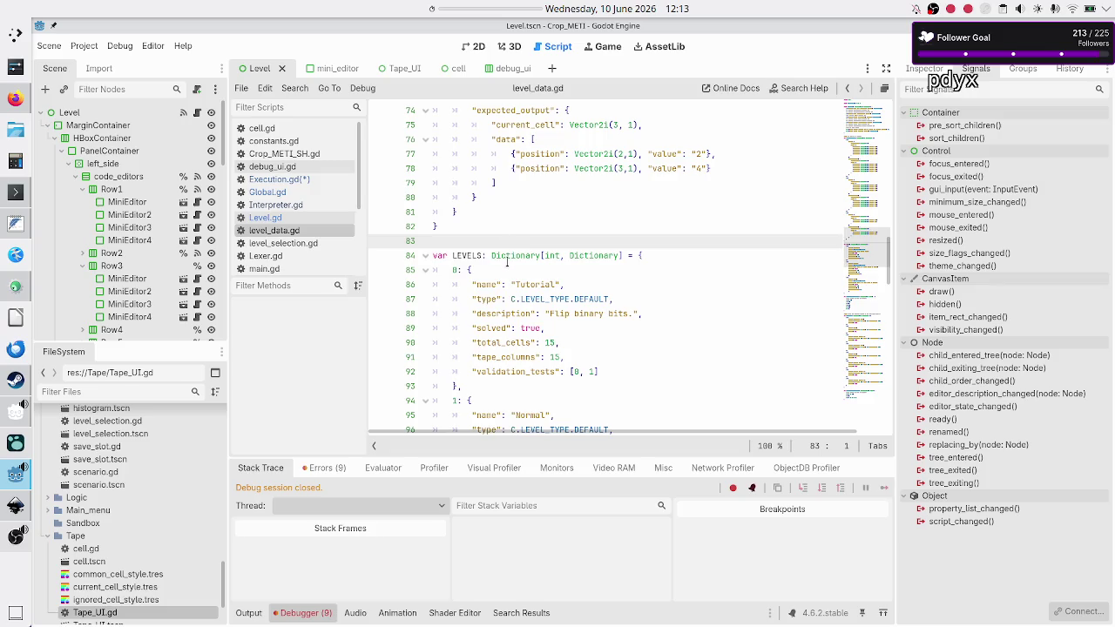
{"action": "double_click", "coordinate": [454, 270]}
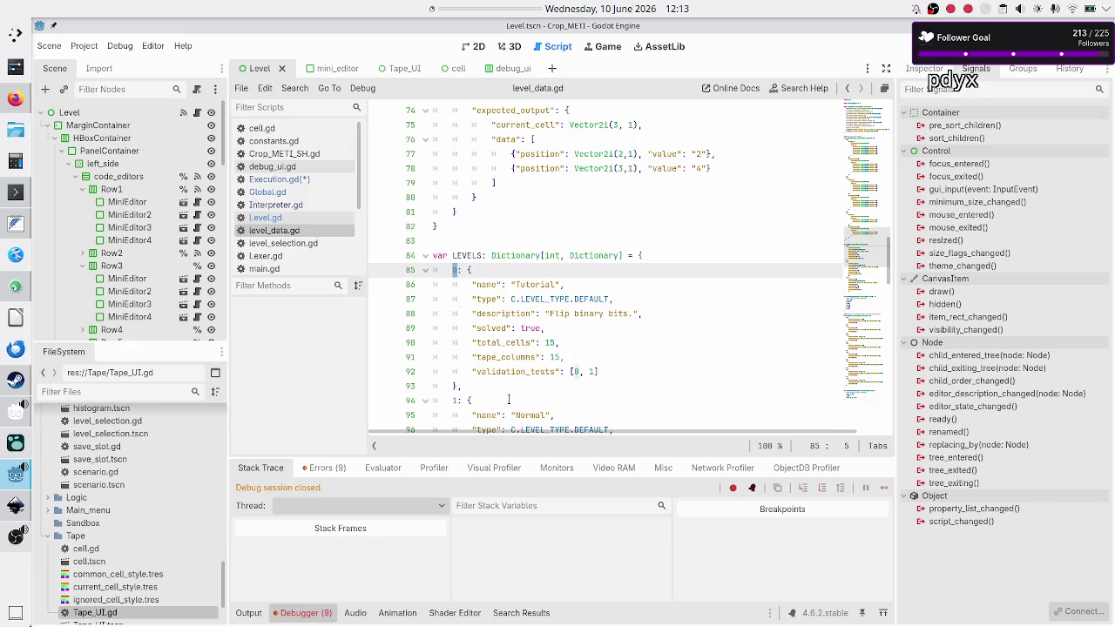
{"action": "double_click", "coordinate": [532, 373]}
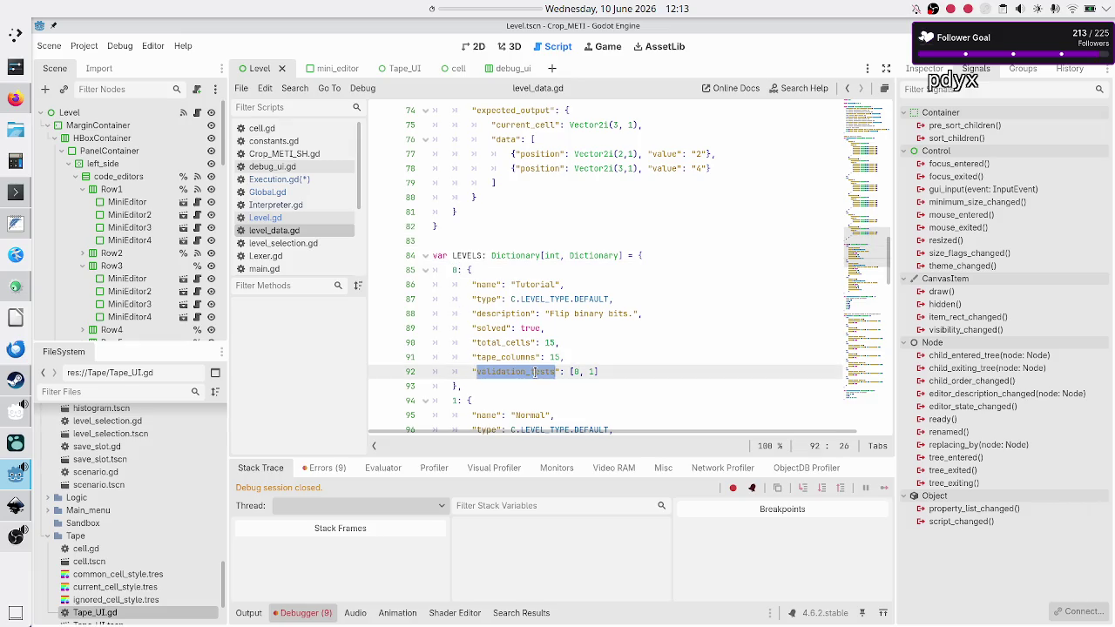
{"action": "left_click", "coordinate": [627, 372]}
Check Execution.gd, then return to level_data.gd at its VALIDATION_TESTS data.
{"action": "left_click", "coordinate": [288, 180]}
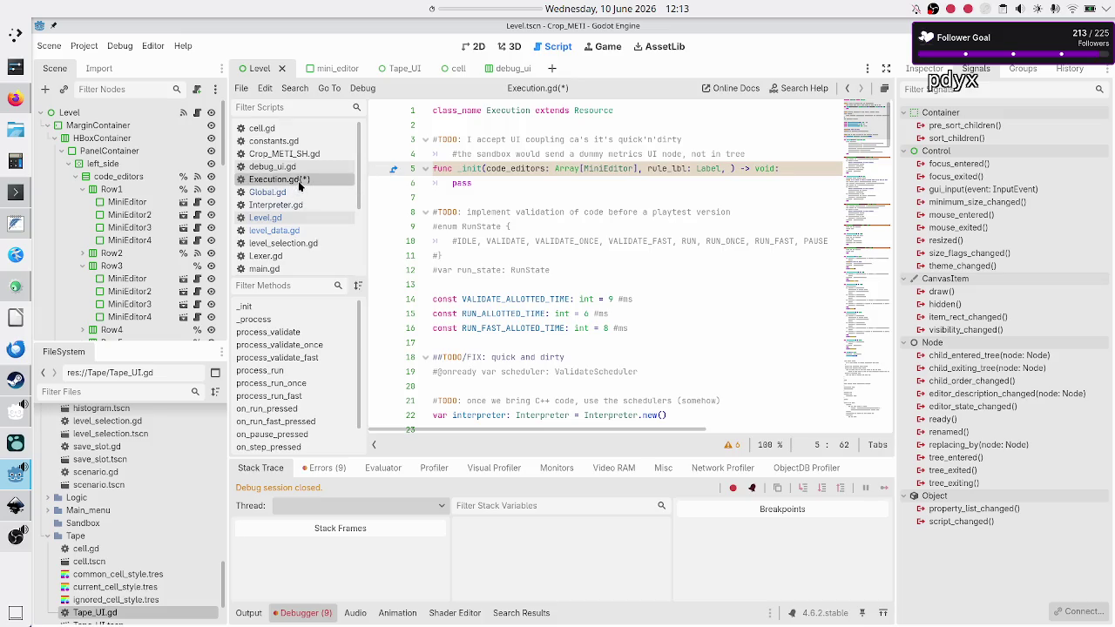
{"action": "left_click", "coordinate": [300, 230]}
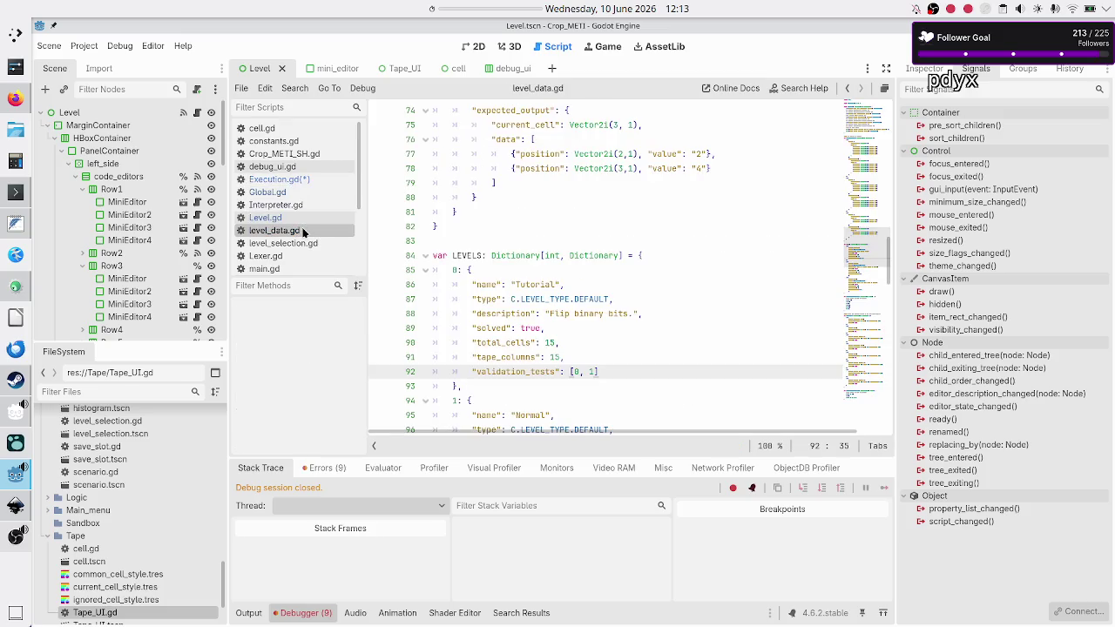
{"action": "scroll", "coordinate": [517, 252], "scroll_direction": "up", "scroll_amount": 15}
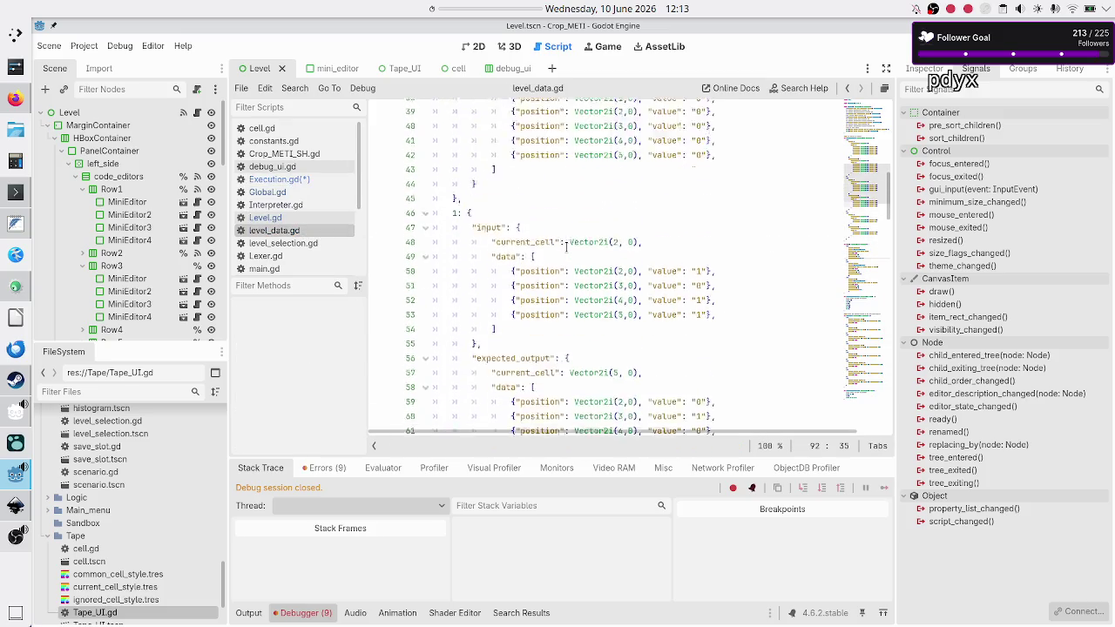
{"action": "scroll", "coordinate": [566, 244], "scroll_direction": "up", "scroll_amount": 5}
{"action": "scroll", "coordinate": [566, 247], "scroll_direction": "down", "scroll_amount": 3}
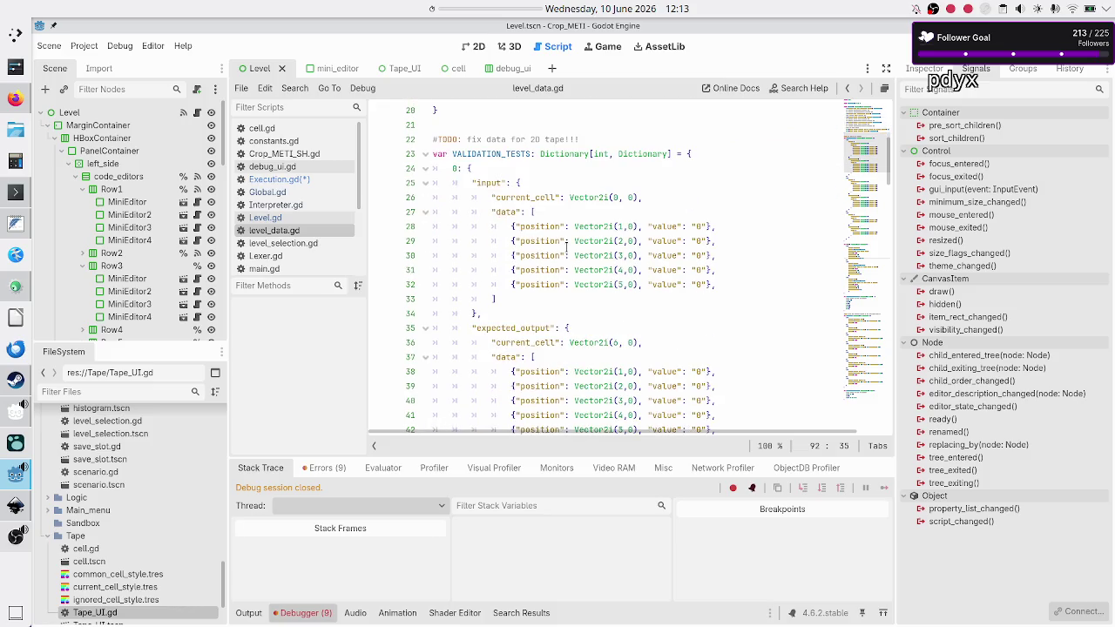
{"action": "left_click_drag", "start_coordinate": [685, 210], "coordinate": [598, 224]}
{"action": "left_click", "coordinate": [546, 226]}
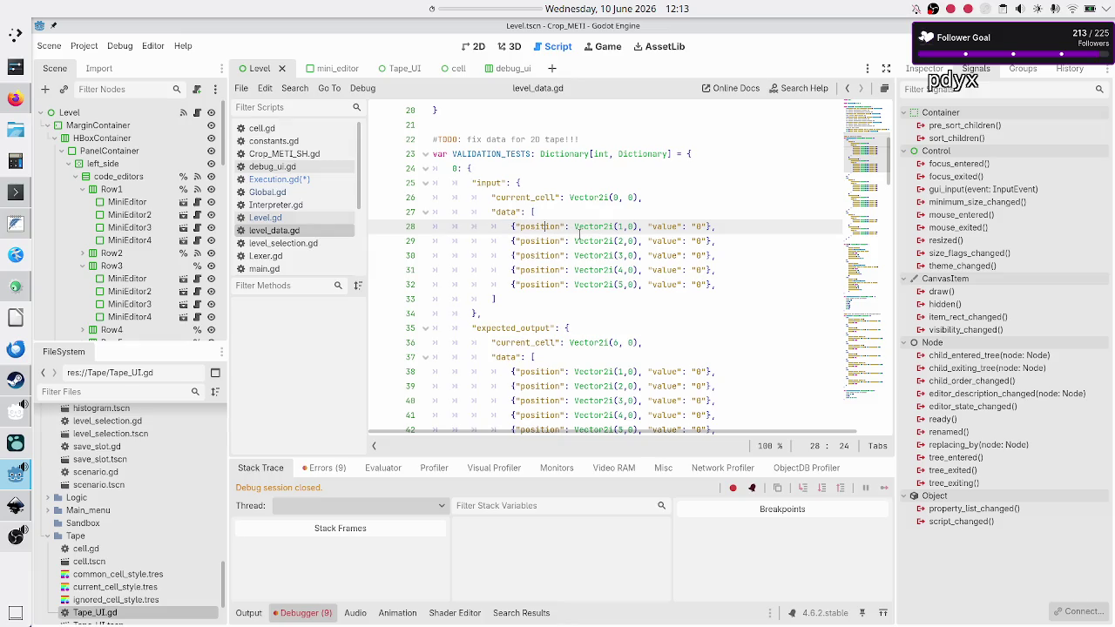
{"action": "mouse_move", "coordinate": [585, 232]}
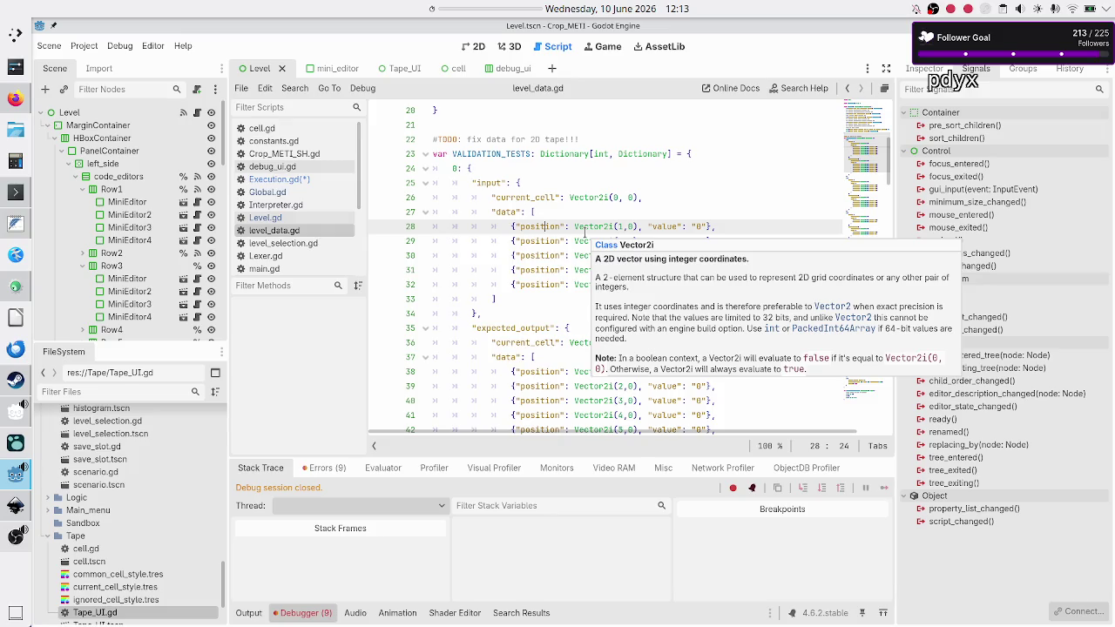
Open Level.gd from the Level scene and scroll through its rows array and _ready code.
{"action": "left_click", "coordinate": [475, 53]}
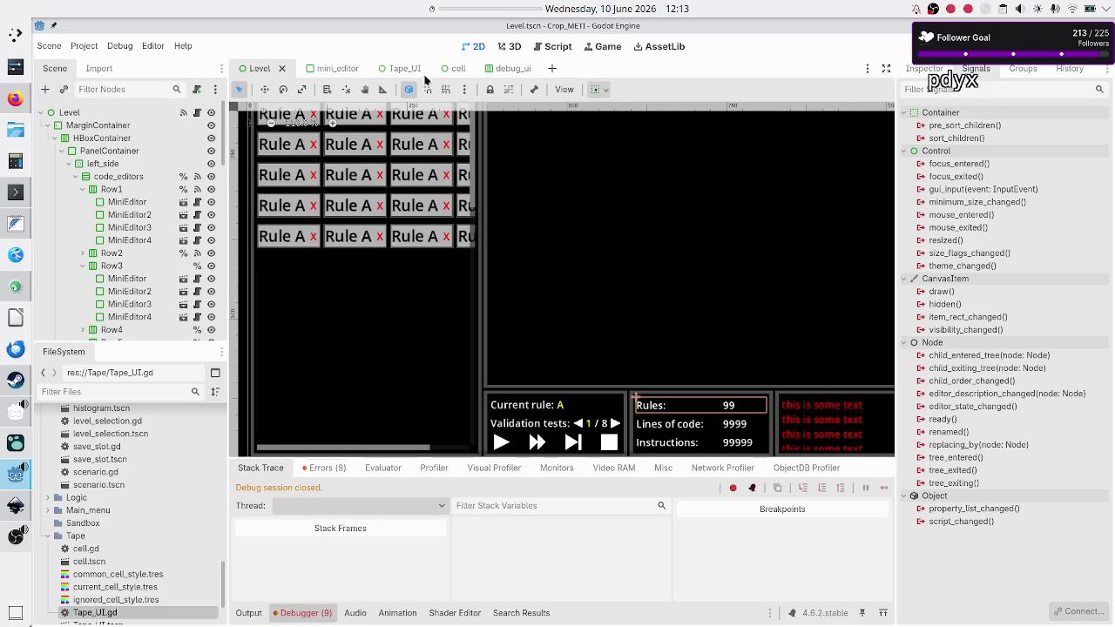
{"action": "left_click", "coordinate": [197, 114]}
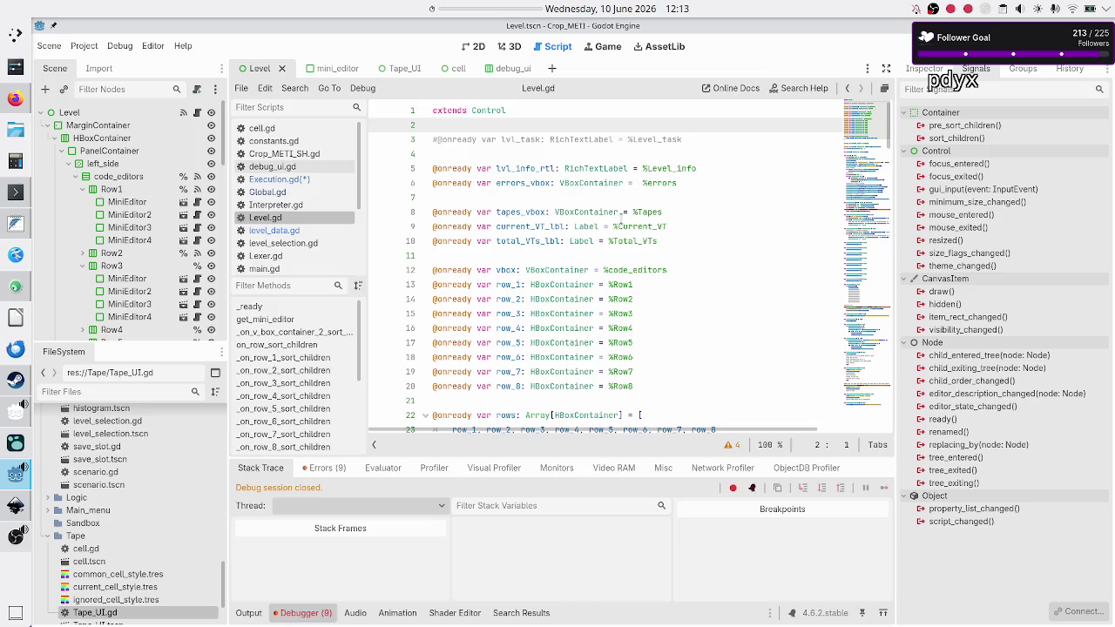
{"action": "scroll", "coordinate": [578, 270], "scroll_direction": "down", "scroll_amount": 2}
{"action": "scroll", "coordinate": [579, 270], "scroll_direction": "down", "scroll_amount": 2}
{"action": "scroll", "coordinate": [579, 270], "scroll_direction": "down", "scroll_amount": 2}
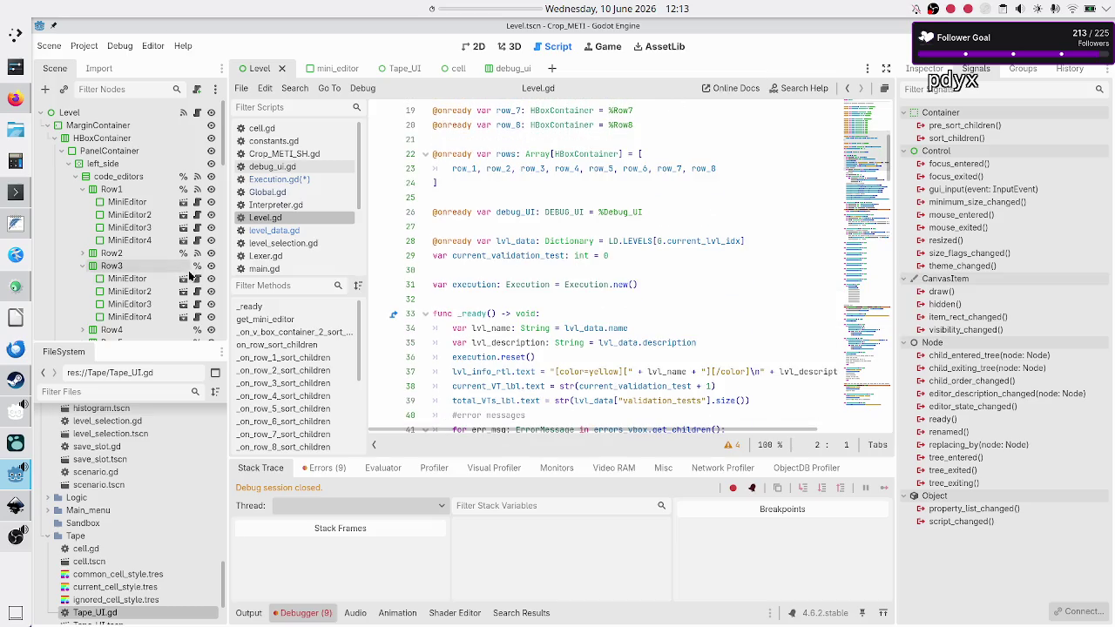
{"action": "scroll", "coordinate": [187, 248], "scroll_direction": "down", "scroll_amount": 1}
{"action": "scroll", "coordinate": [187, 248], "scroll_direction": "up", "scroll_amount": 1}
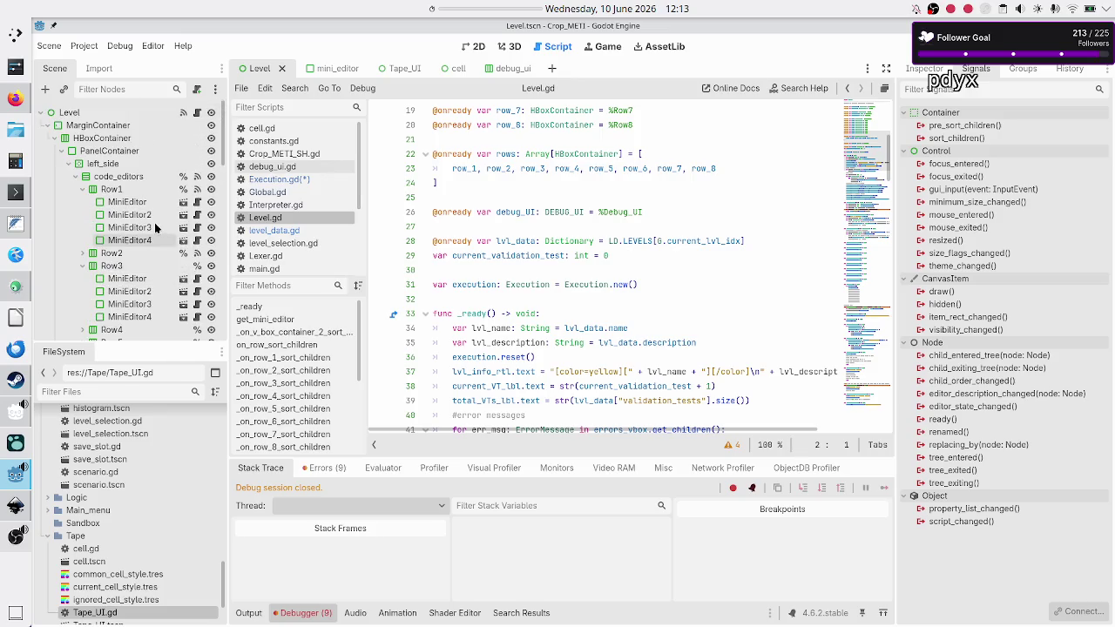
{"action": "scroll", "coordinate": [157, 228], "scroll_direction": "down", "scroll_amount": 5}
{"action": "scroll", "coordinate": [156, 229], "scroll_direction": "down", "scroll_amount": 2}
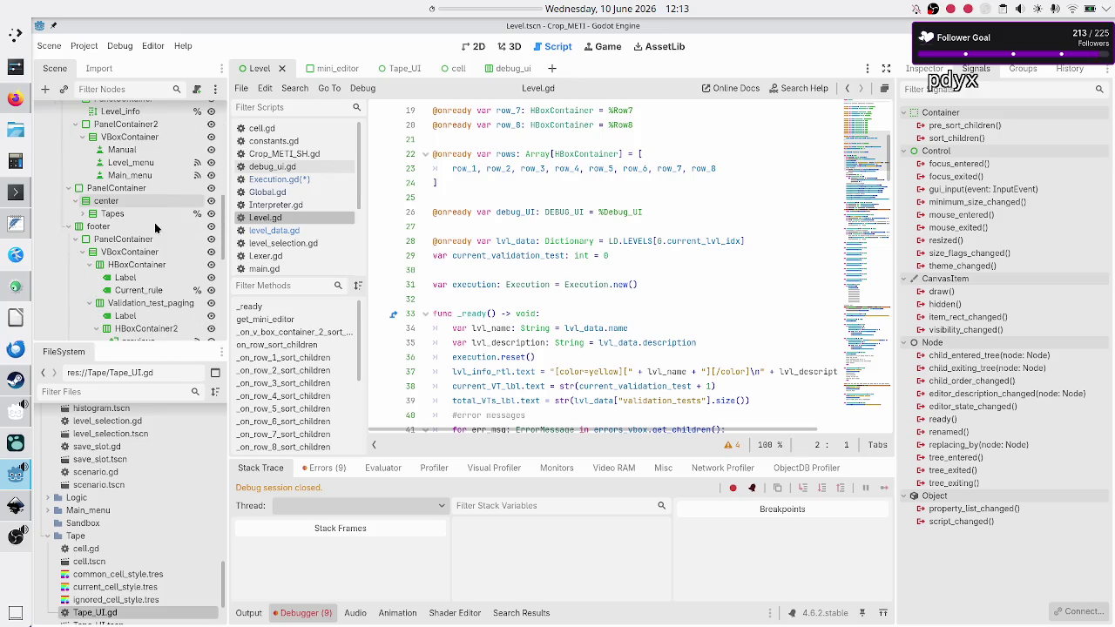
{"action": "scroll", "coordinate": [156, 228], "scroll_direction": "down", "scroll_amount": 1}
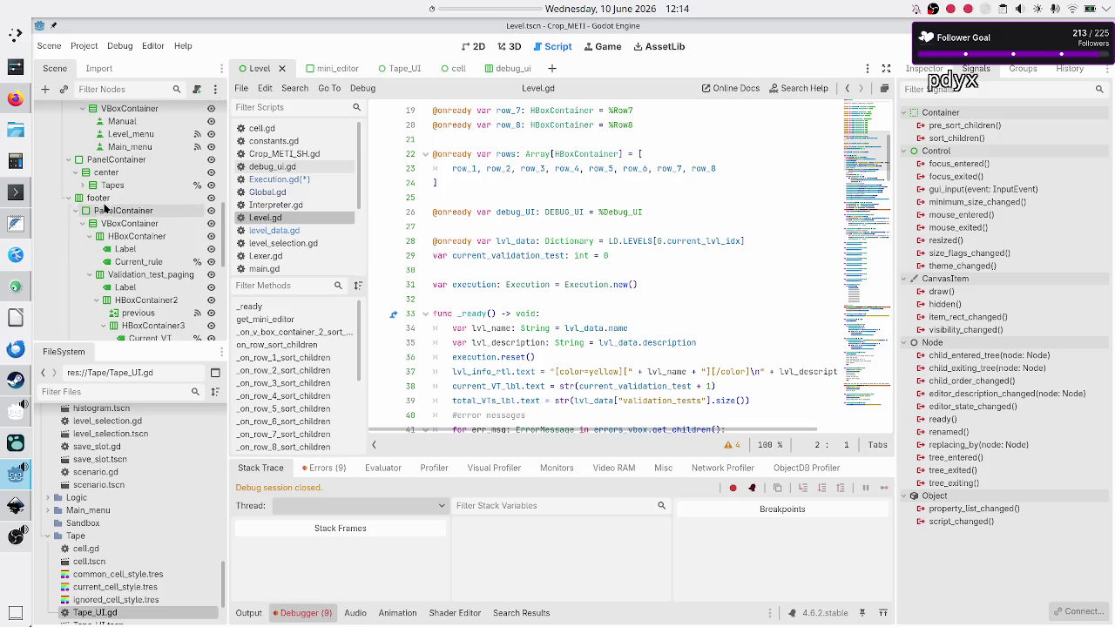
Expand the Tapes node and inspect its Input, Expected_output and Output children.
{"action": "left_click", "coordinate": [82, 185]}
{"action": "left_click", "coordinate": [118, 200]}
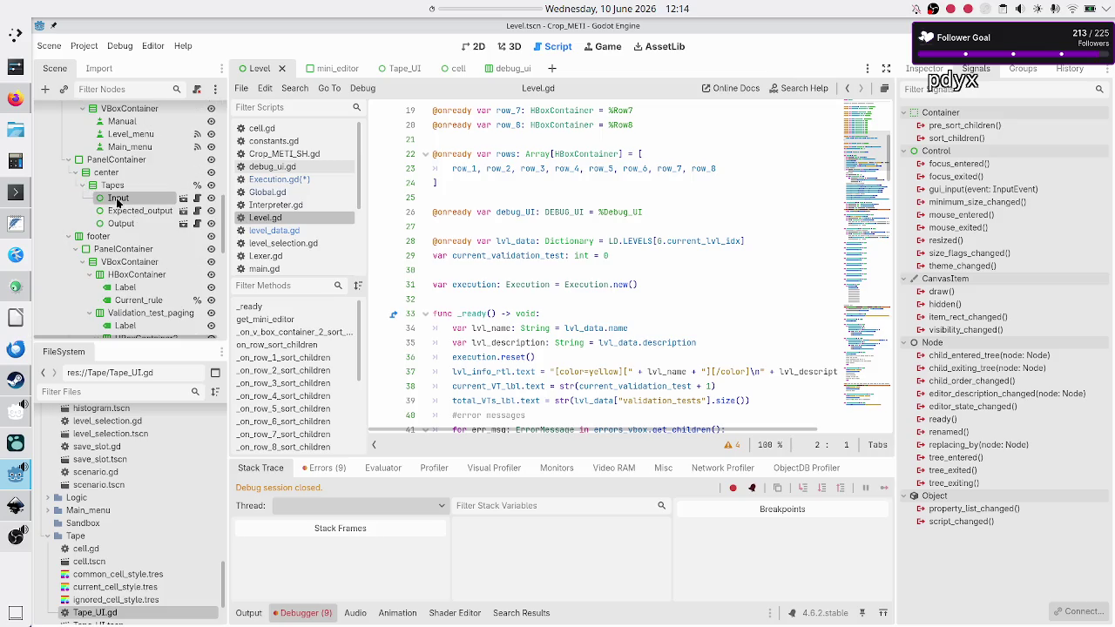
{"action": "left_click", "coordinate": [134, 226], "text": "shift"}
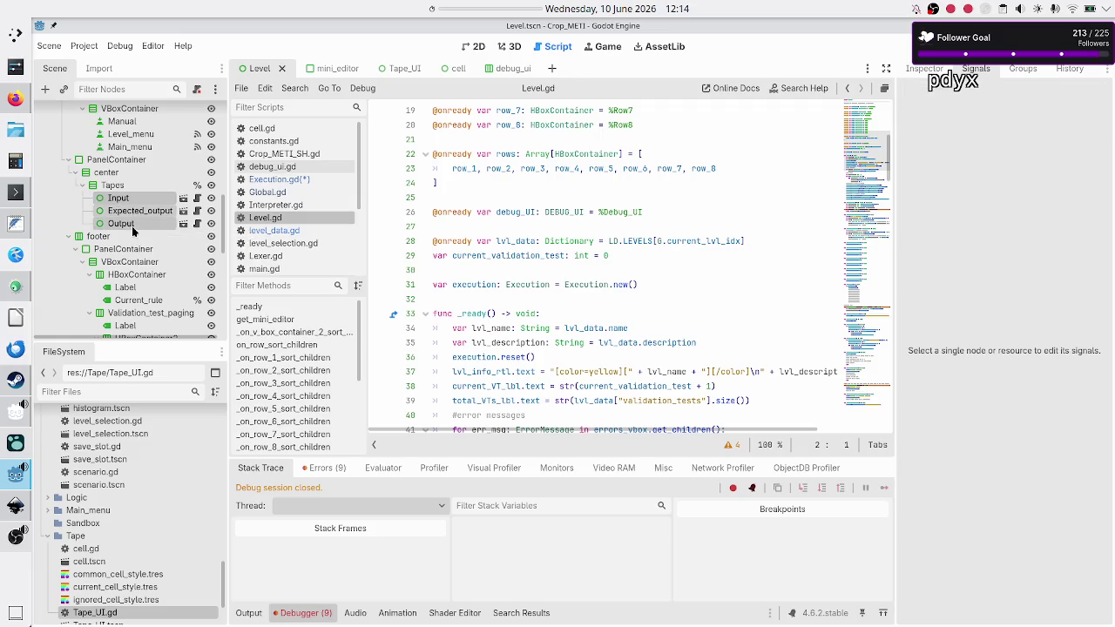
{"action": "left_click", "coordinate": [134, 228]}
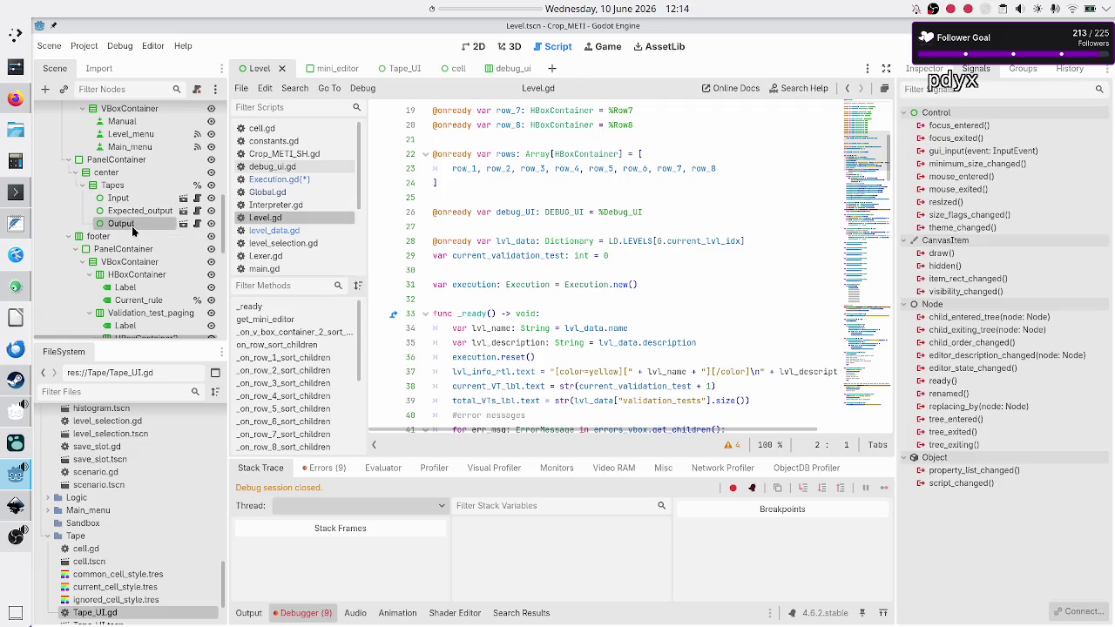
{"action": "left_click", "coordinate": [118, 198]}
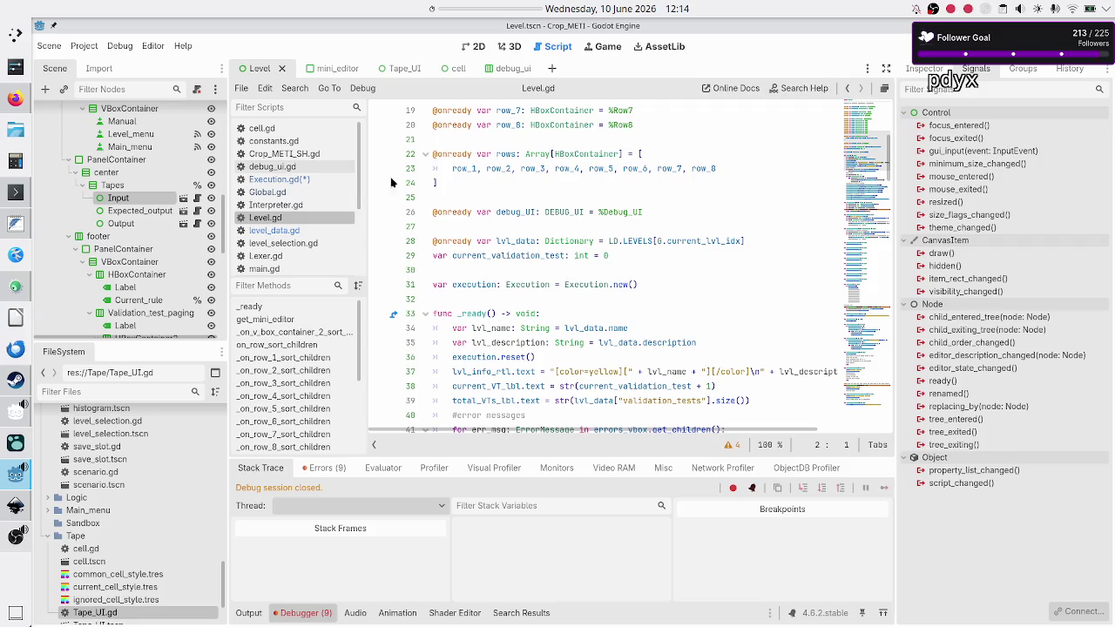
Add input, expected_output and start Tape_UI parameters to _init in Execution.gd.
{"action": "left_click", "coordinate": [312, 181]}
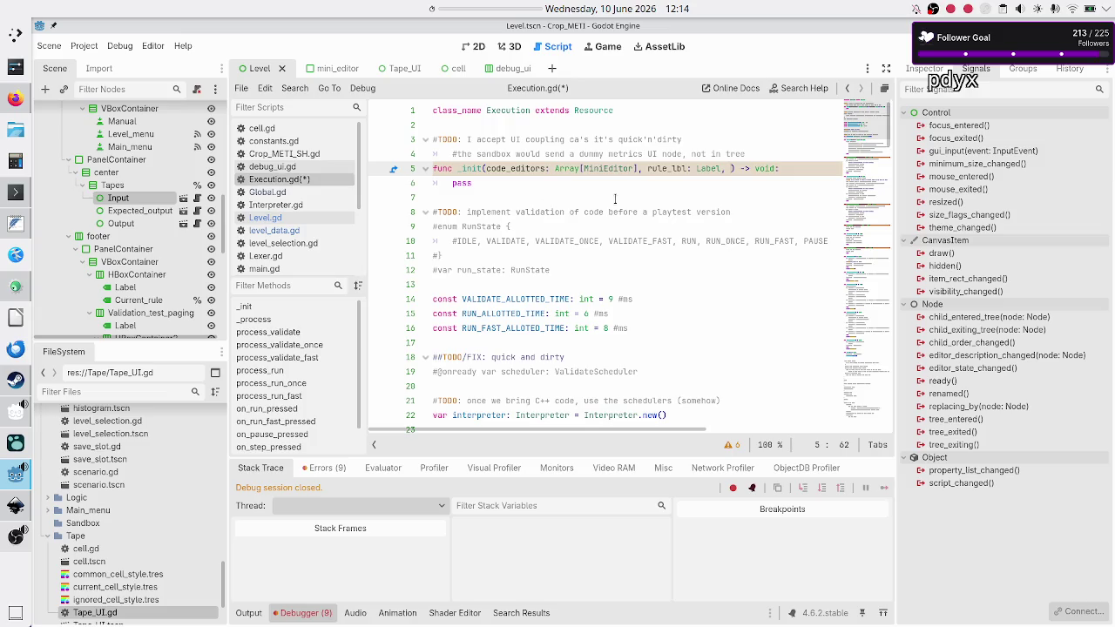
{"action": "type", "text": "input"}
{"action": "type", "text": ": Tape_"}
{"action": "type", "text": "UI, ou"}
{"action": "key", "text": "BackSpace"}
{"action": "key", "text": "BackSpace"}
{"action": "type", "text": "expec"}
{"action": "type", "text": "ted_output"}
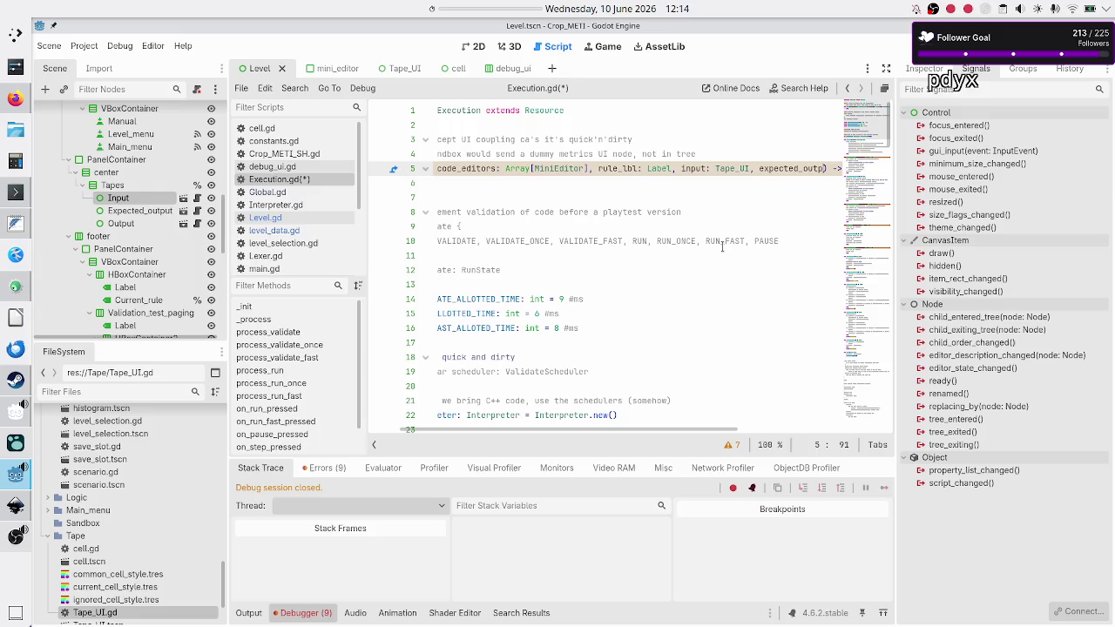
{"action": "type", "text": ": T"}
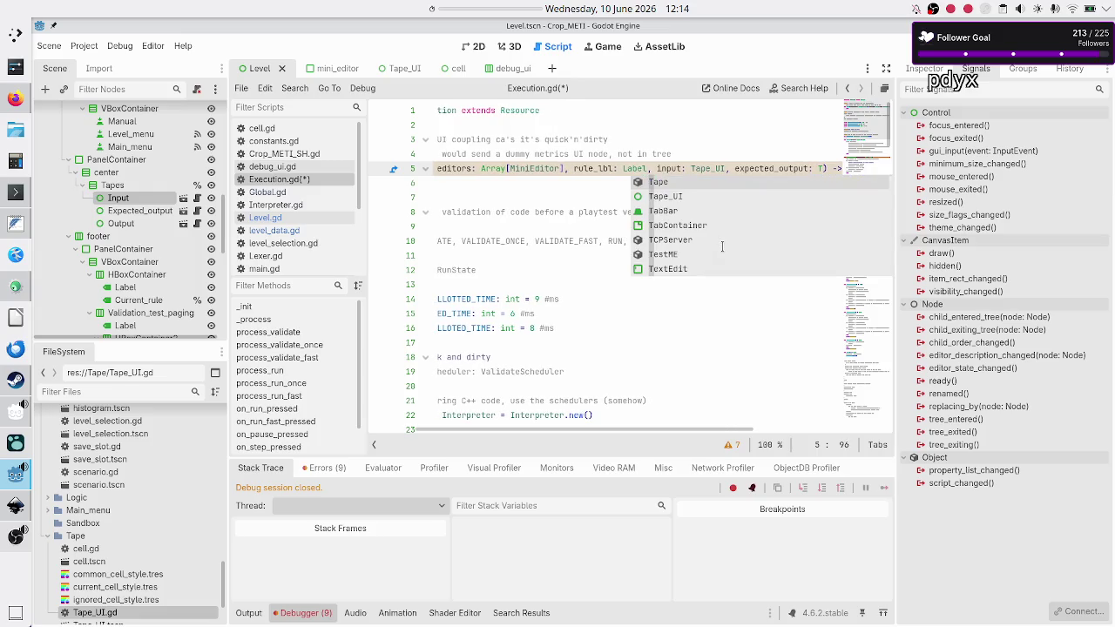
{"action": "type", "text": "ape_UI, "}
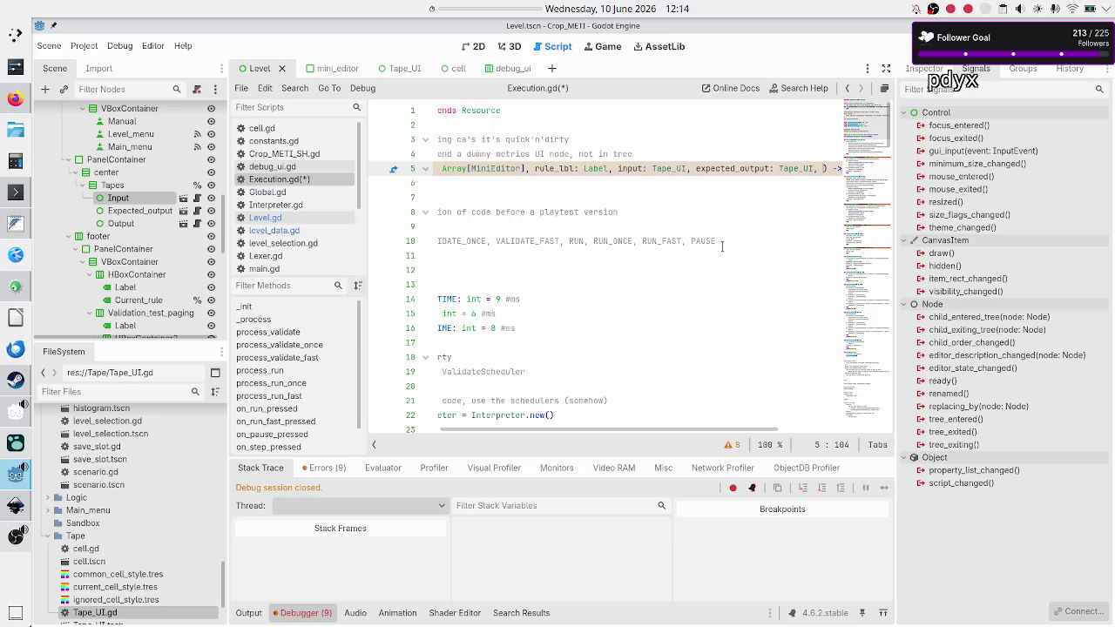
{"action": "type", "text": "starting"}
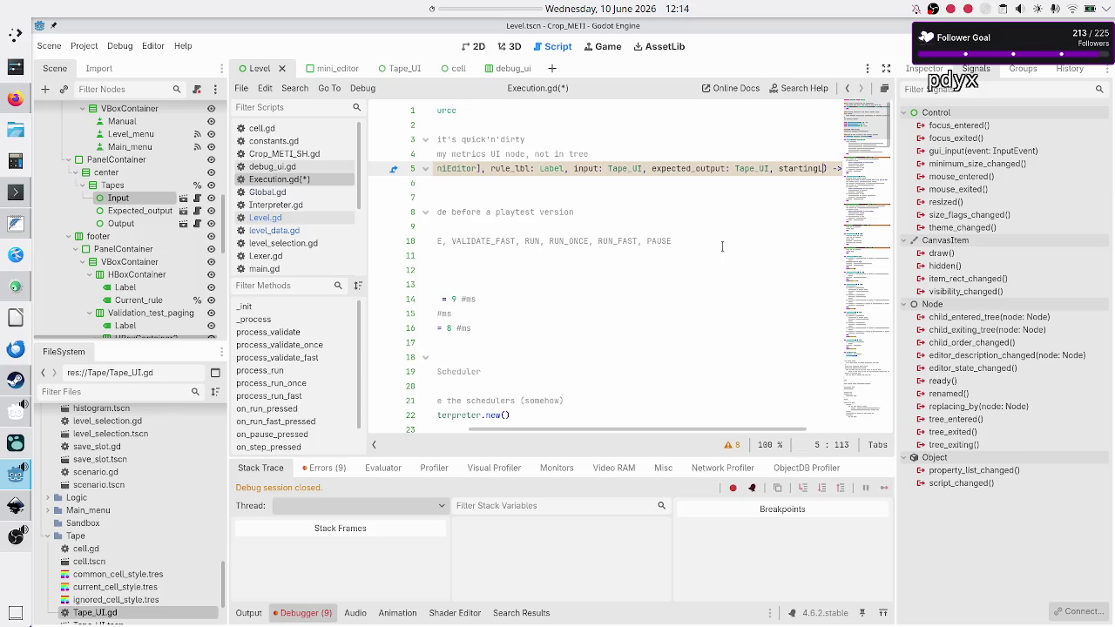
{"action": "key", "text": "BackSpace"}
{"action": "key", "text": "BackSpace"}
{"action": "key", "text": "BackSpace"}
Split the _init signature so code_editors and rule_lbl each sit on their own line.
{"action": "key", "text": "Home"}
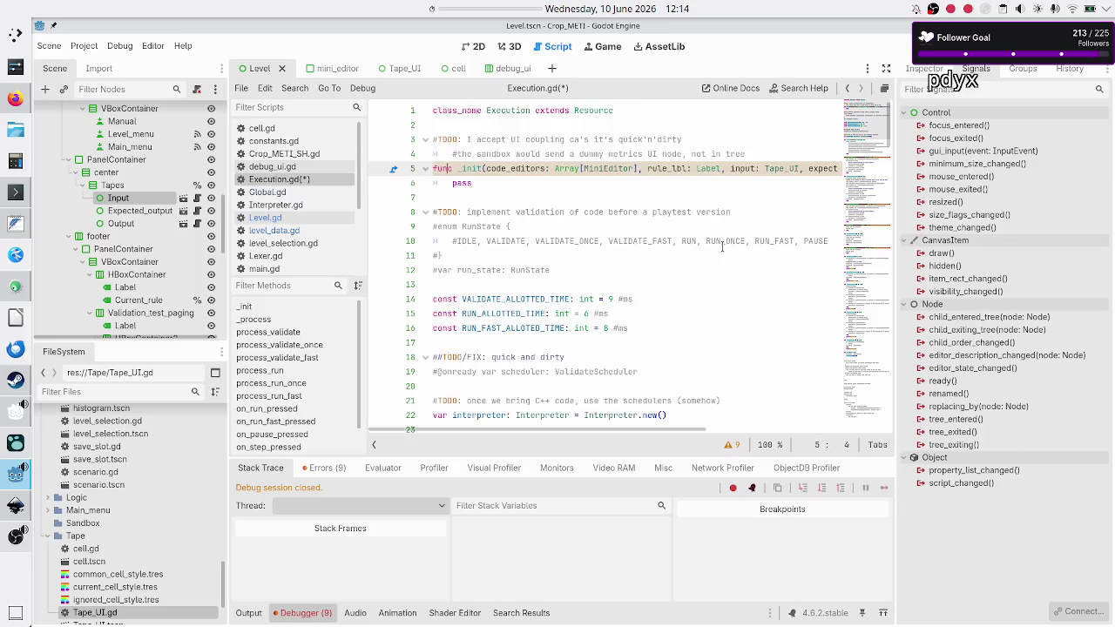
{"action": "key", "text": "ctrl+Right"}
{"action": "key", "text": "ctrl+Right"}
{"action": "key", "text": "Return"}
{"action": "key", "text": "BackSpace"}
{"action": "key", "text": "Right"}
{"action": "key", "text": "Return"}
{"action": "key", "text": "ctrl+Right"}
{"action": "key", "text": "ctrl+Right"}
{"action": "key", "text": "ctrl+Right"}
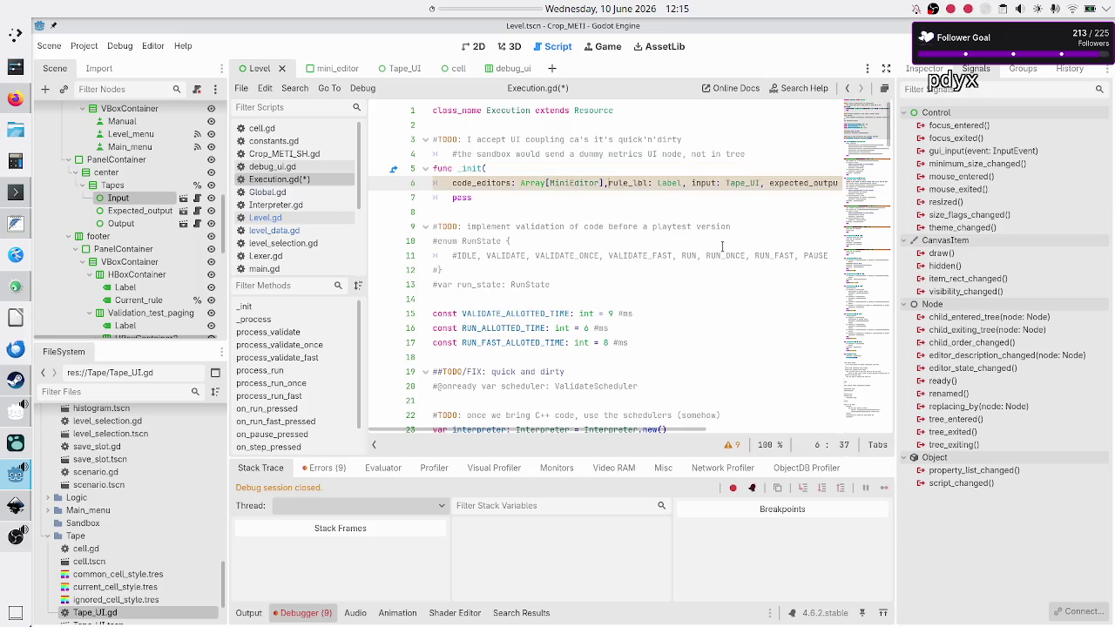
{"action": "key", "text": "Return"}
{"action": "key", "text": "Right"}
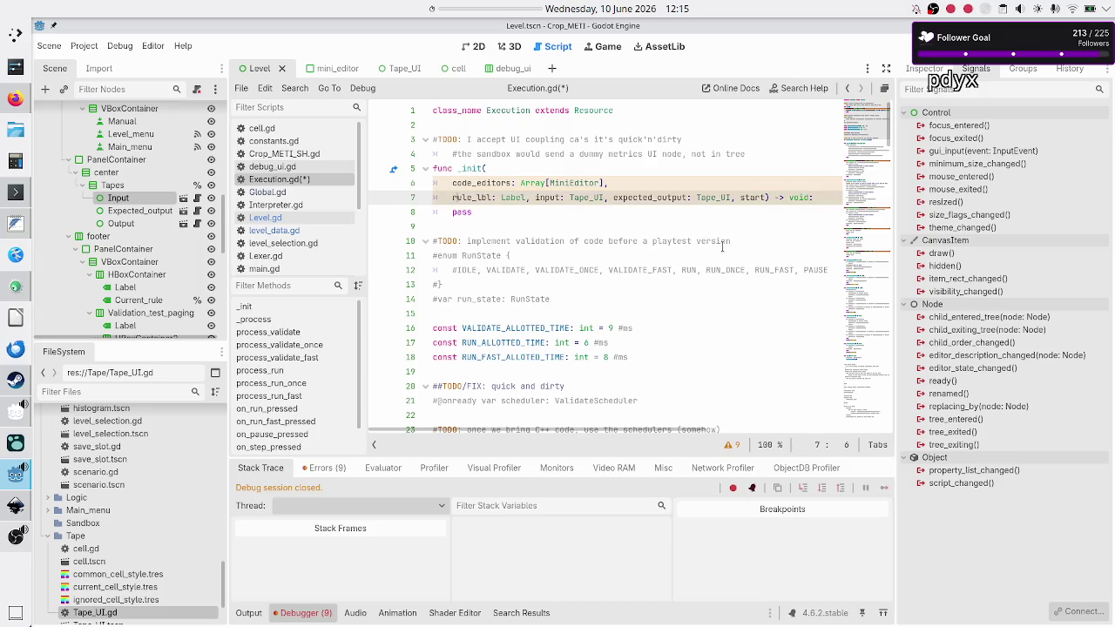
{"action": "key", "text": "Right"}
{"action": "key", "text": "Right"}
{"action": "key", "text": "Right"}
Put input_tape, expected_output_tape and start_tape: Tape_UI each on its own line.
{"action": "key", "text": "Return"}
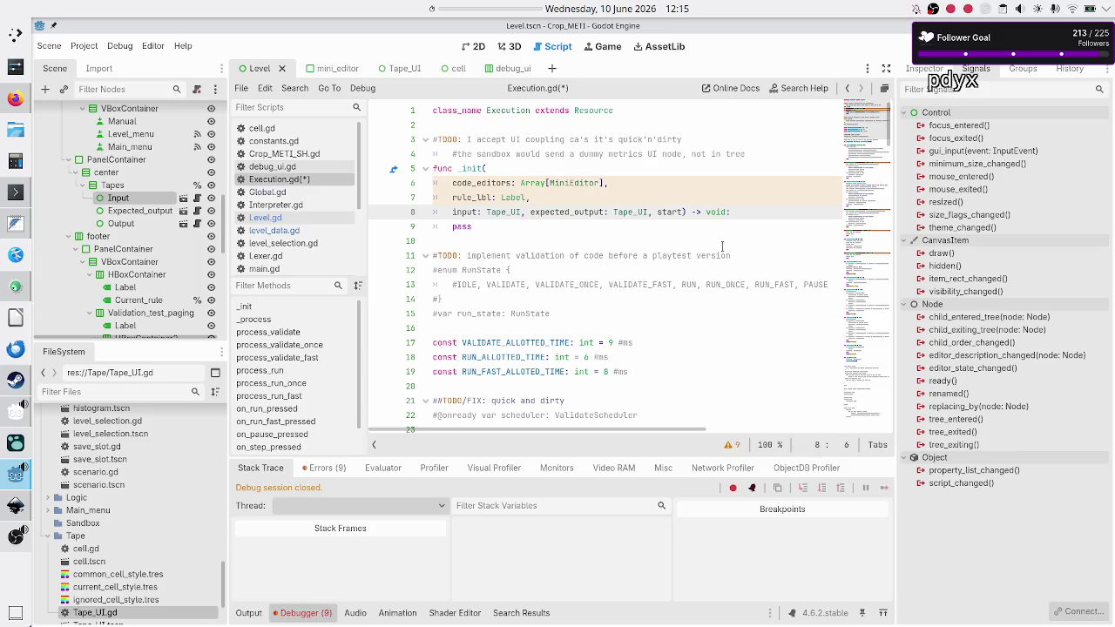
{"action": "key", "text": "Right"}
{"action": "key", "text": "Right"}
{"action": "key", "text": "Right"}
{"action": "type", "text": "_tap"}
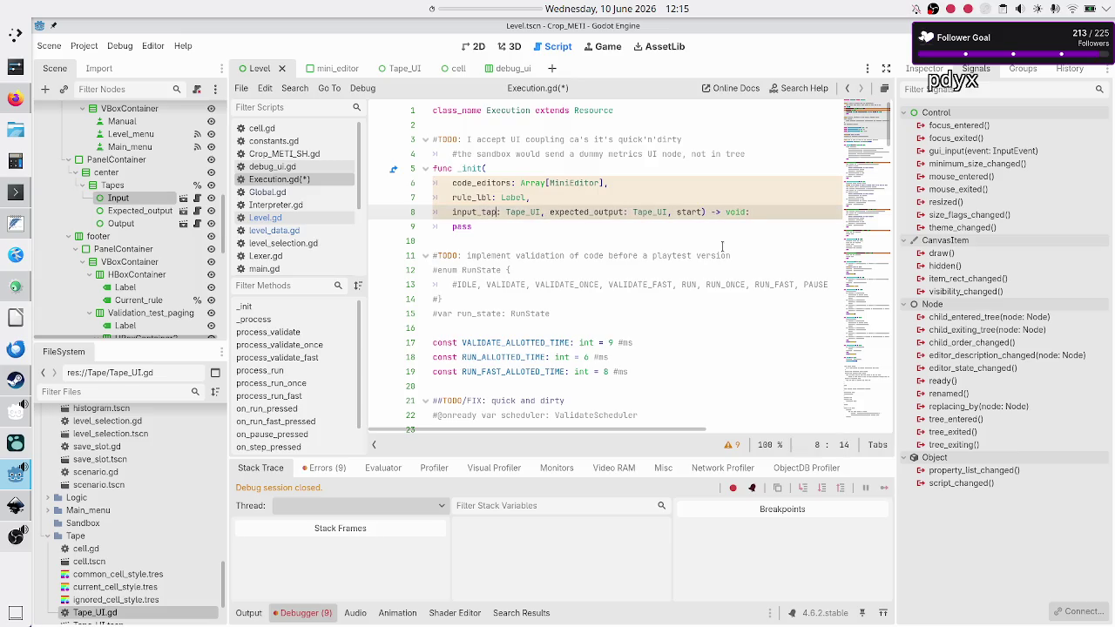
{"action": "type", "text": "e"}
{"action": "key", "text": "Right"}
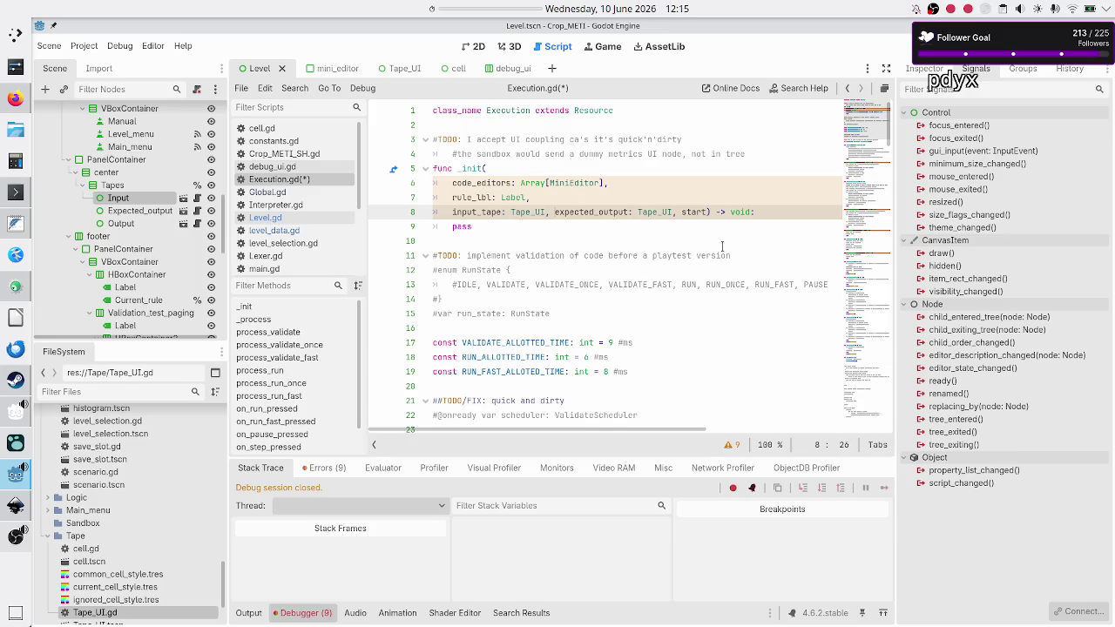
{"action": "key", "text": "Return"}
{"action": "key", "text": "Right"}
{"action": "key", "text": "Right"}
{"action": "key", "text": "Right"}
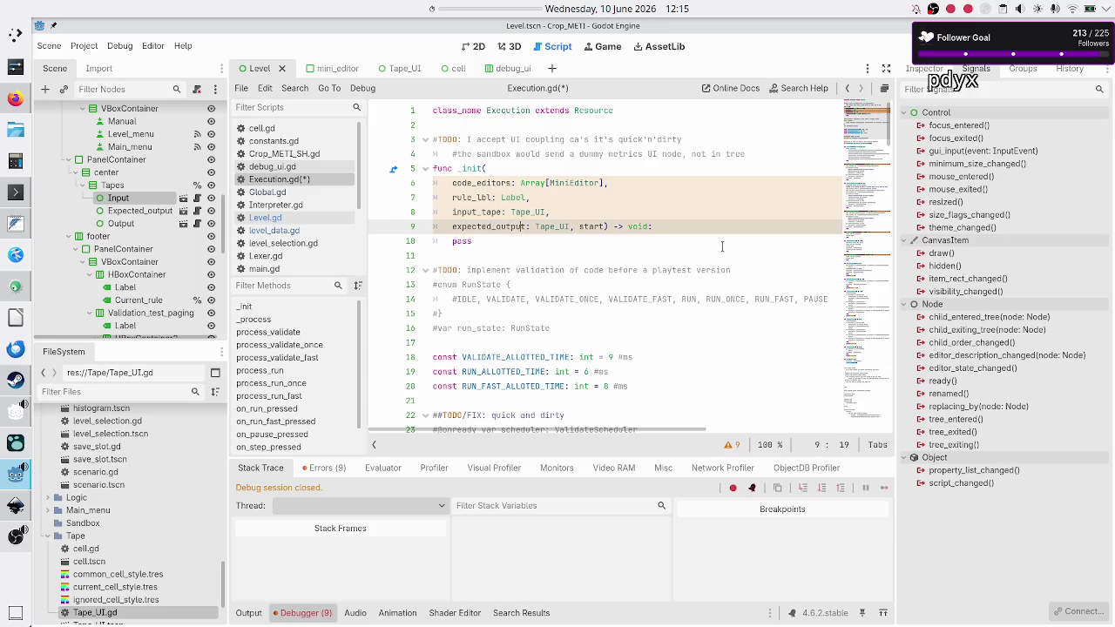
{"action": "type", "text": "_tape"}
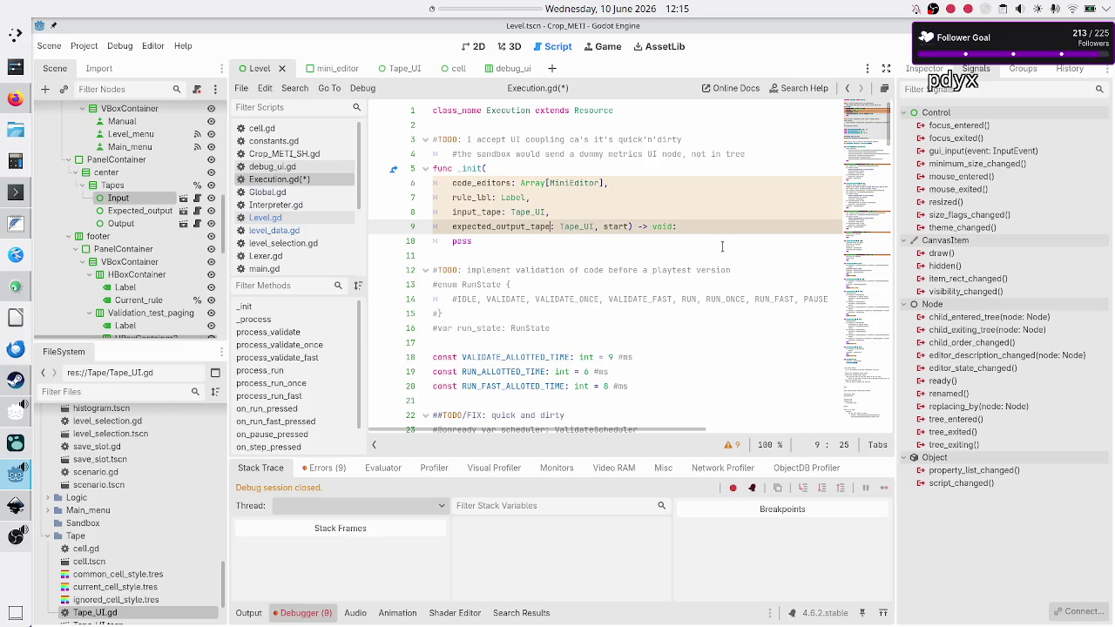
{"action": "key", "text": "Right"}
{"action": "key", "text": "Right"}
{"action": "key", "text": "Right"}
{"action": "key", "text": "Return"}
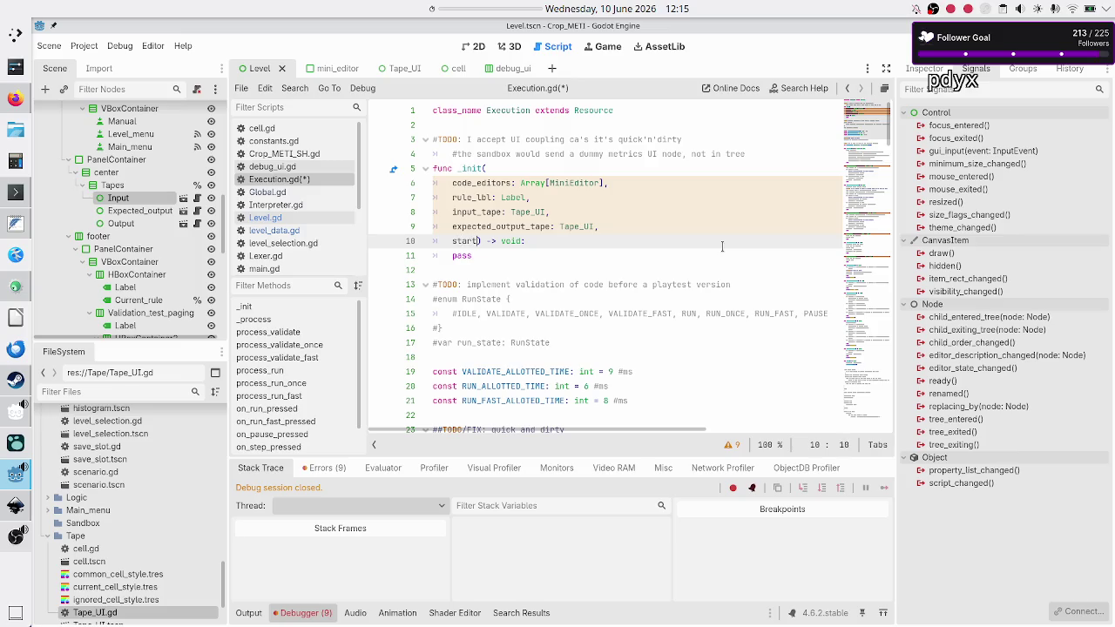
{"action": "type", "text": "_tape"}
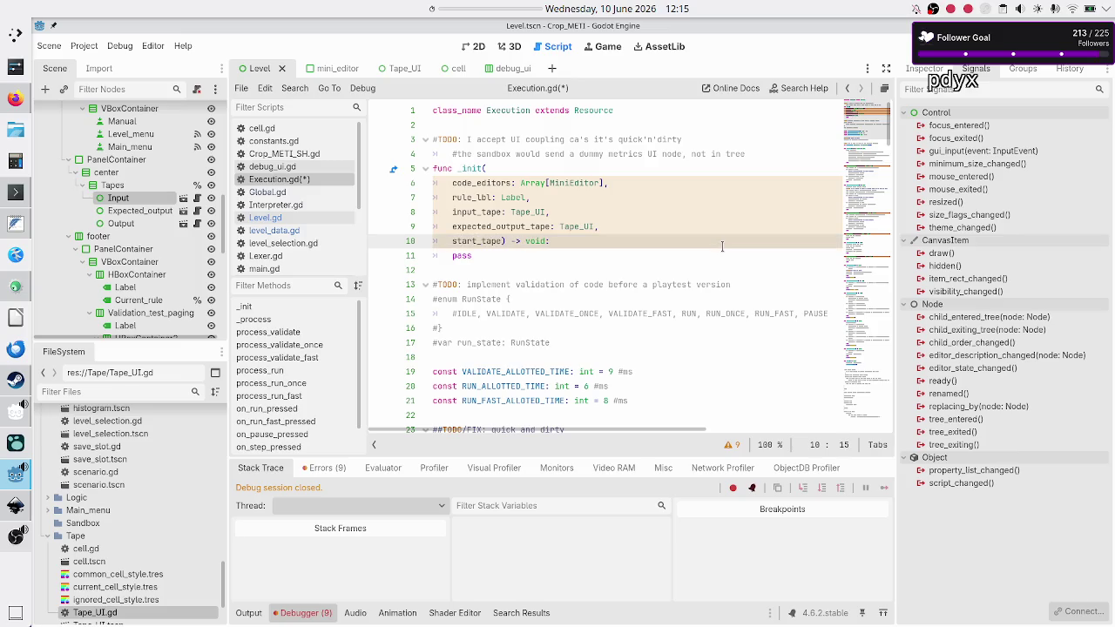
{"action": "type", "text": ": Tape_"}
{"action": "key", "text": "Return"}
{"action": "key", "text": "Return"}
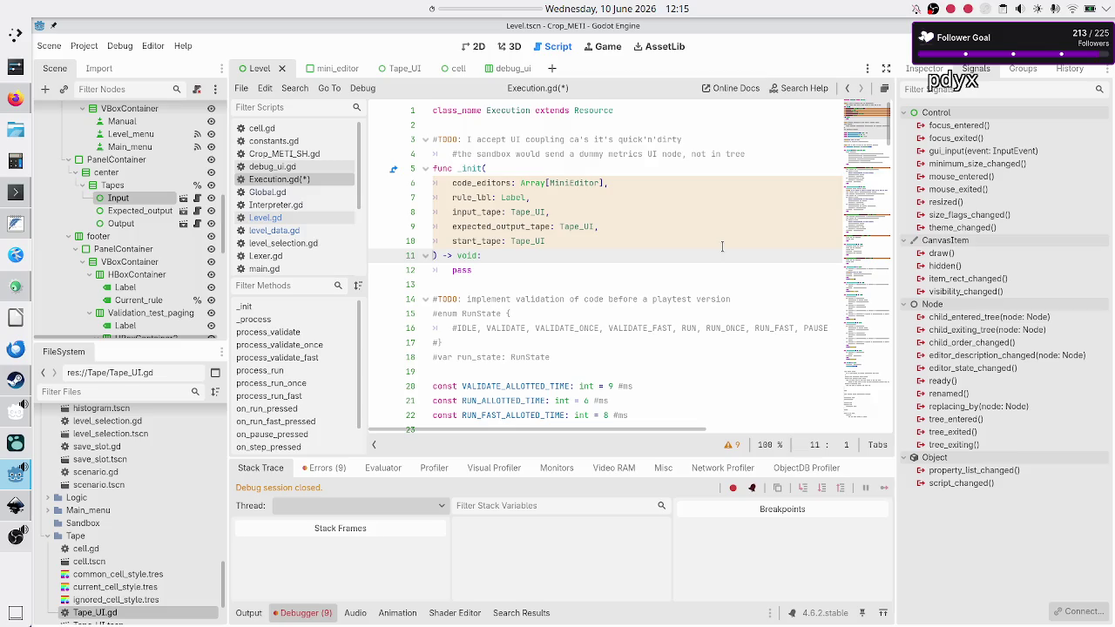
{"action": "key", "text": "Left"}
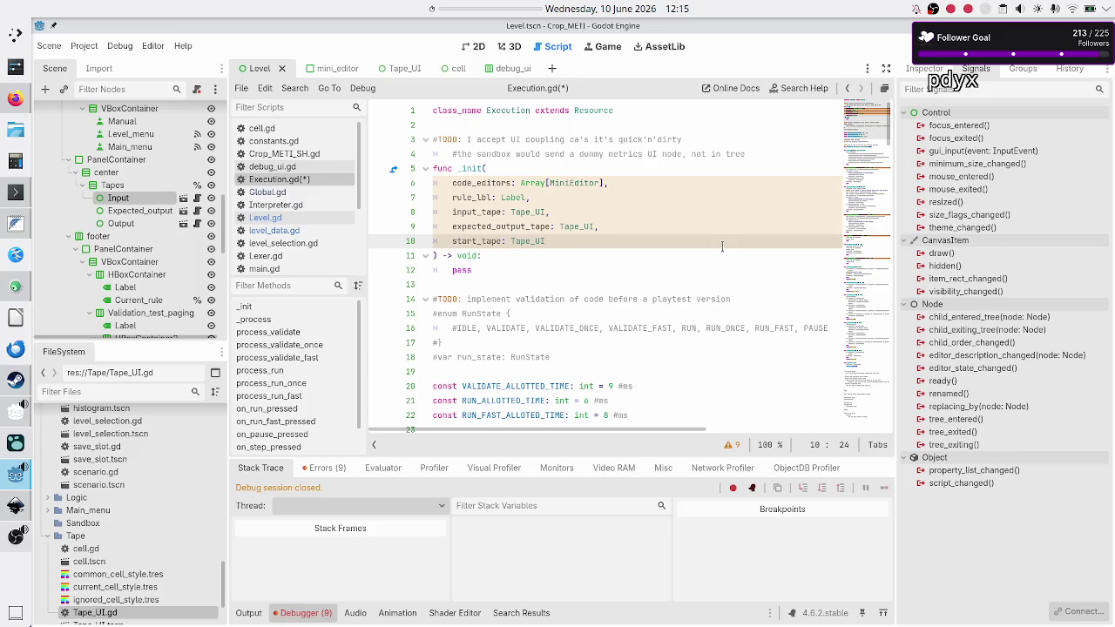
{"action": "key", "text": "alt+Tab"}
{"action": "key", "text": "alt+Tab"}
{"action": "key", "text": "alt+Tab"}
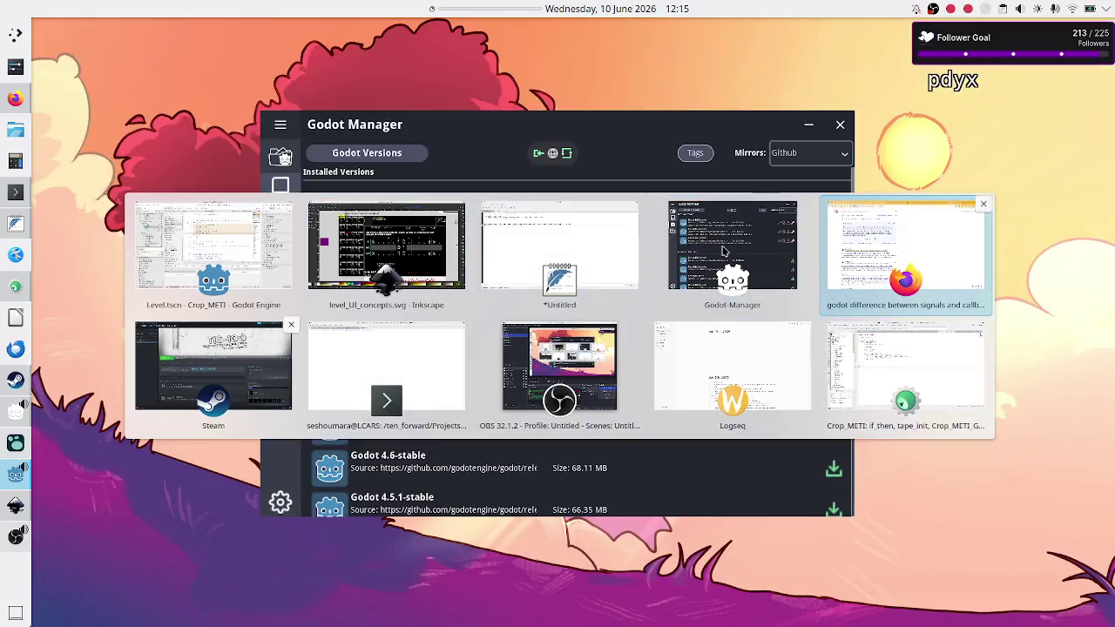
Switch to Inkscape's level_UI_concepts.svg mockup showing the I, EO and S/O tapes.
{"action": "key", "text": "alt+Tab"}
{"action": "key", "text": "alt+Tab"}
{"action": "key", "text": "alt+Tab"}
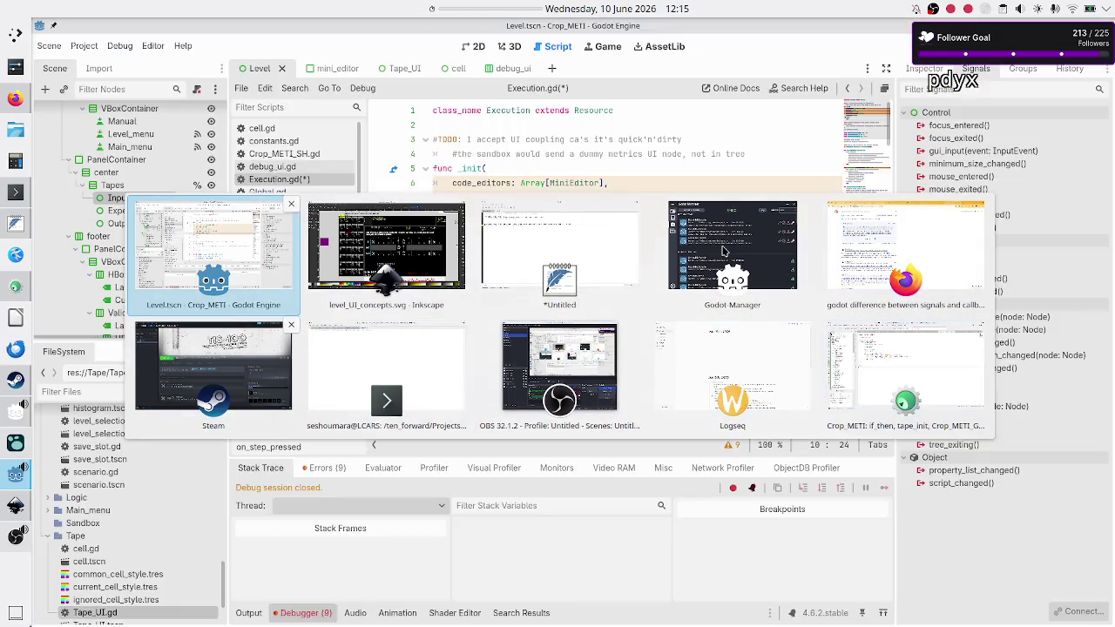
{"action": "key", "text": "alt+Tab"}
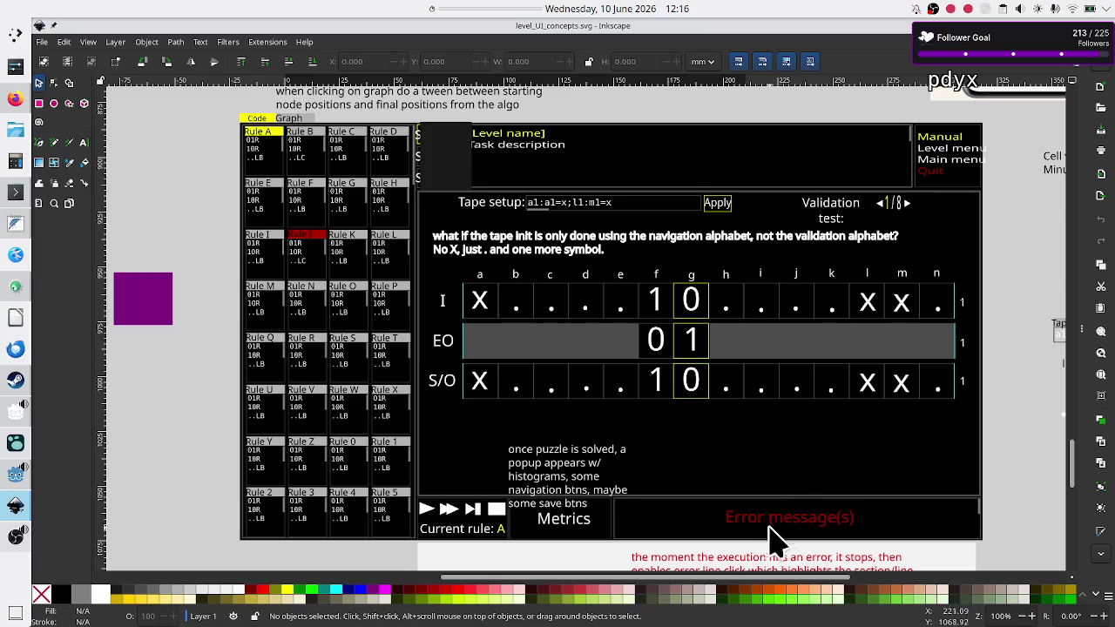
Back in Godot, review Execution.gd's _init tape parameters, leave them unchanged, and save the script.
{"action": "key", "text": "alt+Tab"}
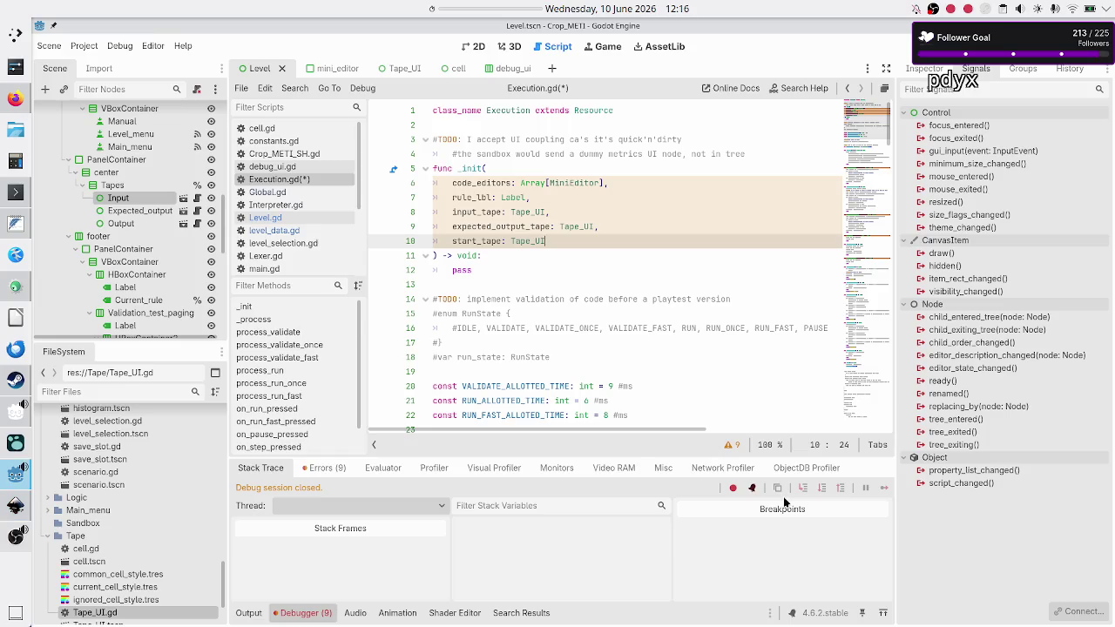
{"action": "scroll", "coordinate": [135, 272], "scroll_direction": "down", "scroll_amount": 5}
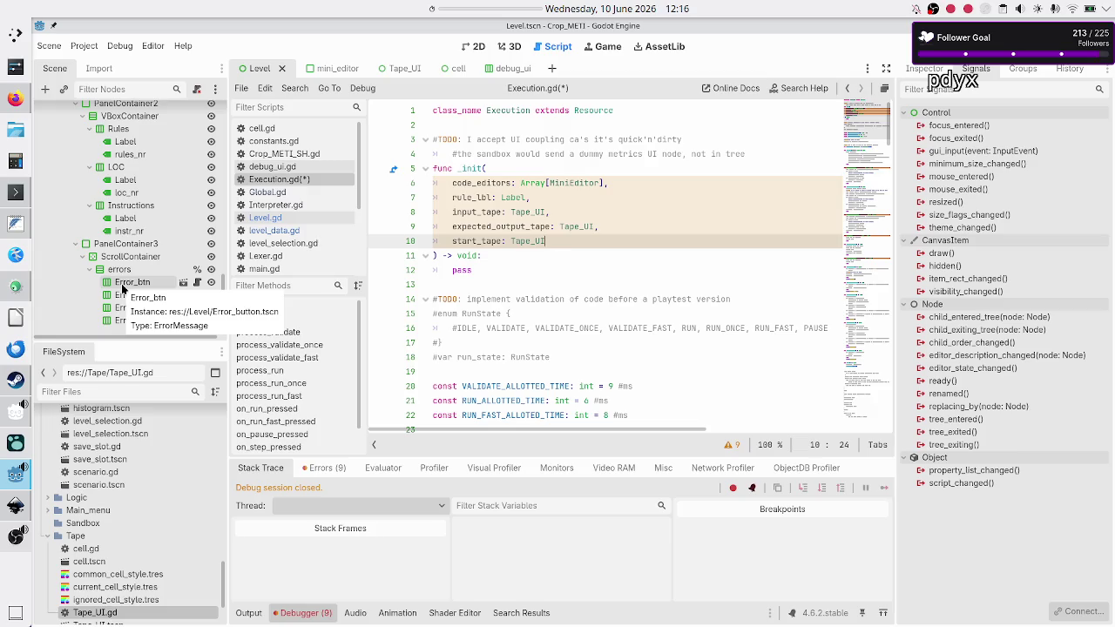
{"action": "left_click", "coordinate": [472, 283]}
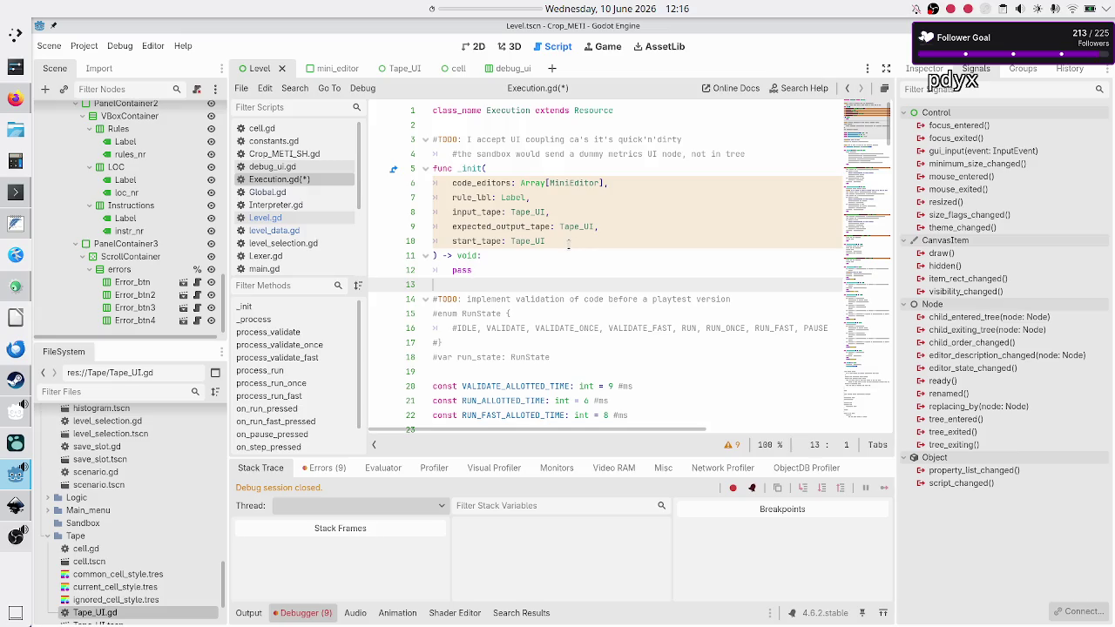
{"action": "mouse_move", "coordinate": [570, 242]}
{"action": "left_mouse_down"}
{"action": "mouse_move", "coordinate": [453, 199]}
{"action": "mouse_move", "coordinate": [452, 183]}
{"action": "left_mouse_up"}
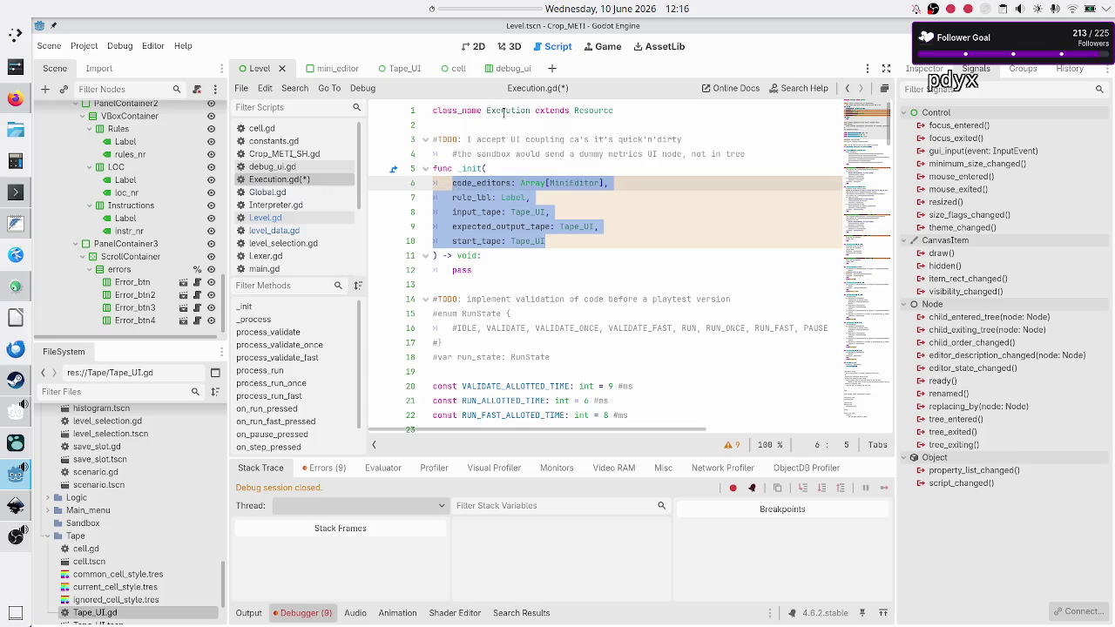
{"action": "left_click", "coordinate": [494, 130]}
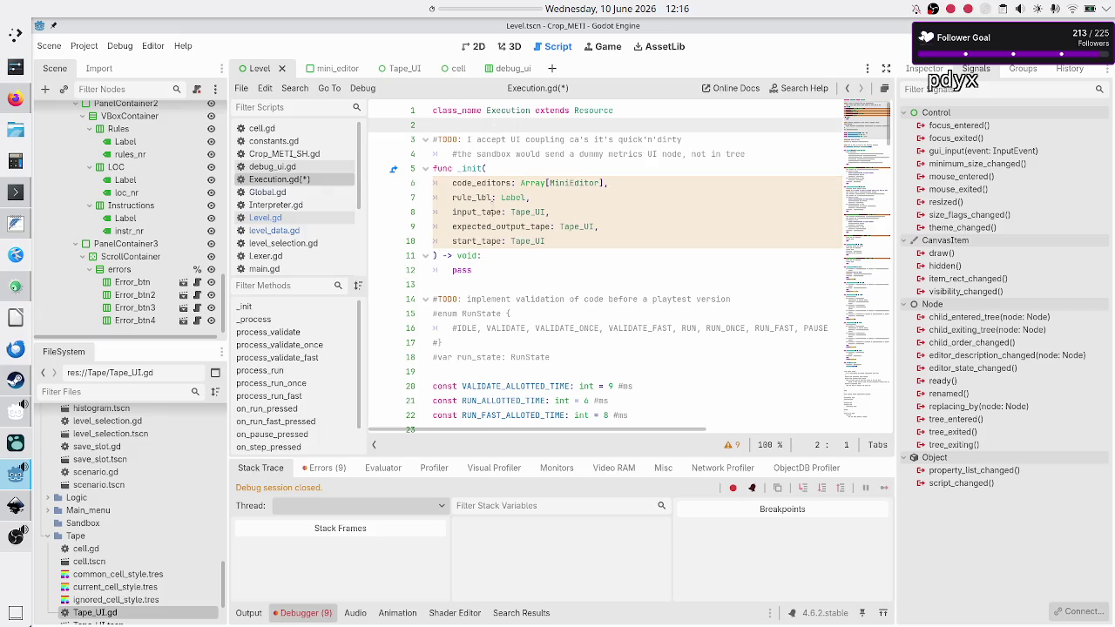
{"action": "scroll", "coordinate": [492, 205], "scroll_direction": "down", "scroll_amount": 4}
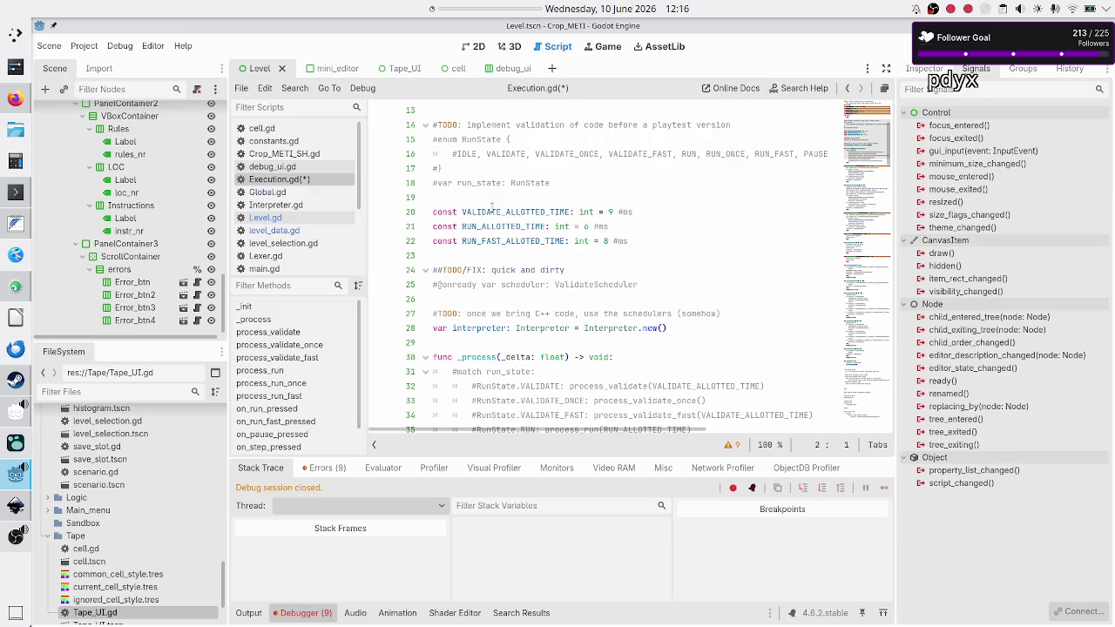
{"action": "scroll", "coordinate": [493, 207], "scroll_direction": "down", "scroll_amount": 4}
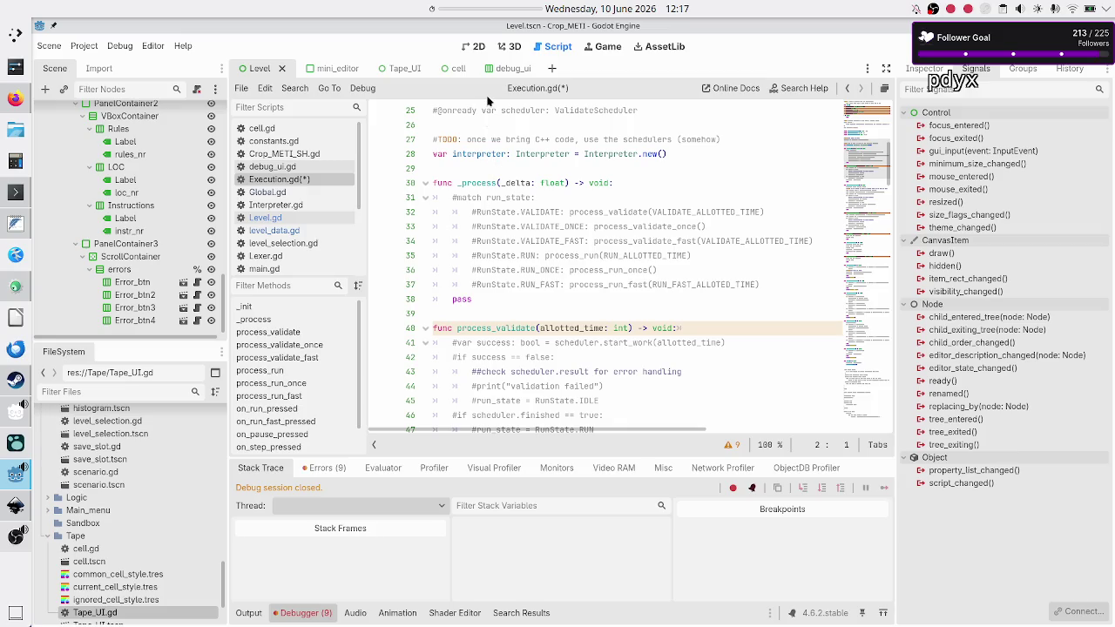
{"action": "scroll", "coordinate": [506, 146], "scroll_direction": "up", "scroll_amount": 8}
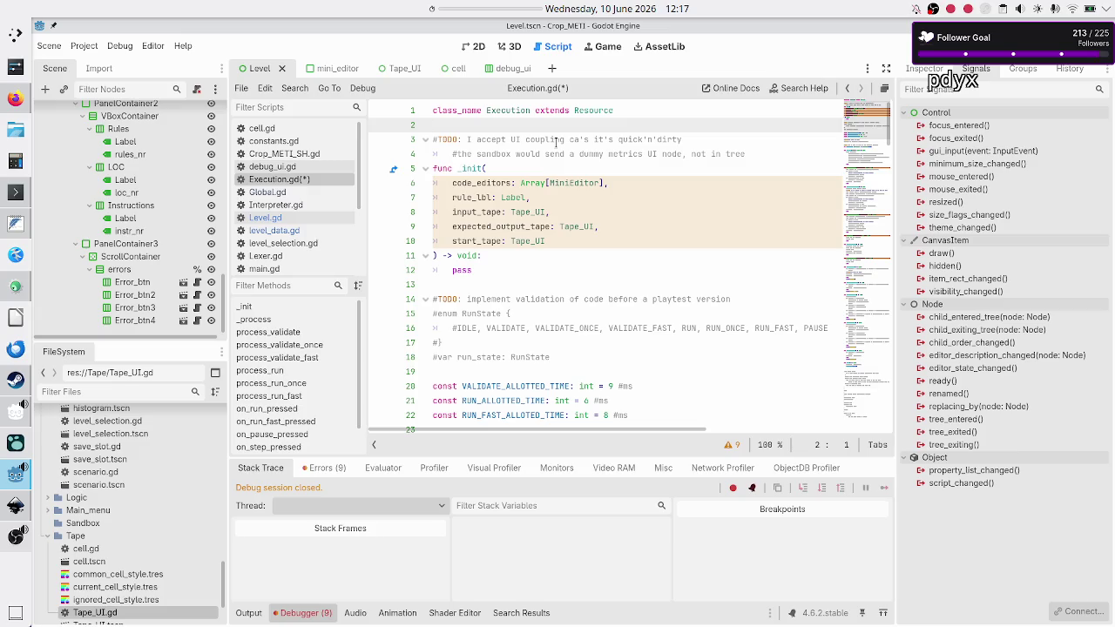
{"action": "scroll", "coordinate": [567, 165], "scroll_direction": "down", "scroll_amount": 5}
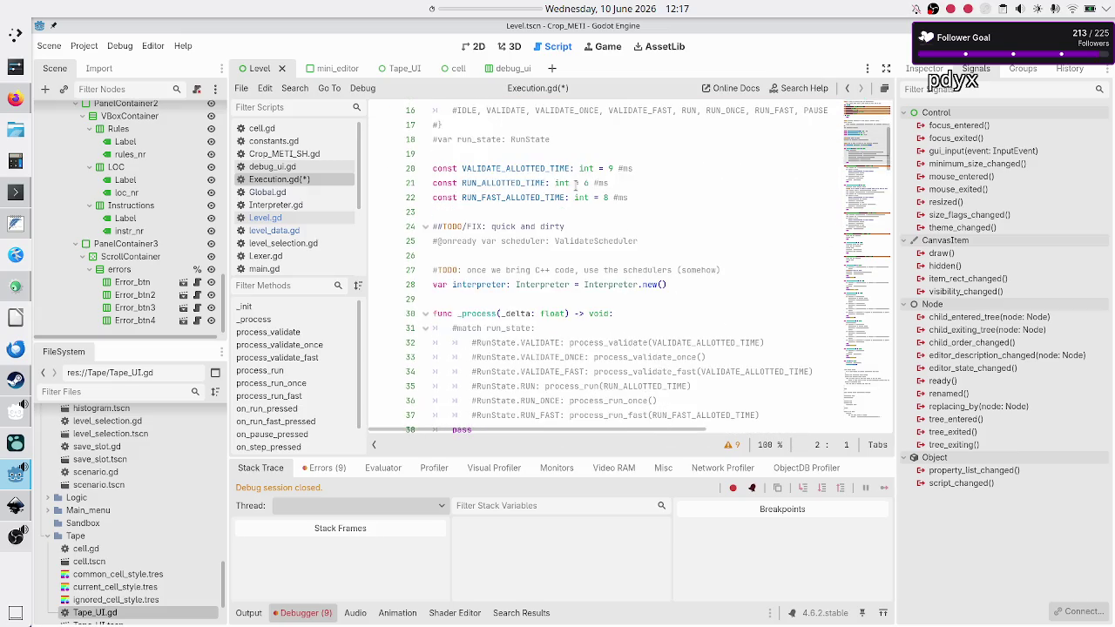
{"action": "scroll", "coordinate": [575, 184], "scroll_direction": "up", "scroll_amount": 5}
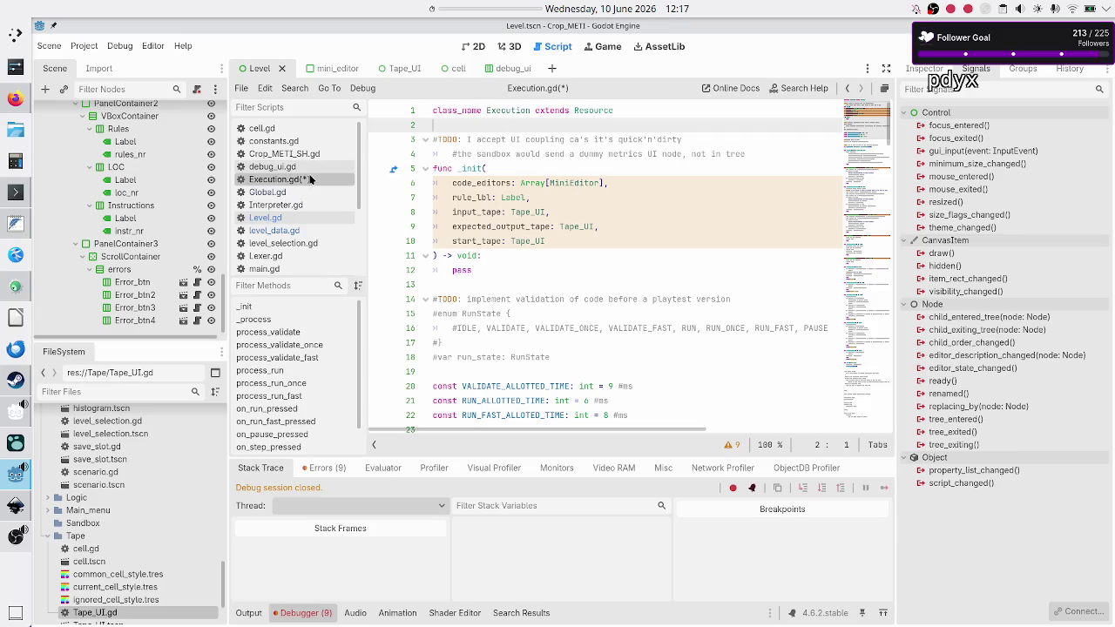
{"action": "left_click", "coordinate": [503, 154]}
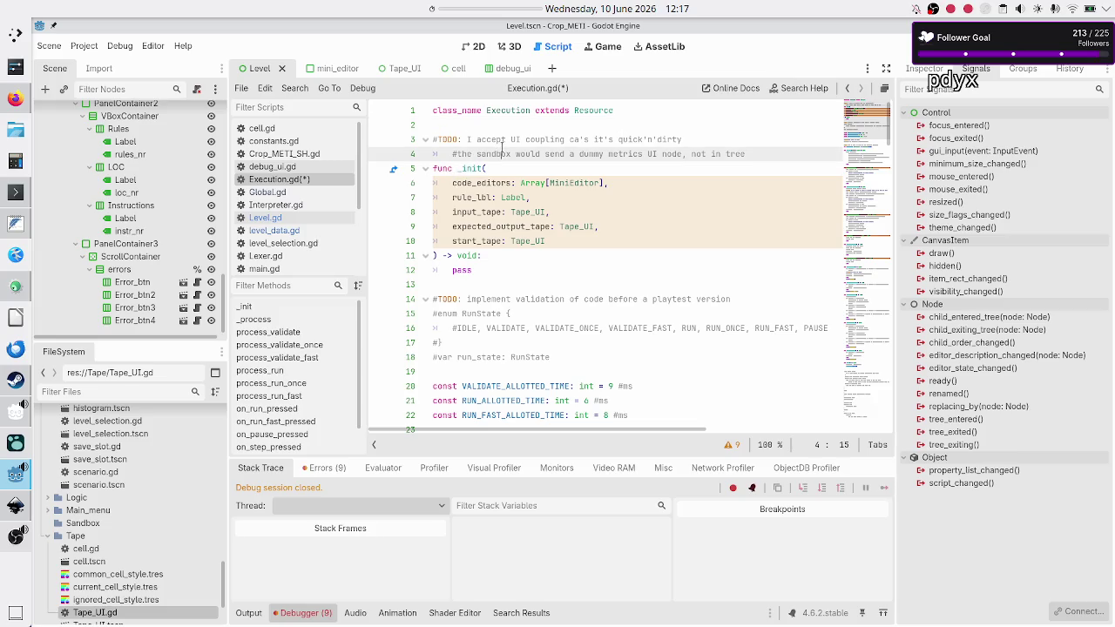
{"action": "key", "text": "ctrl+s"}
Show Level.gd's code, which flags a 'Too few arguments for new()' error.
{"action": "scroll", "coordinate": [502, 229], "scroll_direction": "down", "scroll_amount": 8}
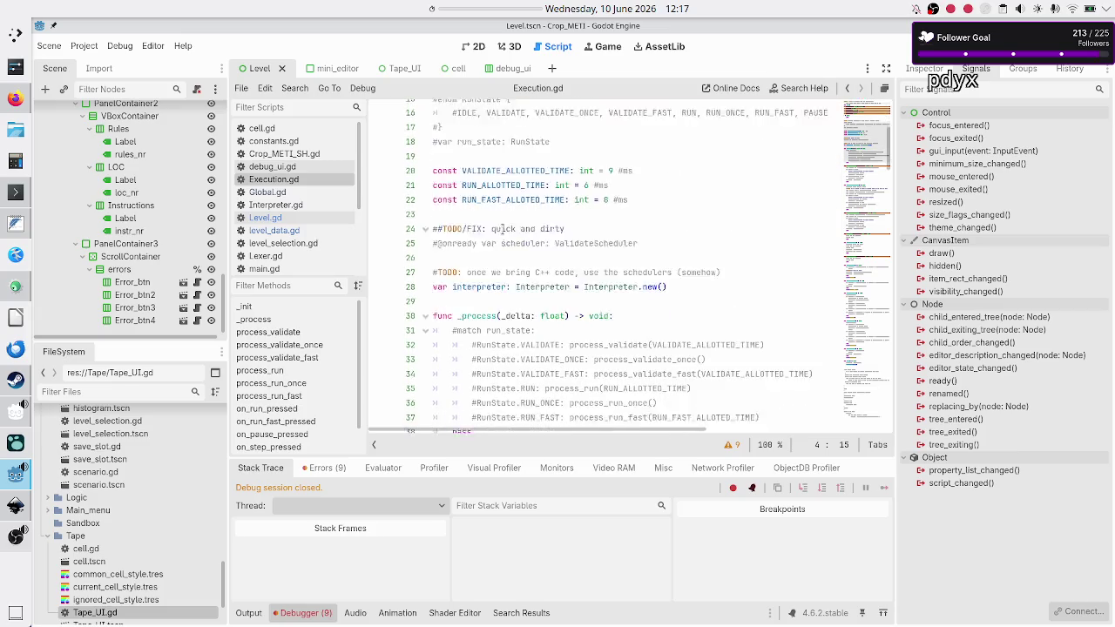
{"action": "scroll", "coordinate": [502, 229], "scroll_direction": "up", "scroll_amount": 8}
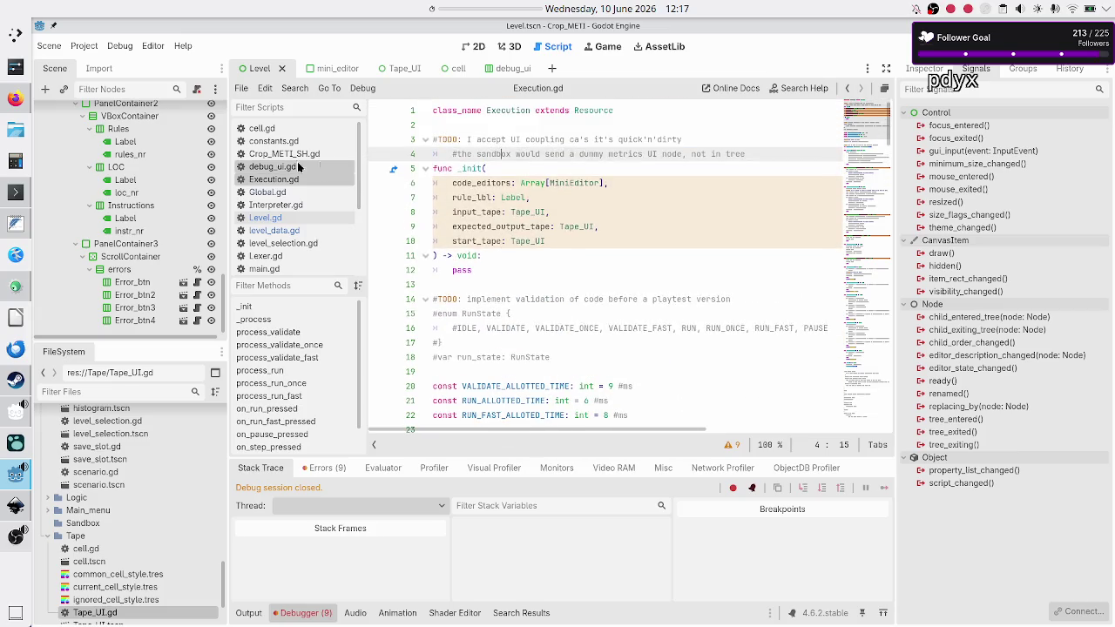
{"action": "left_click", "coordinate": [291, 218]}
{"action": "scroll", "coordinate": [554, 264], "scroll_direction": "down", "scroll_amount": 8}
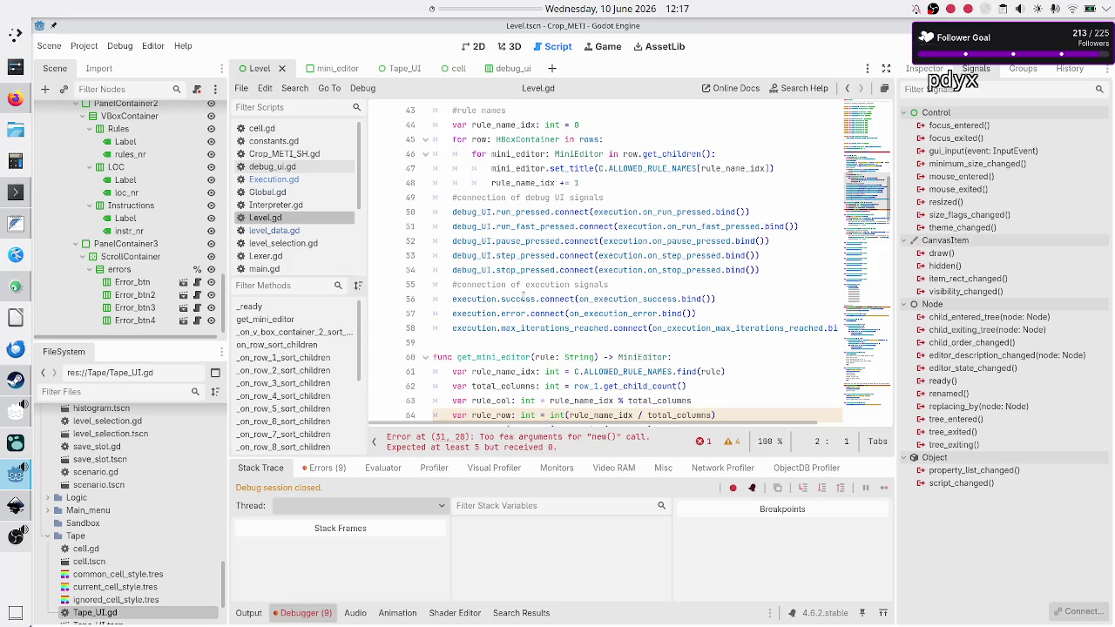
Check the max_iterations_reached signal name on Level.gd's execution connection line.
{"action": "left_click", "coordinate": [520, 328]}
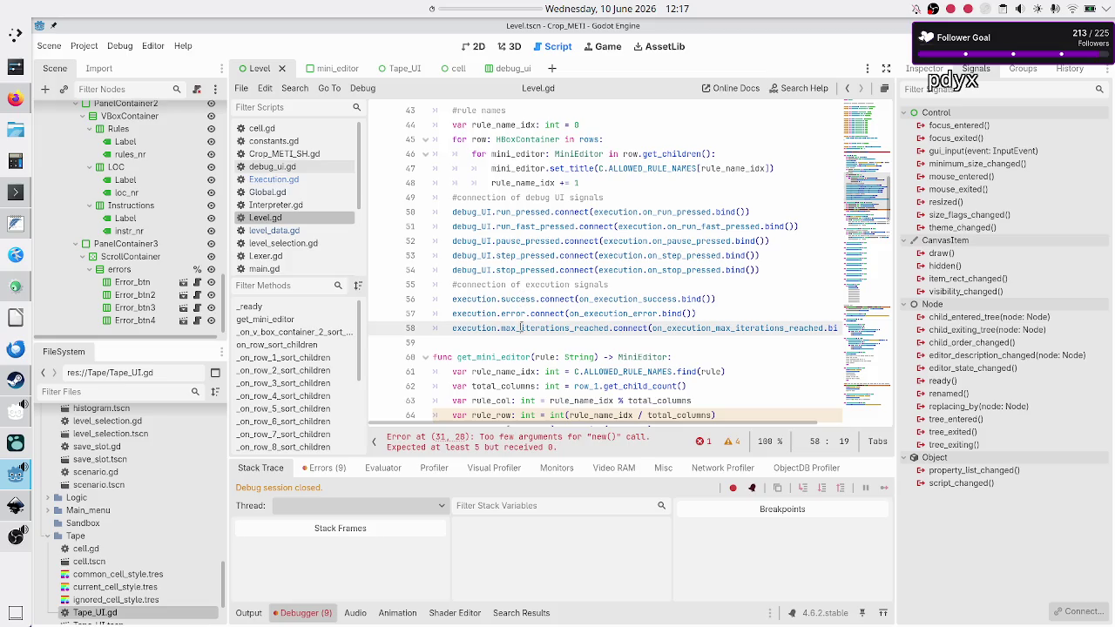
{"action": "key", "text": "shift+Right"}
{"action": "key", "text": "shift+Right"}
{"action": "key", "text": "shift+Right"}
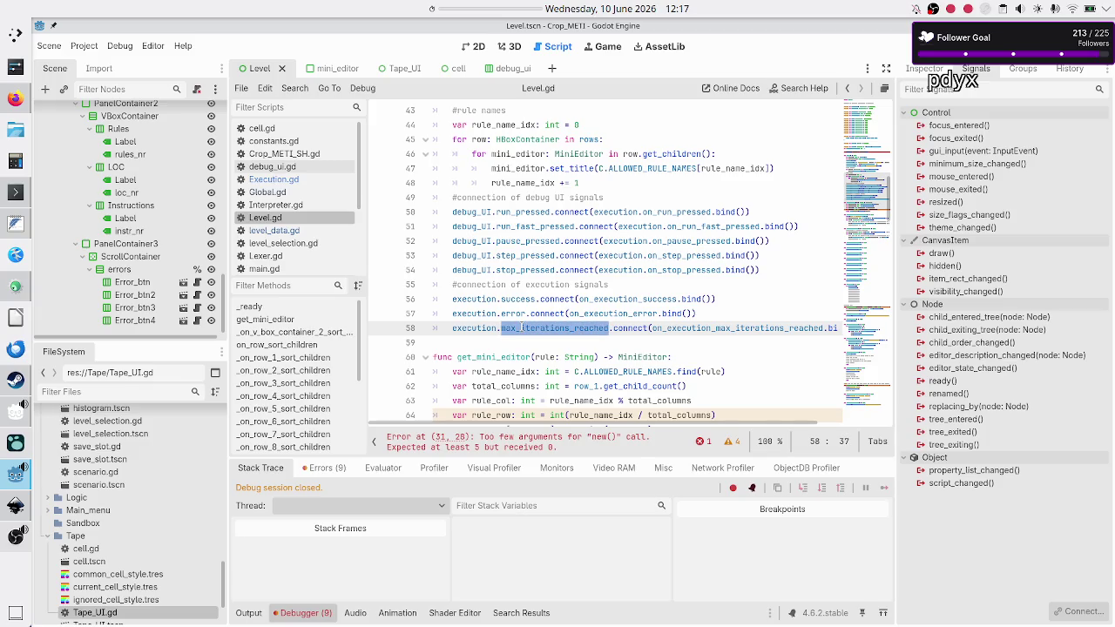
{"action": "key", "text": "Right"}
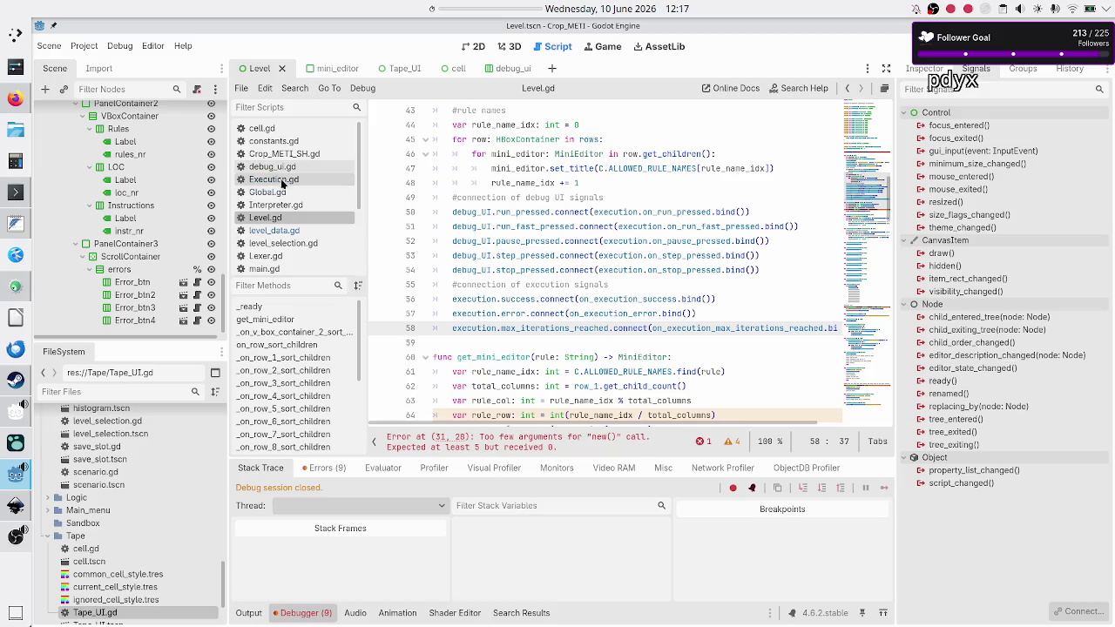
In Execution.gd, declare 'signal success' on a new line below the class declaration.
{"action": "left_click", "coordinate": [282, 183]}
{"action": "left_click", "coordinate": [521, 147]}
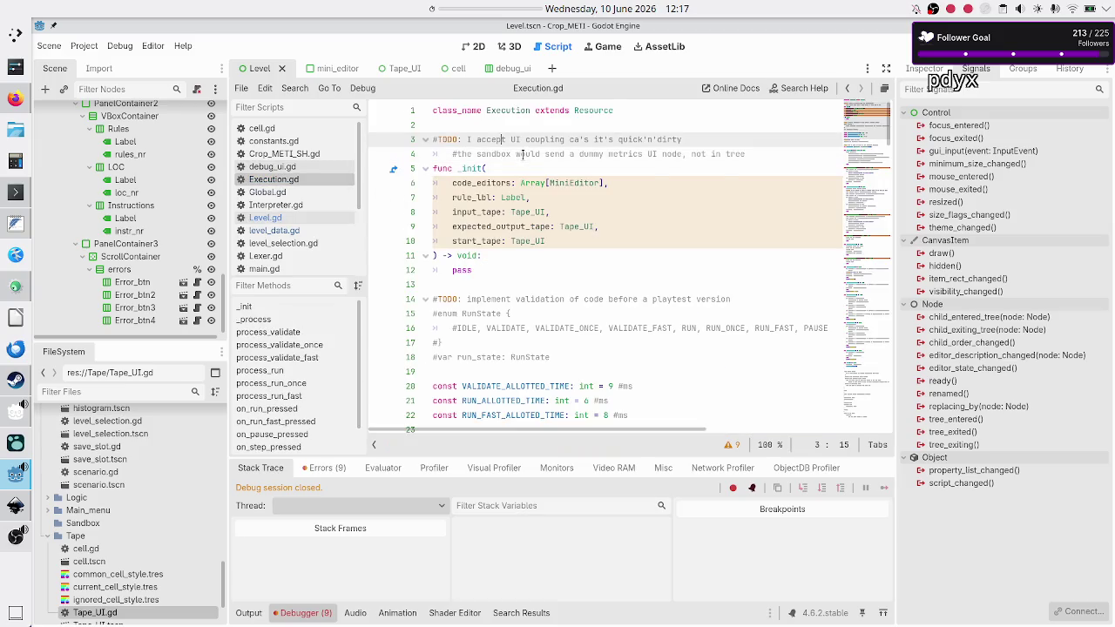
{"action": "key", "text": "Up"}
{"action": "key", "text": "Return"}
{"action": "key", "text": "Return"}
{"action": "key", "text": "Up"}
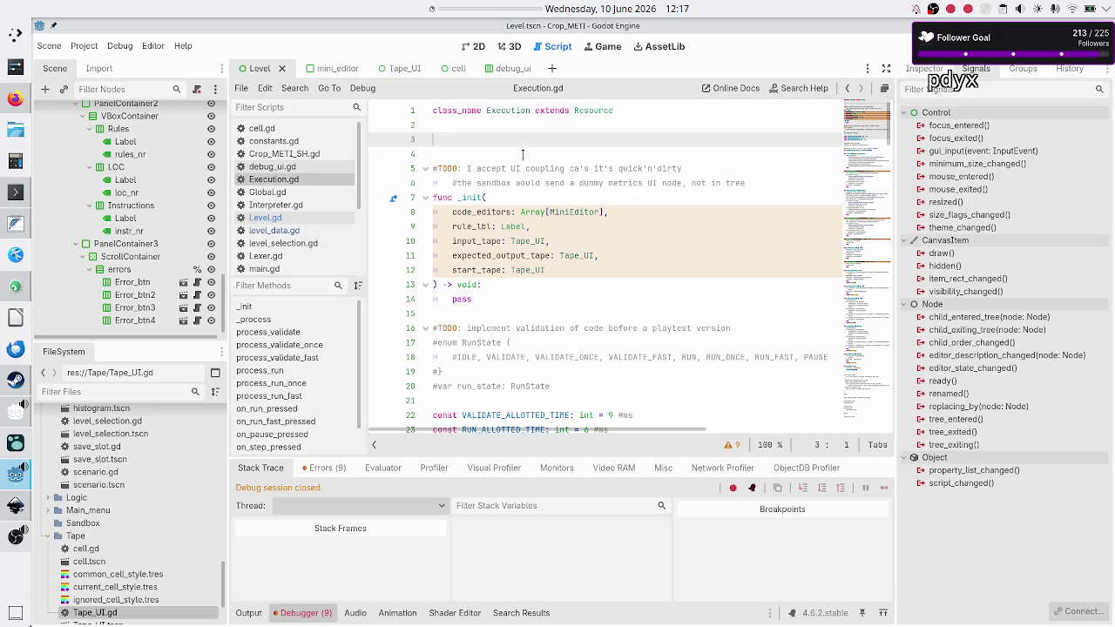
{"action": "type", "text": "singla"}
{"action": "key", "text": "BackSpace"}
{"action": "key", "text": "BackSpace"}
{"action": "key", "text": "BackSpace"}
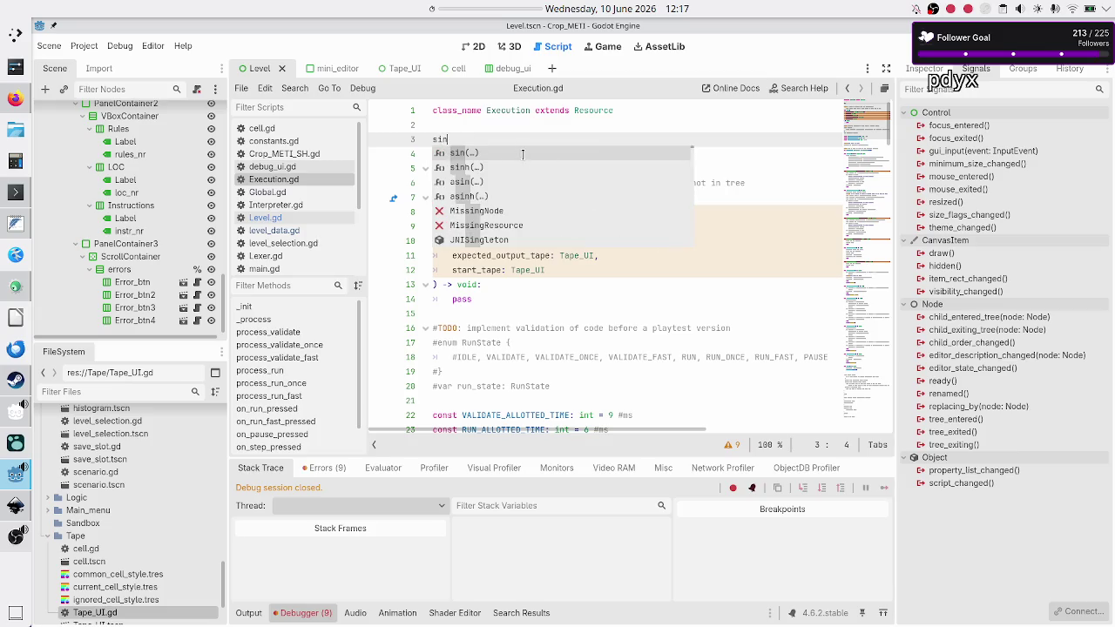
{"action": "key", "text": "BackSpace"}
{"action": "type", "text": "g"}
{"action": "key", "text": "Down"}
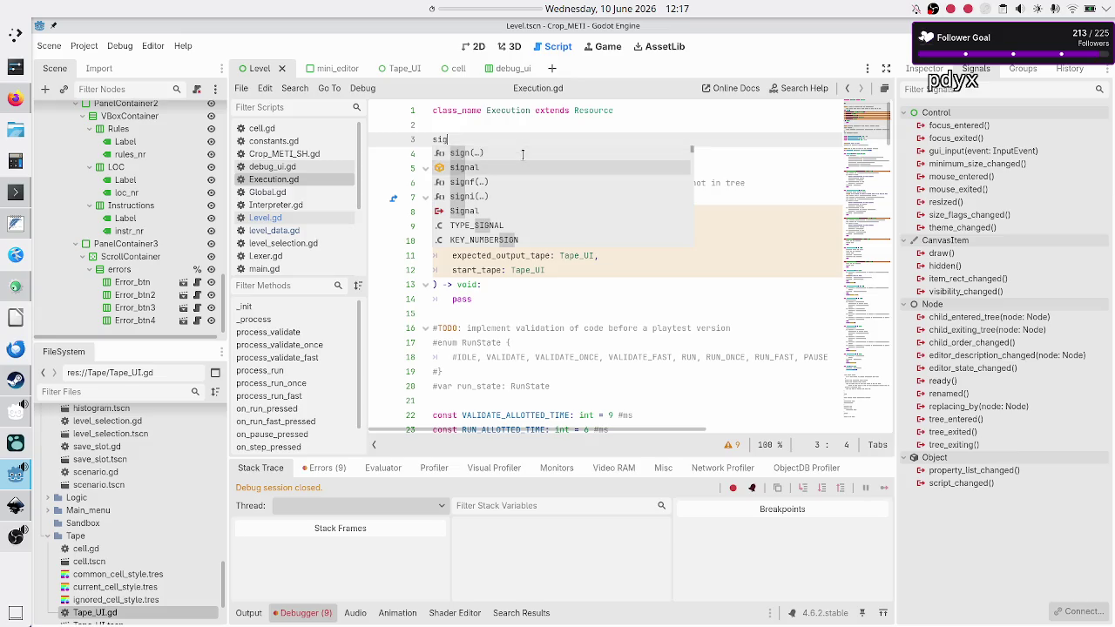
{"action": "key", "text": "Return"}
{"action": "type", "text": "success"}
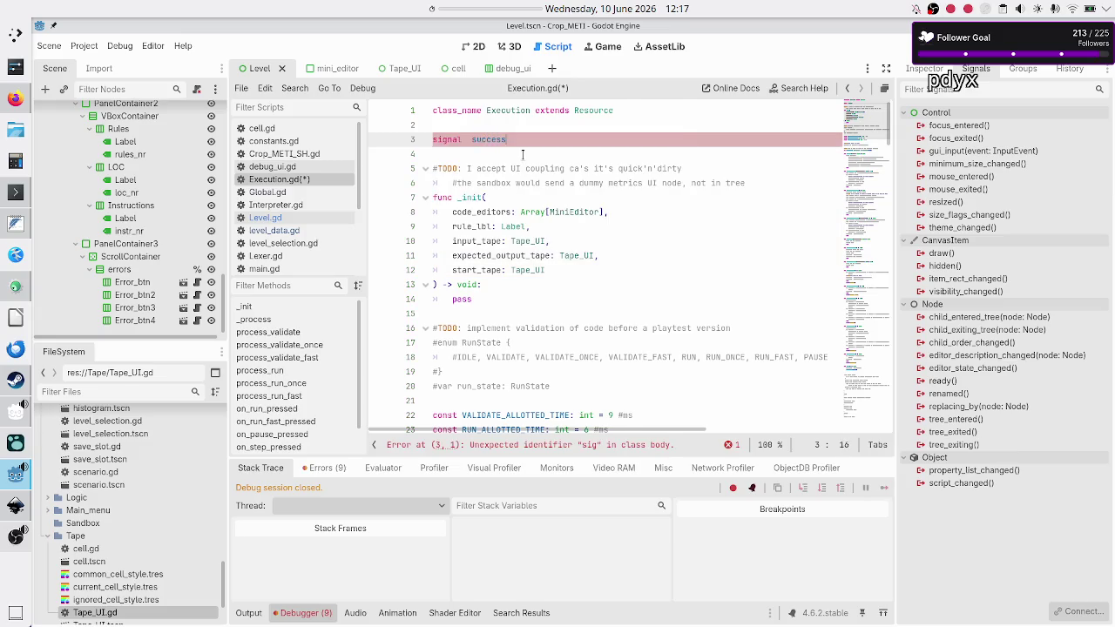
Add 'signal error' and 'signal max_iterations_reached' below it and save Execution.gd.
{"action": "key", "text": "Return"}
{"action": "type", "text": "signal error"}
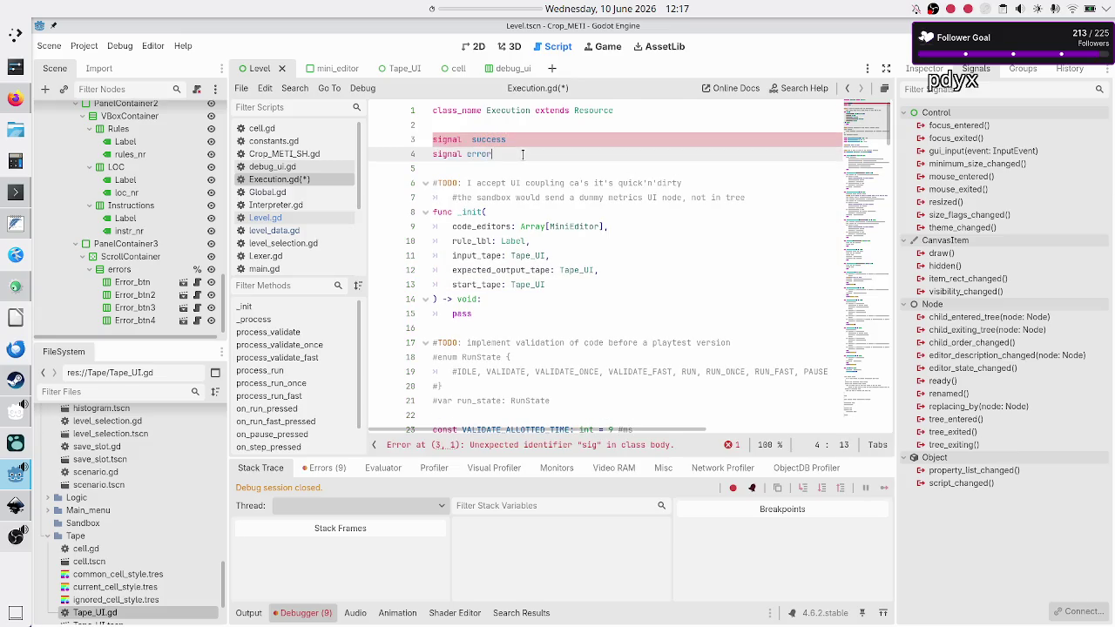
{"action": "key", "text": "Return"}
{"action": "type", "text": "signal max_iterations_reached"}
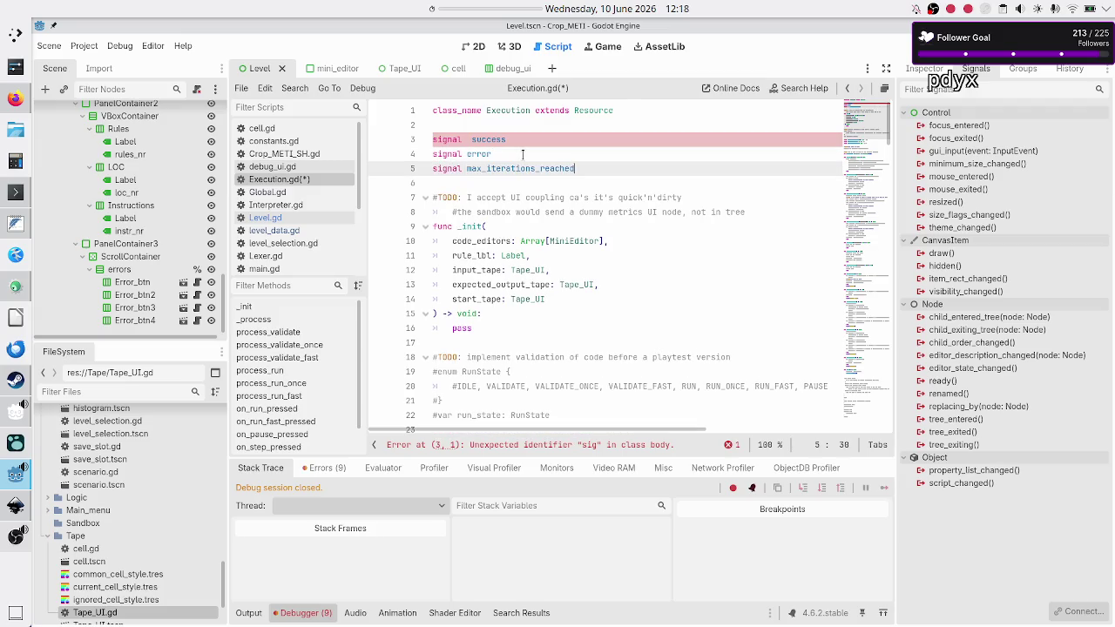
{"action": "key", "text": "Down"}
{"action": "key", "text": "ctrl+s"}
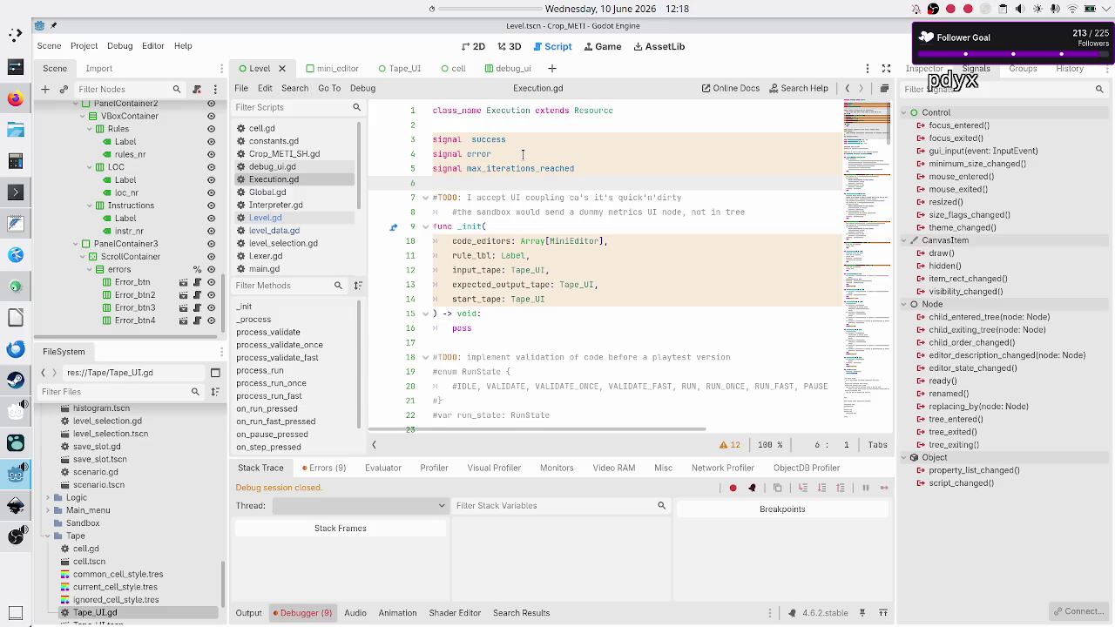
Select the signal error line in Execution.gd.
{"action": "key", "text": "Up"}
{"action": "key", "text": "Up"}
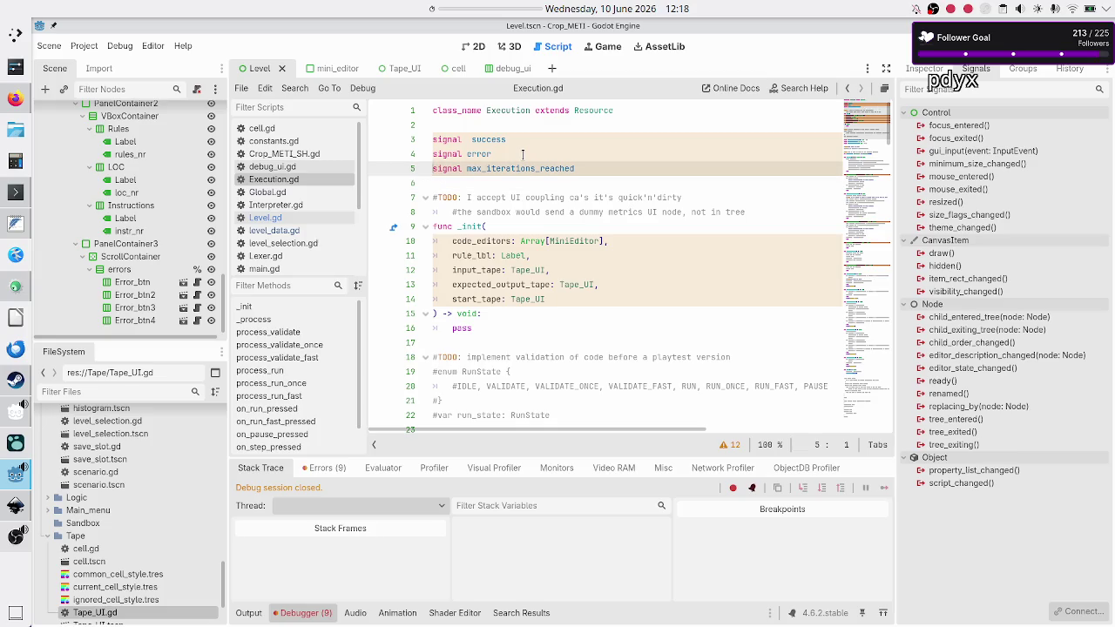
{"action": "key", "text": "End"}
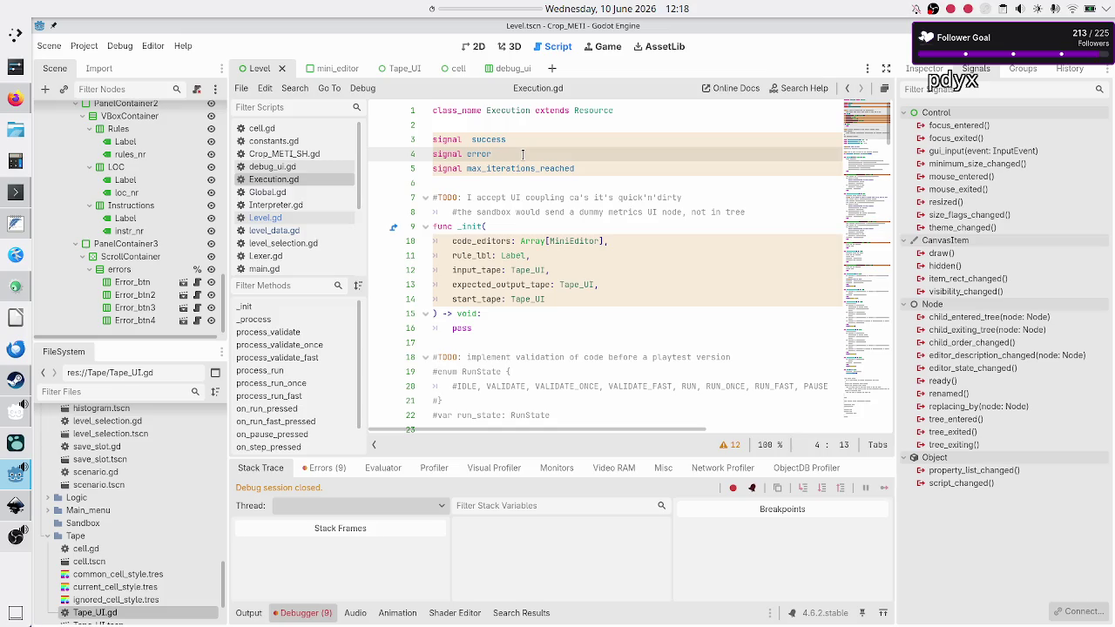
{"action": "key", "text": "shift+Left"}
{"action": "key", "text": "shift+Left"}
{"action": "key", "text": "shift+Left"}
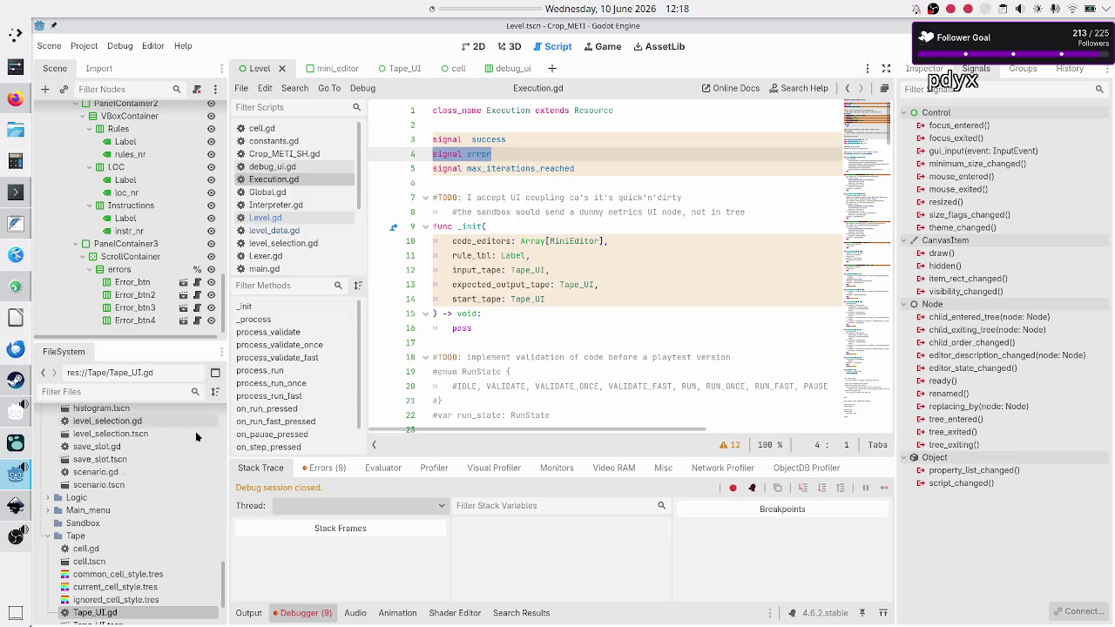
{"action": "mouse_move", "coordinate": [4, 540]}
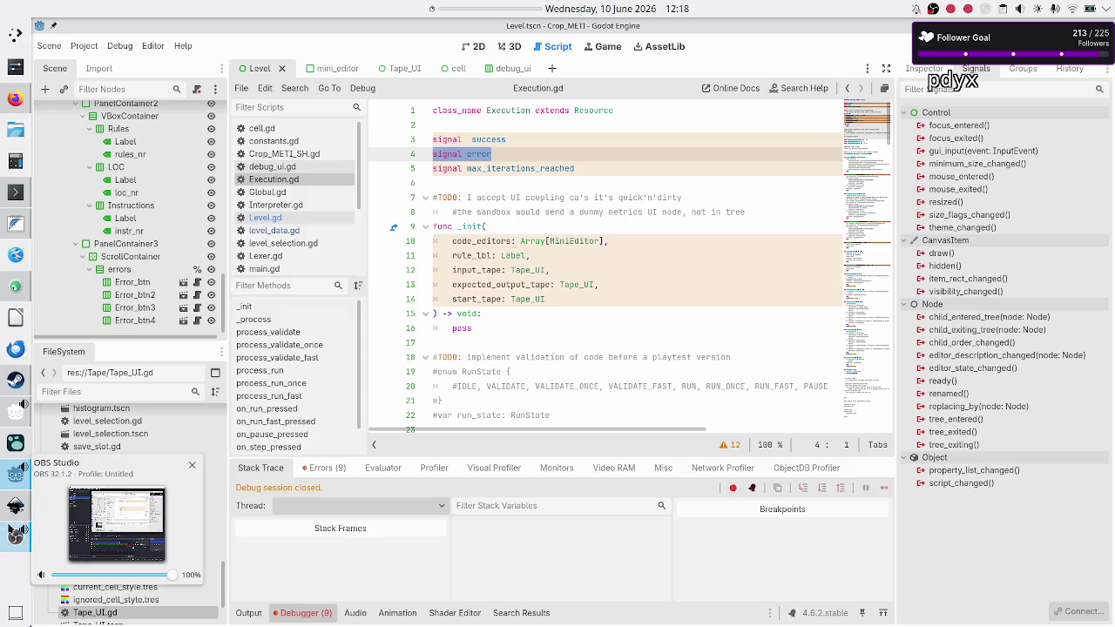
Consult the level_UI_concepts.svg mockup's Metrics and Error message(s) panels in Inkscape, then return to Godot.
{"action": "left_click", "coordinate": [16, 505]}
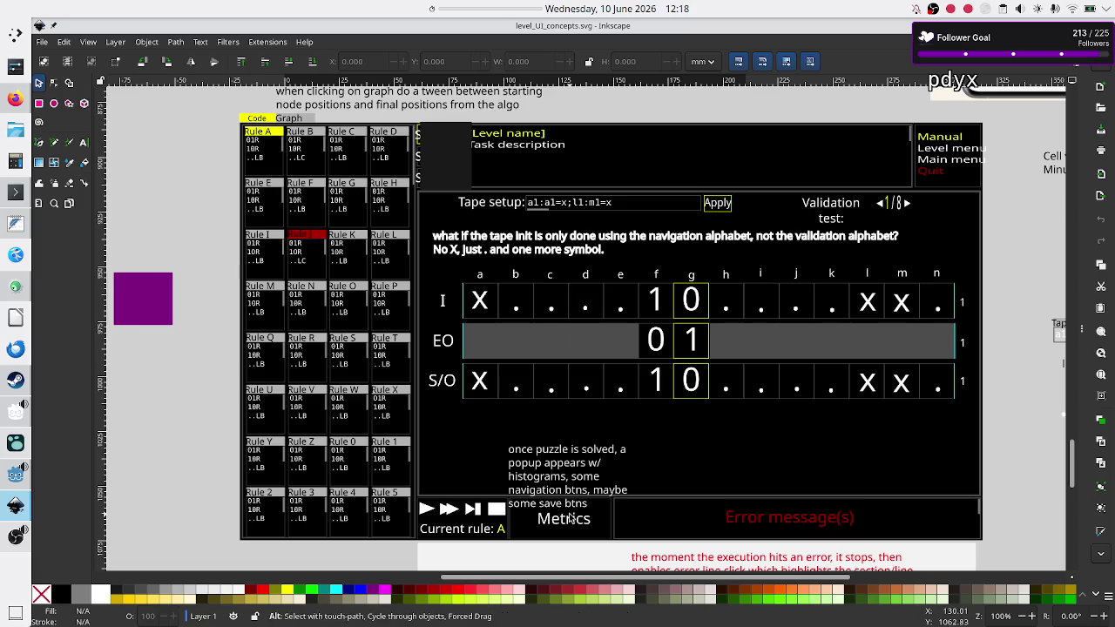
{"action": "key", "text": "alt+Tab"}
Give the success signal a parameter: success(metrics: Dictionary).
{"action": "left_click", "coordinate": [555, 139]}
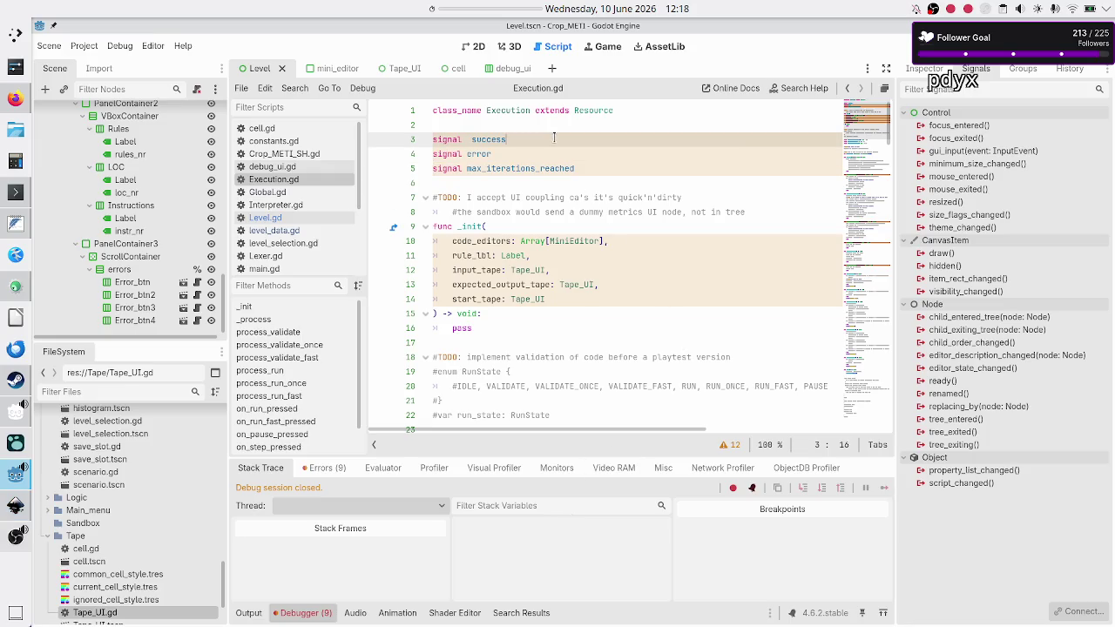
{"action": "type", "text": "(metrics"}
{"action": "type", "text": ": "}
{"action": "type", "text": "Dictionar"}
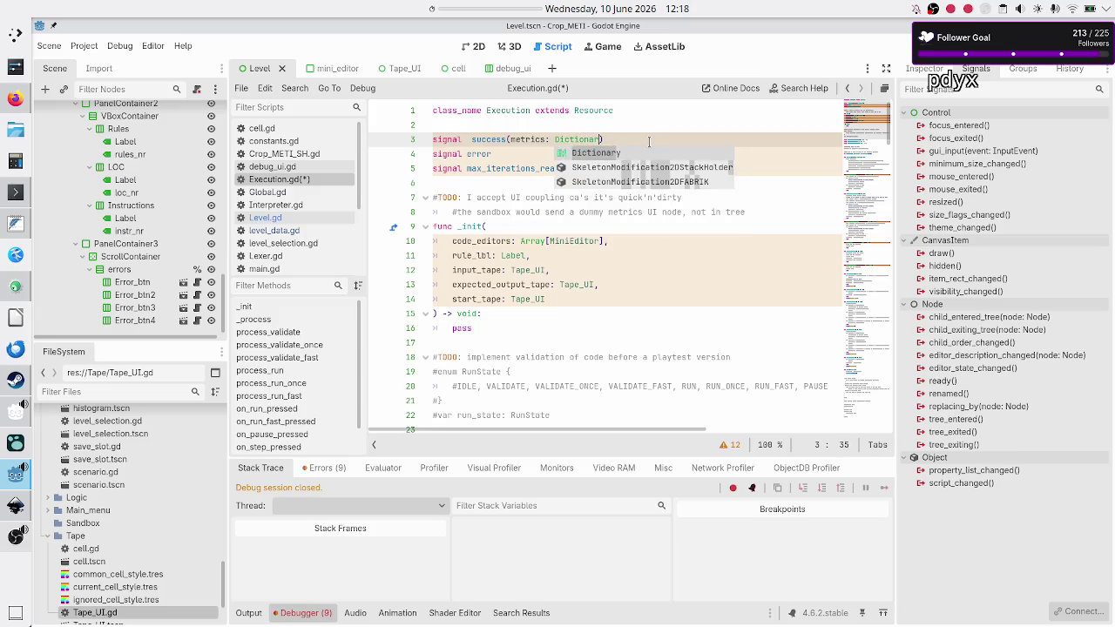
{"action": "key", "text": "Return"}
Give the error signal errors: Array[Dictionary] and save Execution.gd.
{"action": "key", "text": "Down"}
{"action": "key", "text": "Down"}
{"action": "key", "text": "Up"}
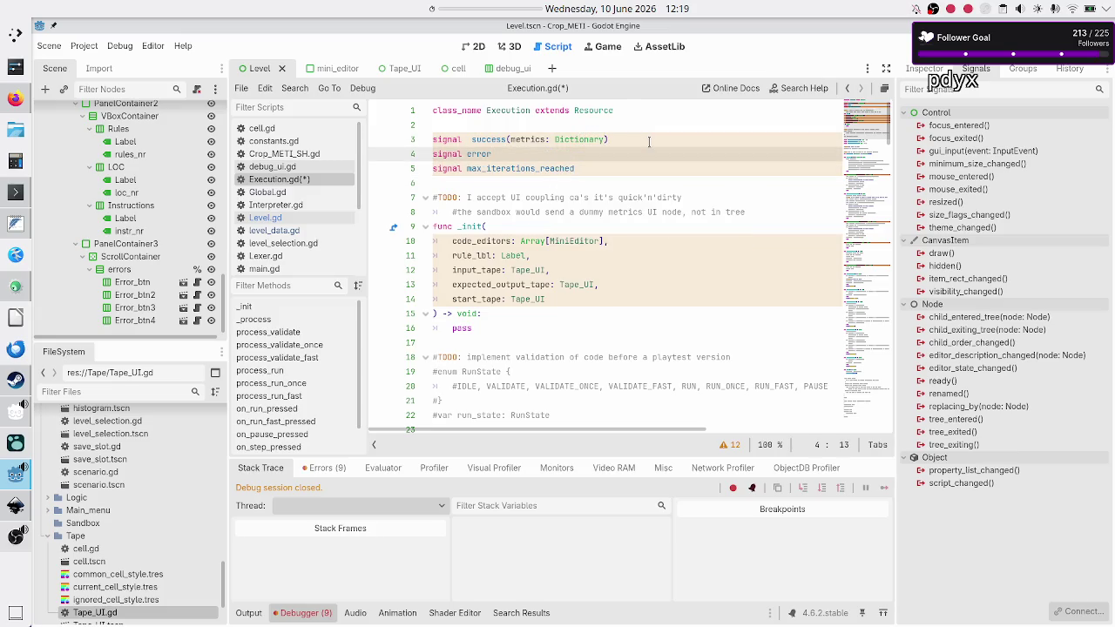
{"action": "type", "text": "(A"}
{"action": "key", "text": "BackSpace"}
{"action": "type", "text": "error"}
{"action": "type", "text": "s:"}
{"action": "type", "text": " Array"}
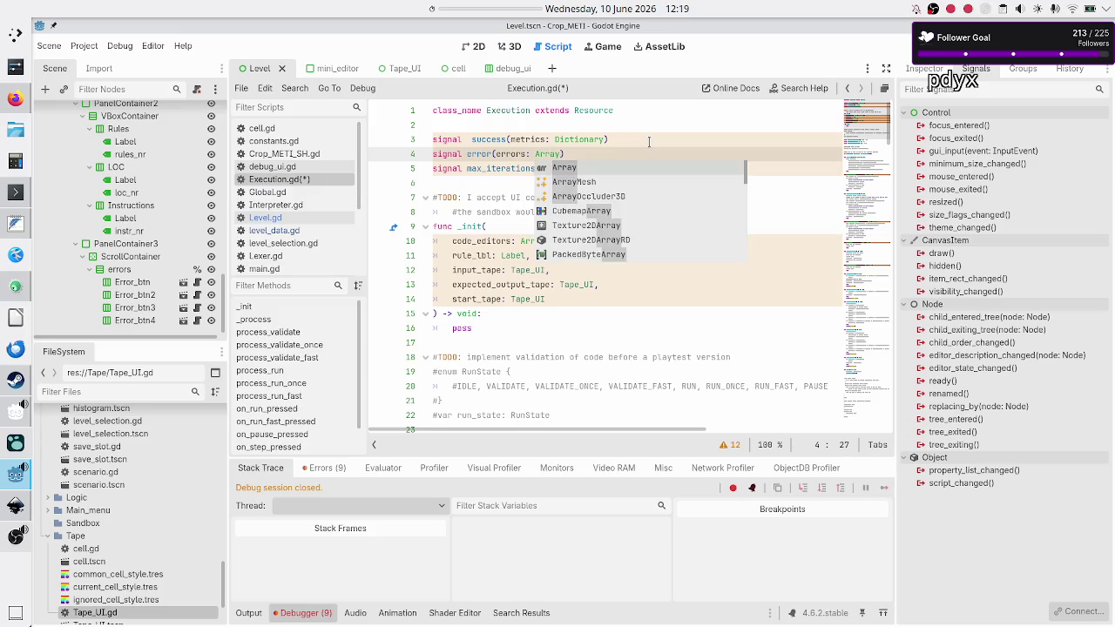
{"action": "type", "text": "[]"}
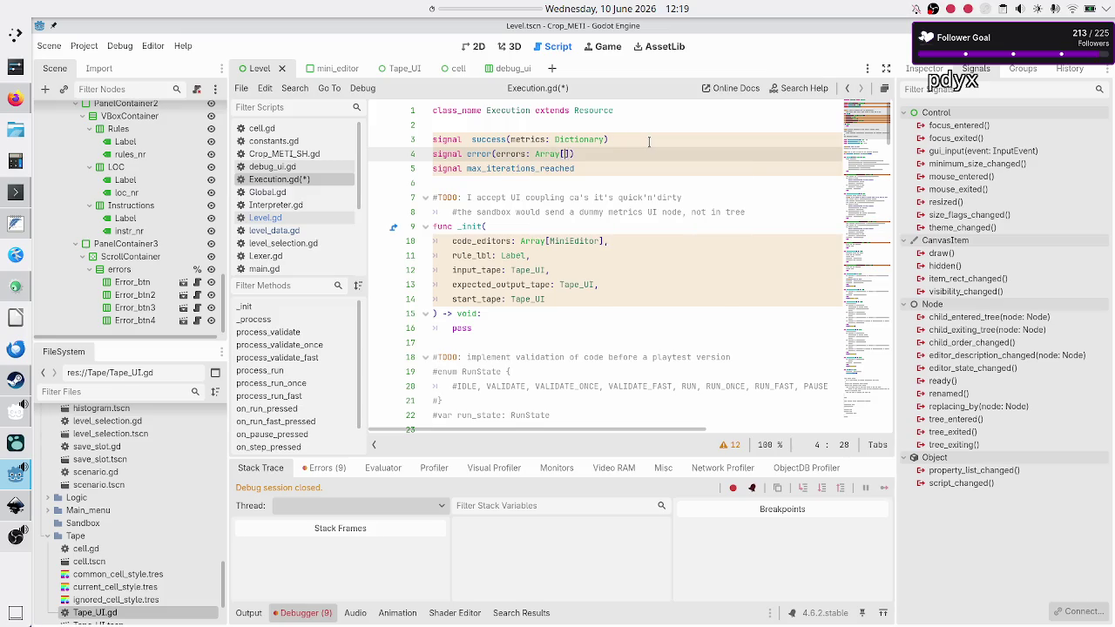
{"action": "key", "text": "Left"}
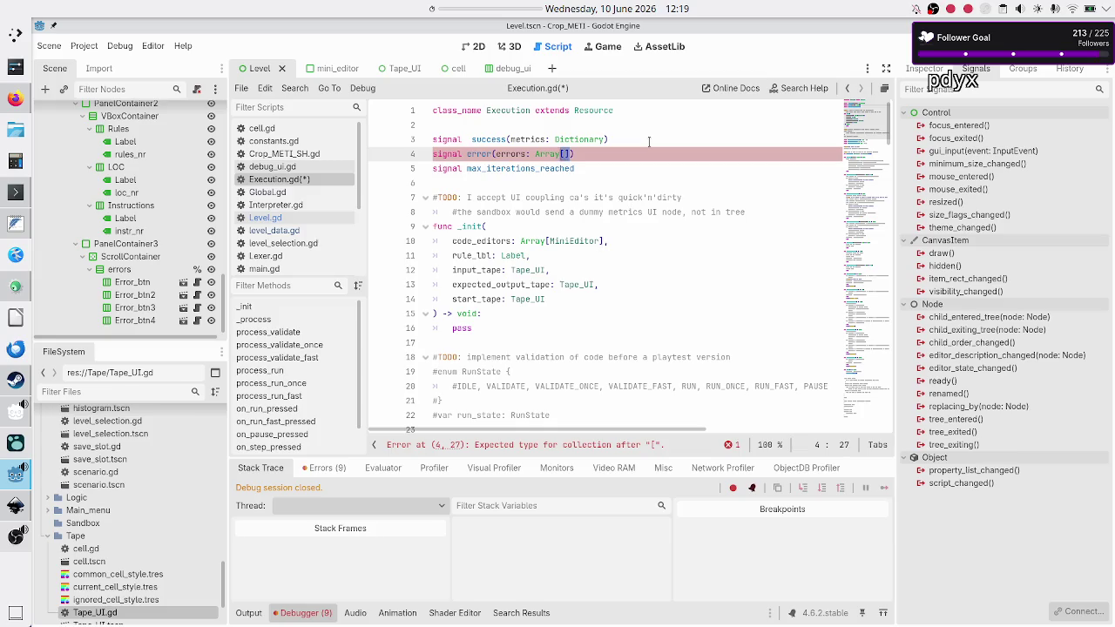
{"action": "key", "text": "Right"}
{"action": "key", "text": "Right"}
{"action": "key", "text": "Left"}
{"action": "type", "text": "Dictionary"}
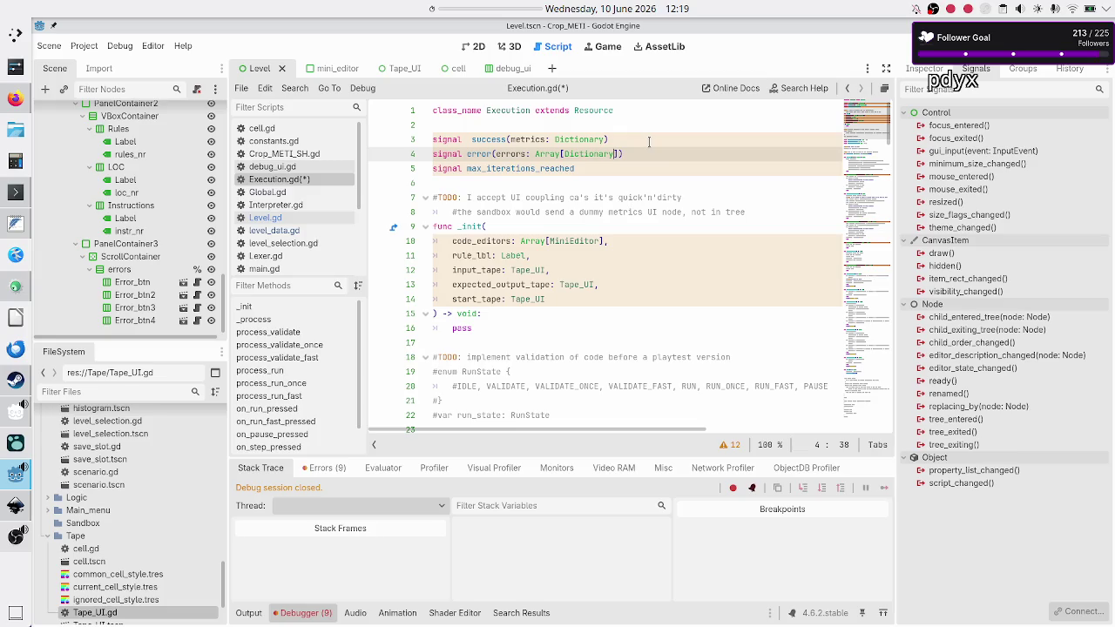
{"action": "left_click", "coordinate": [573, 184]}
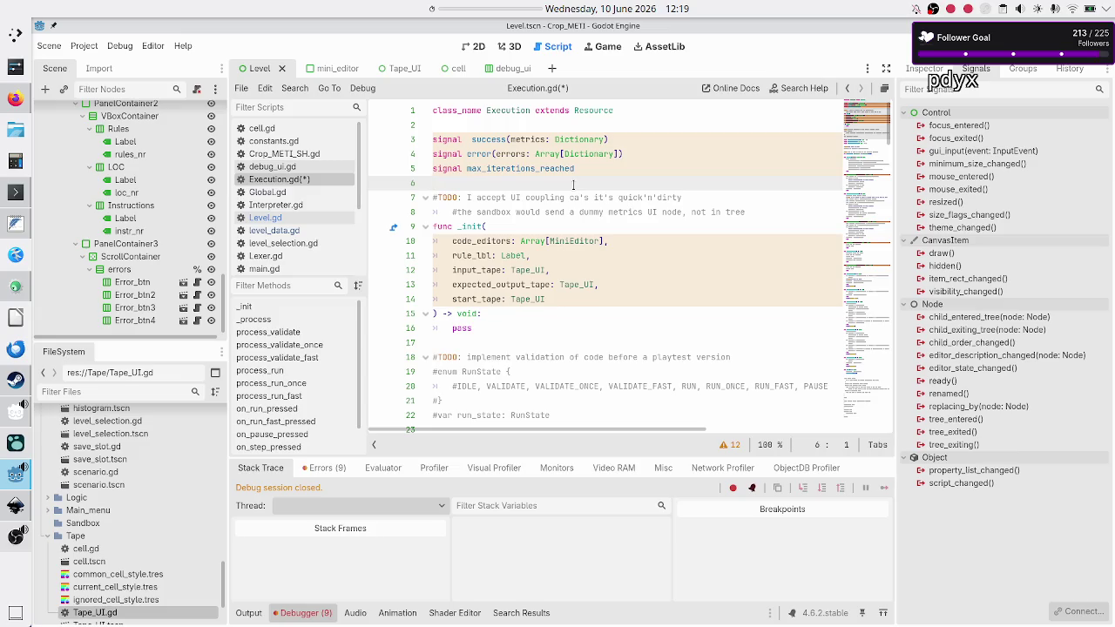
{"action": "key", "text": "ctrl+s"}
{"action": "left_click", "coordinate": [140, 392]}
Filter the FileSystem for 'error', open error_button.gd, and highlight uses of rule_name.
{"action": "type", "text": "error"}
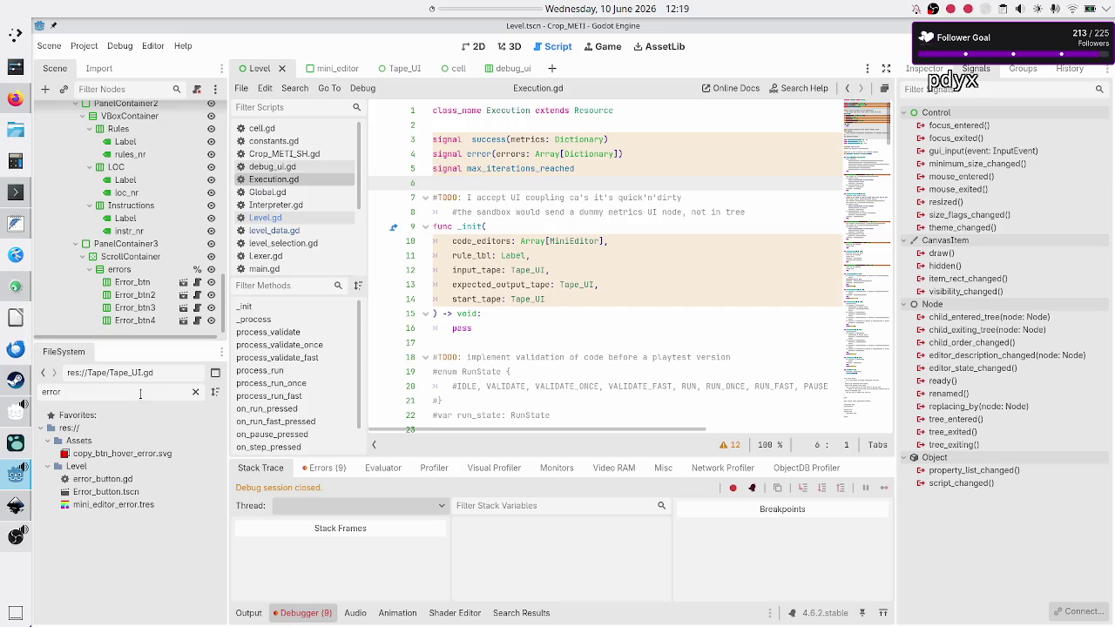
{"action": "double_click", "coordinate": [143, 478]}
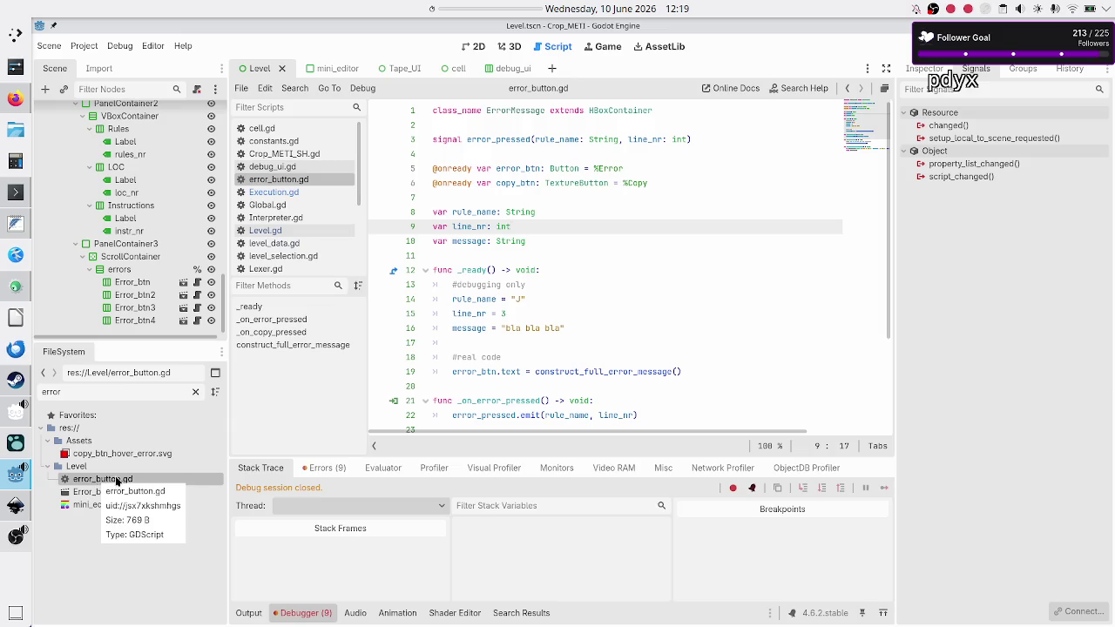
{"action": "double_click", "coordinate": [481, 212]}
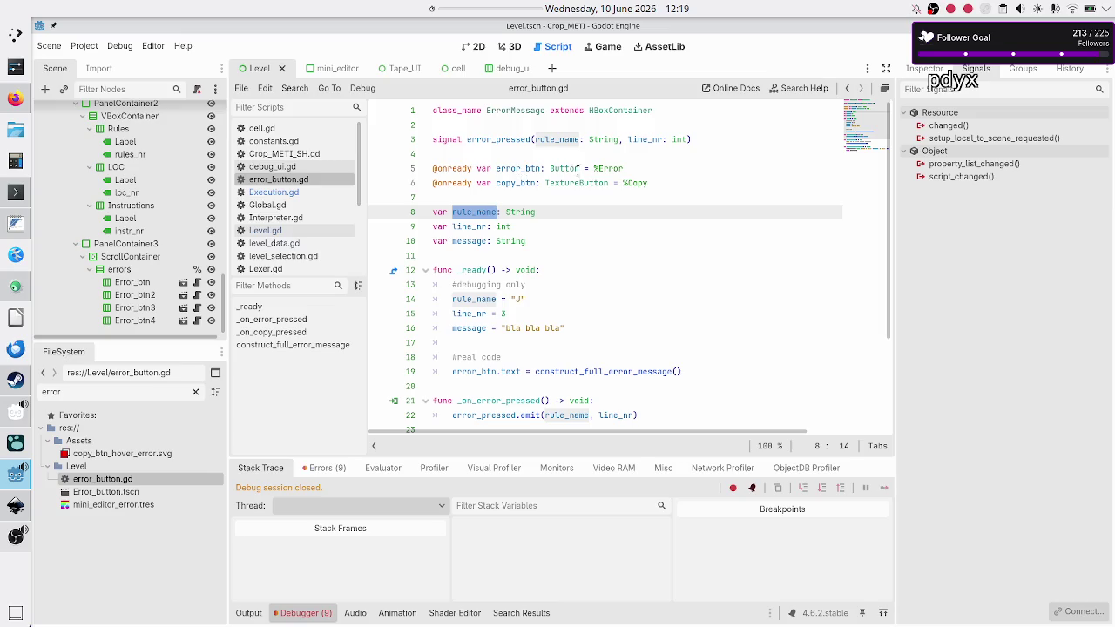
{"action": "left_click", "coordinate": [561, 243]}
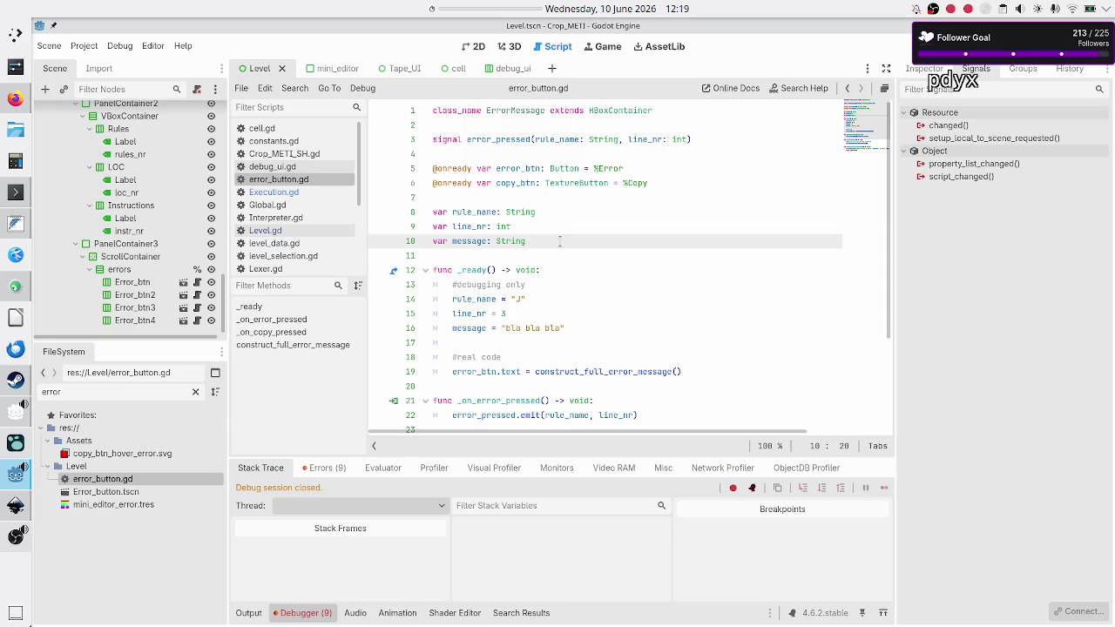
Browse error_button.gd's top lines, copy_btn reference and rule_name, line_nr, message declarations.
{"action": "key", "text": "Down"}
{"action": "key", "text": "Down"}
{"action": "key", "text": "Down"}
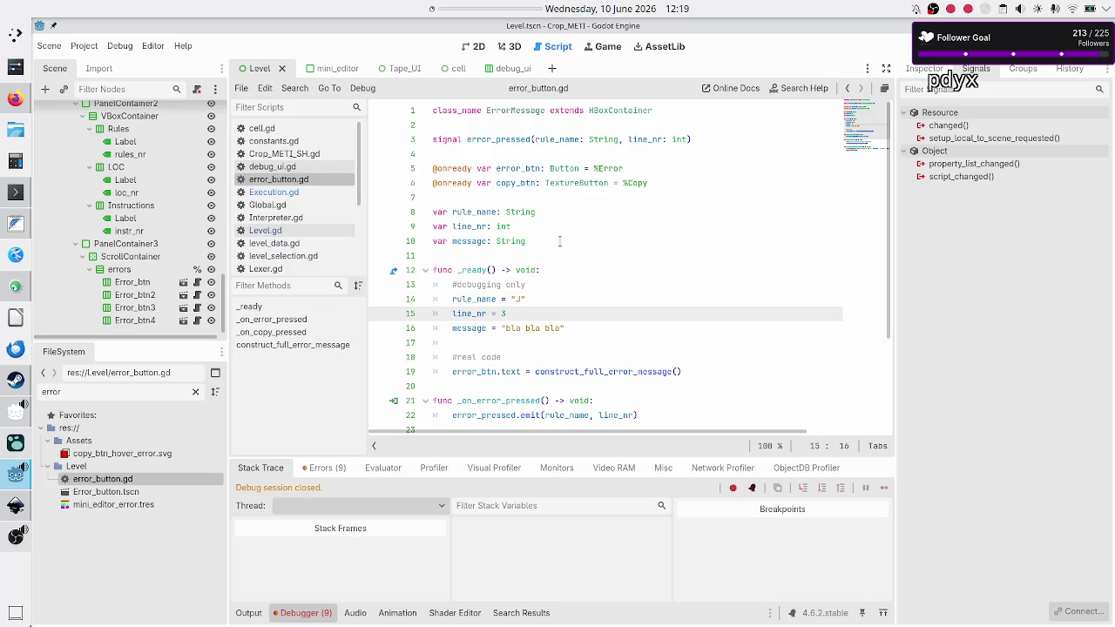
{"action": "key", "text": "Up"}
{"action": "key", "text": "Up"}
{"action": "key", "text": "Up"}
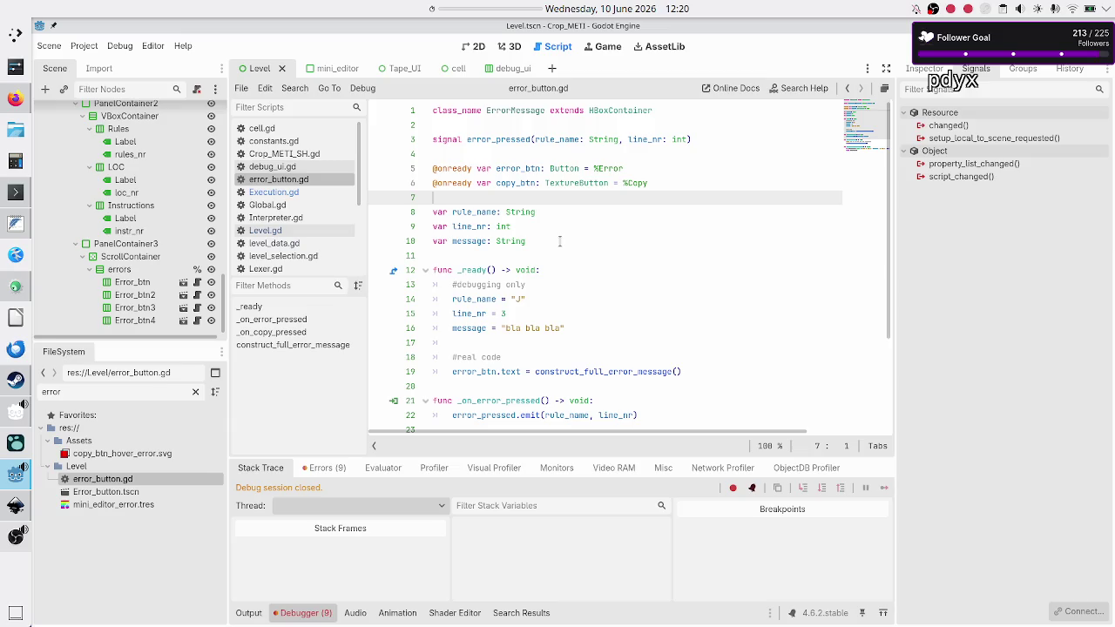
{"action": "key", "text": "Up"}
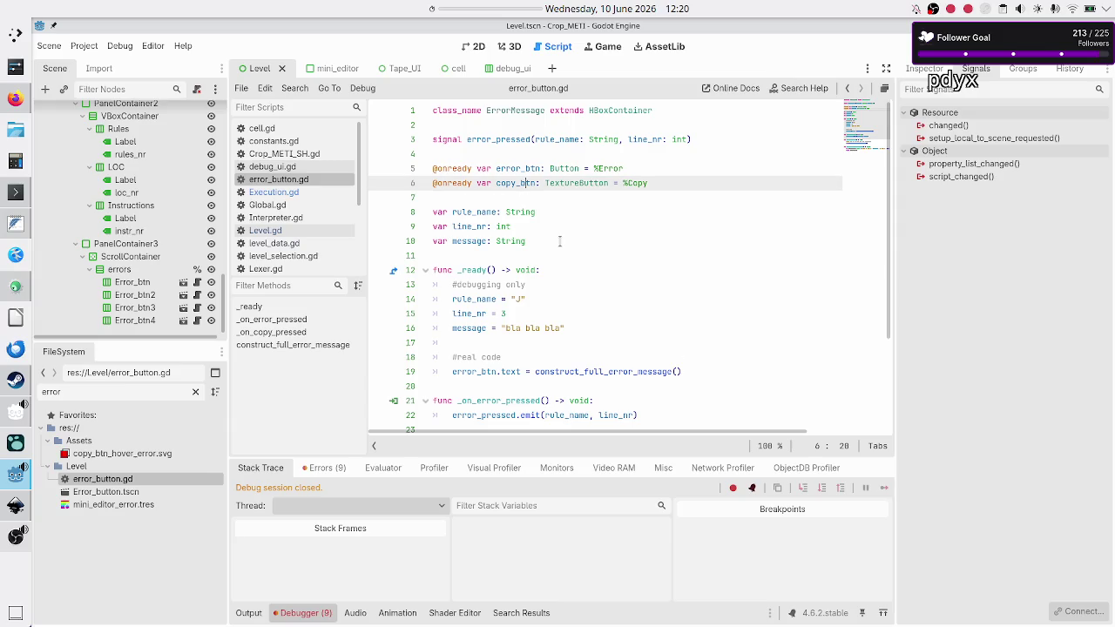
{"action": "key", "text": "ctrl+Home"}
{"action": "key", "text": "Down"}
{"action": "key", "text": "Down"}
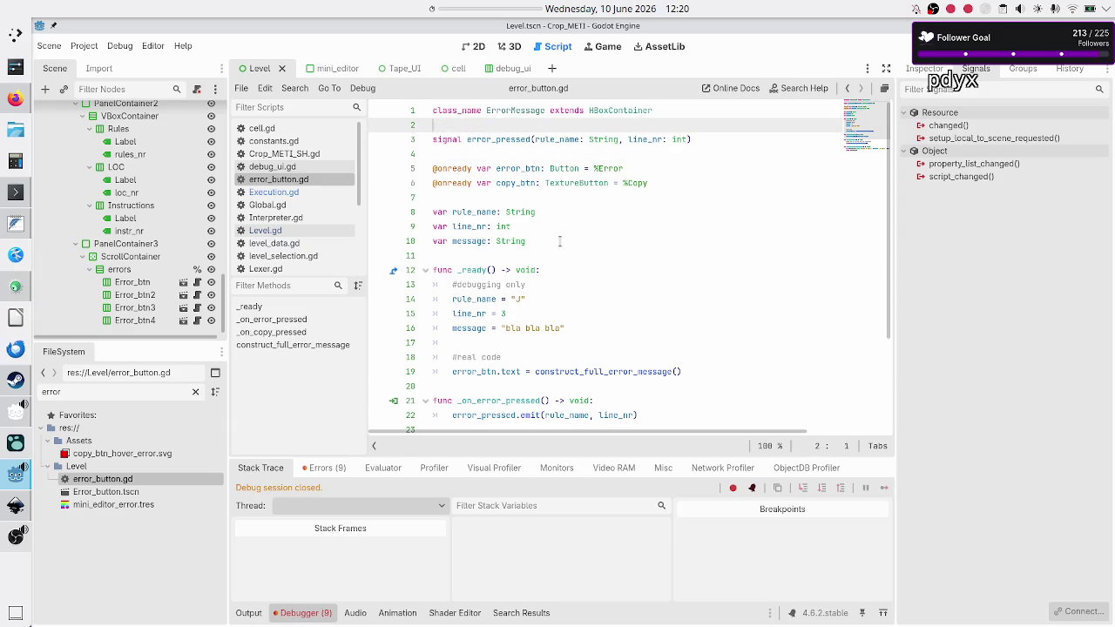
{"action": "key", "text": "Up"}
{"action": "key", "text": "Up"}
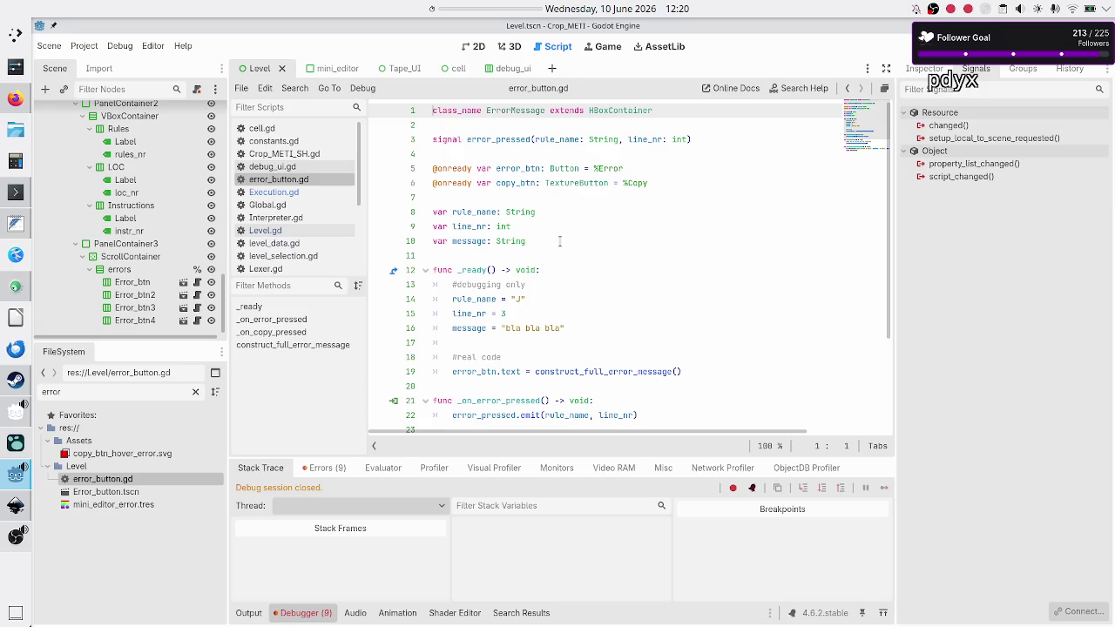
{"action": "key", "text": "Down"}
{"action": "key", "text": "Down"}
{"action": "key", "text": "Down"}
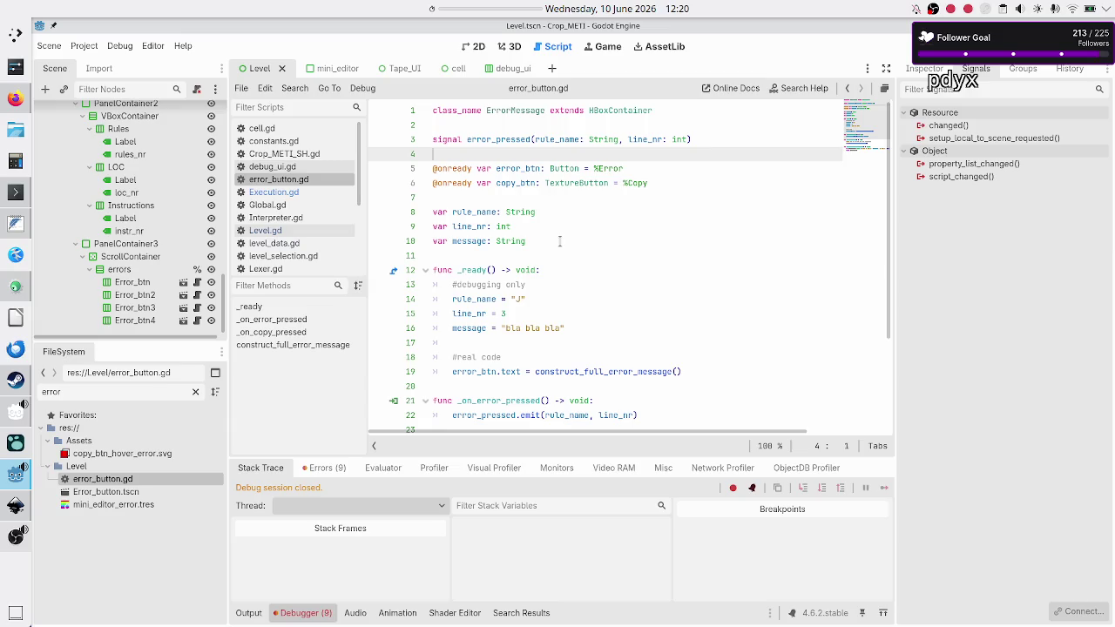
{"action": "key", "text": "Down"}
{"action": "key", "text": "Down"}
{"action": "key", "text": "Down"}
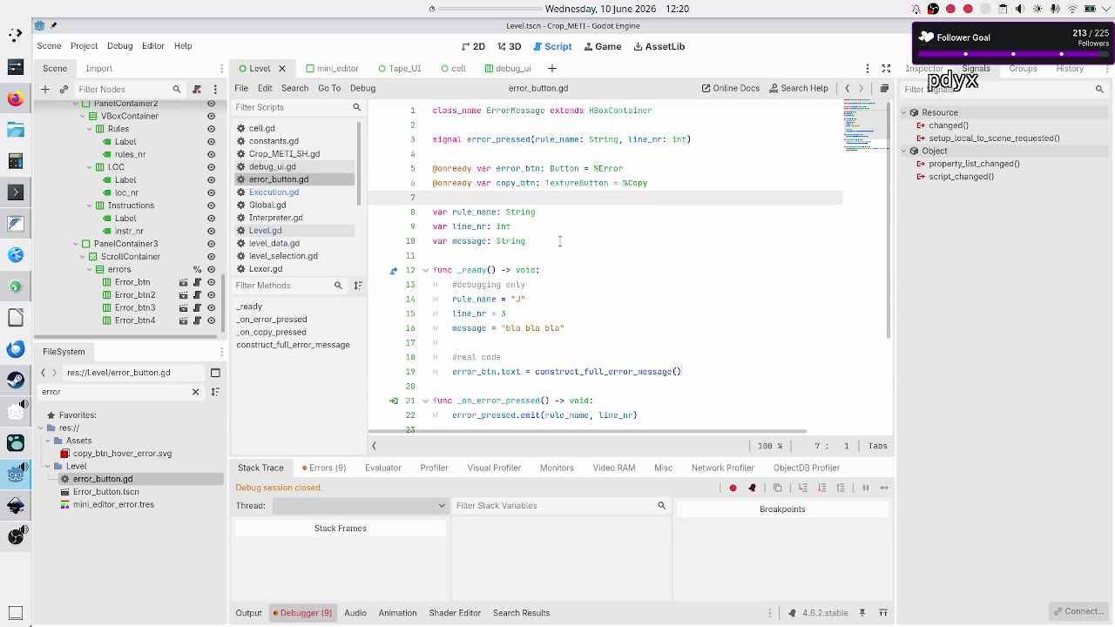
{"action": "key", "text": "Down"}
{"action": "key", "text": "Down"}
{"action": "key", "text": "Down"}
{"action": "key", "text": "Up"}
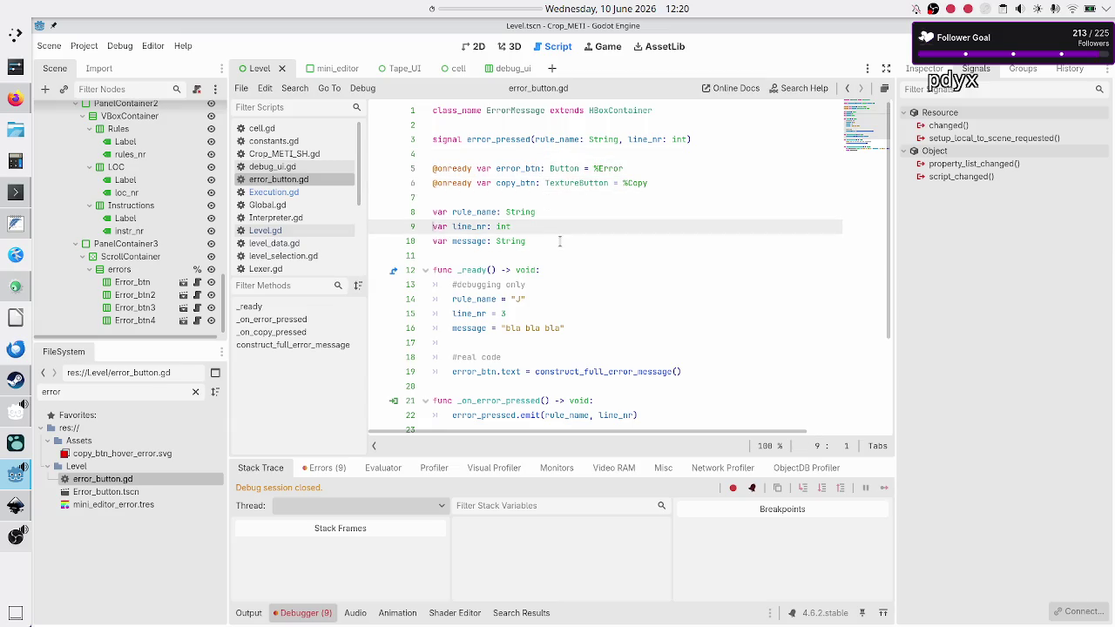
{"action": "key", "text": "Down"}
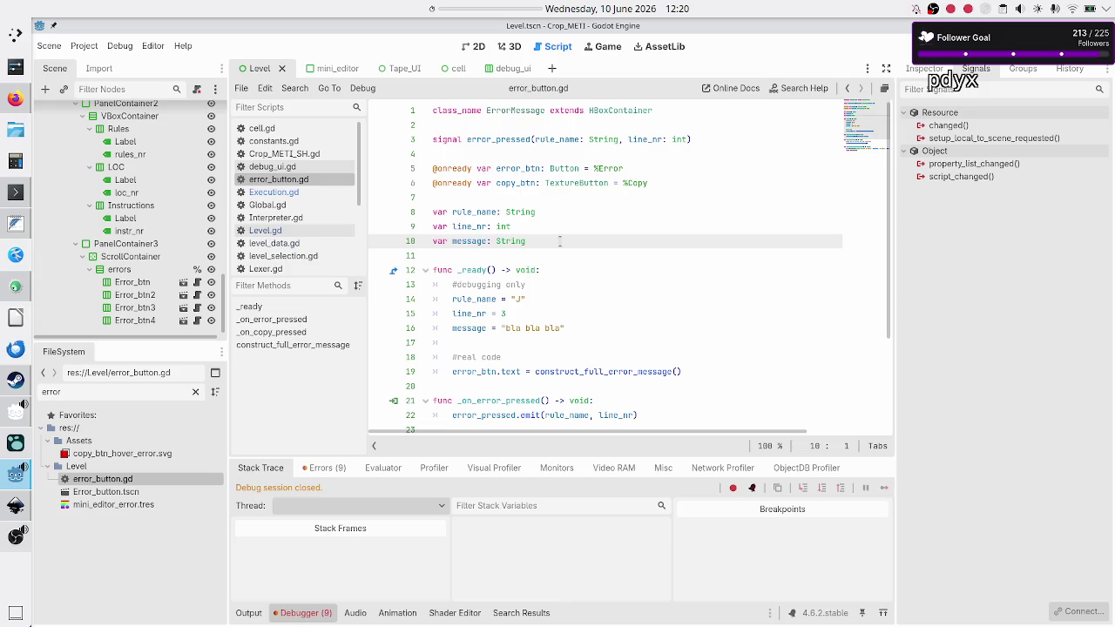
{"action": "key", "text": "Up"}
{"action": "key", "text": "Up"}
Select the three member variable declarations, then read down through the error message builder to the end.
{"action": "key", "text": "shift+Down"}
{"action": "key", "text": "shift+Down"}
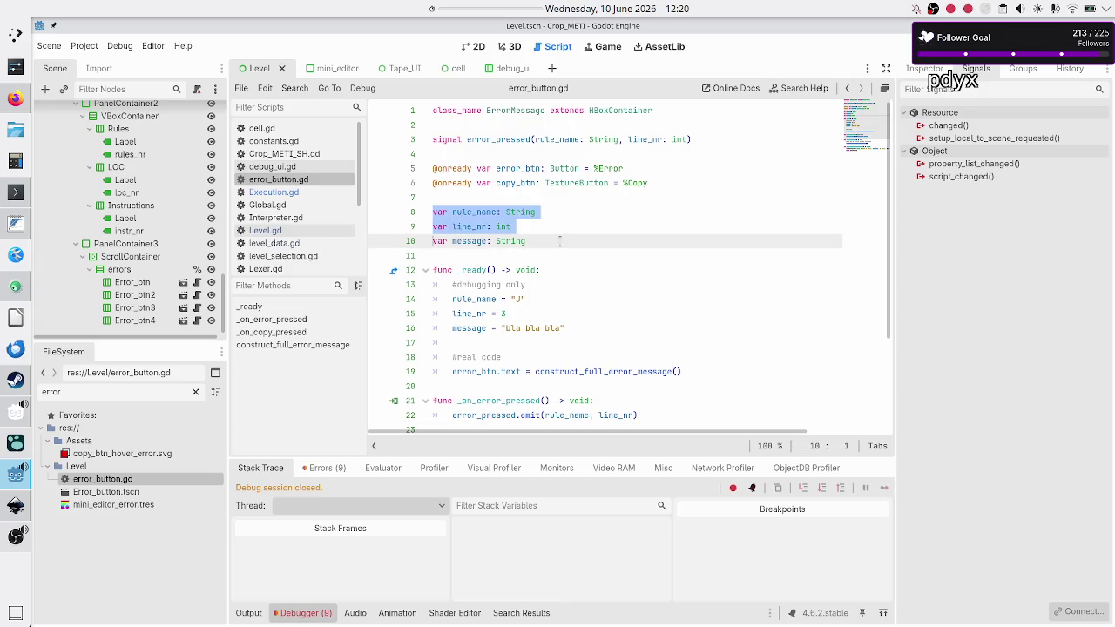
{"action": "key", "text": "shift+End"}
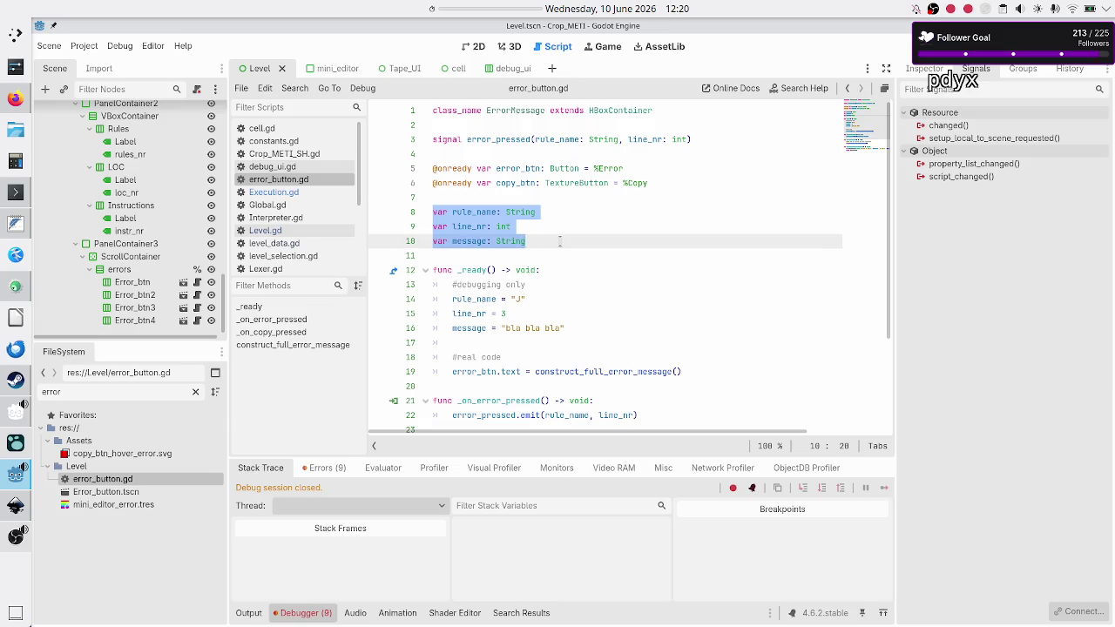
{"action": "key", "text": "Up"}
{"action": "key", "text": "Up"}
{"action": "key", "text": "Up"}
{"action": "key", "text": "Down"}
{"action": "key", "text": "Down"}
{"action": "key", "text": "Down"}
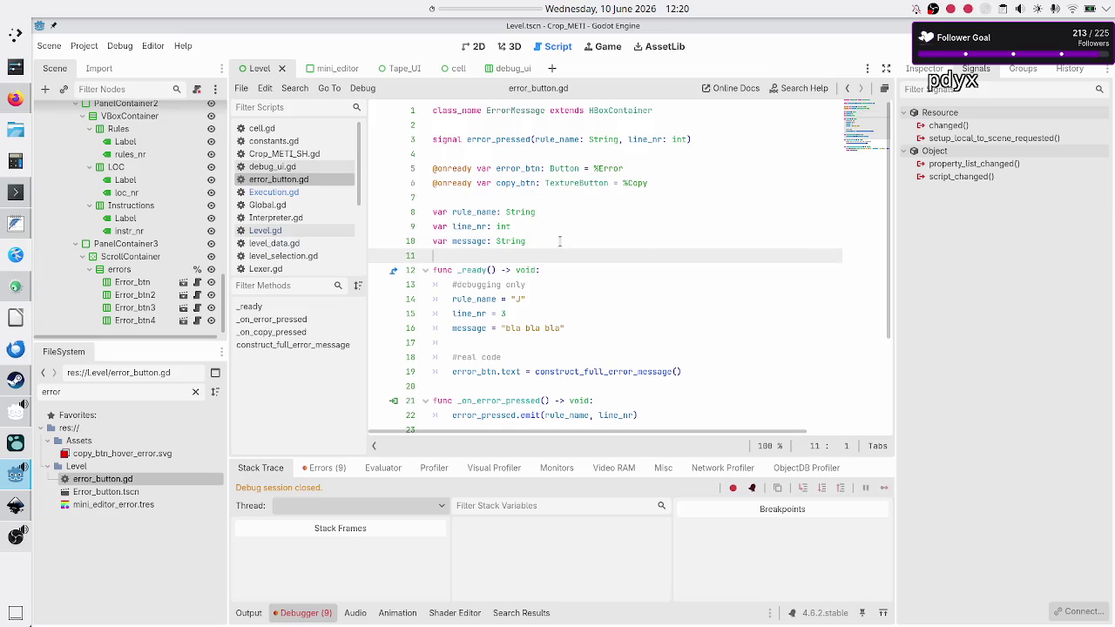
{"action": "key", "text": "Left"}
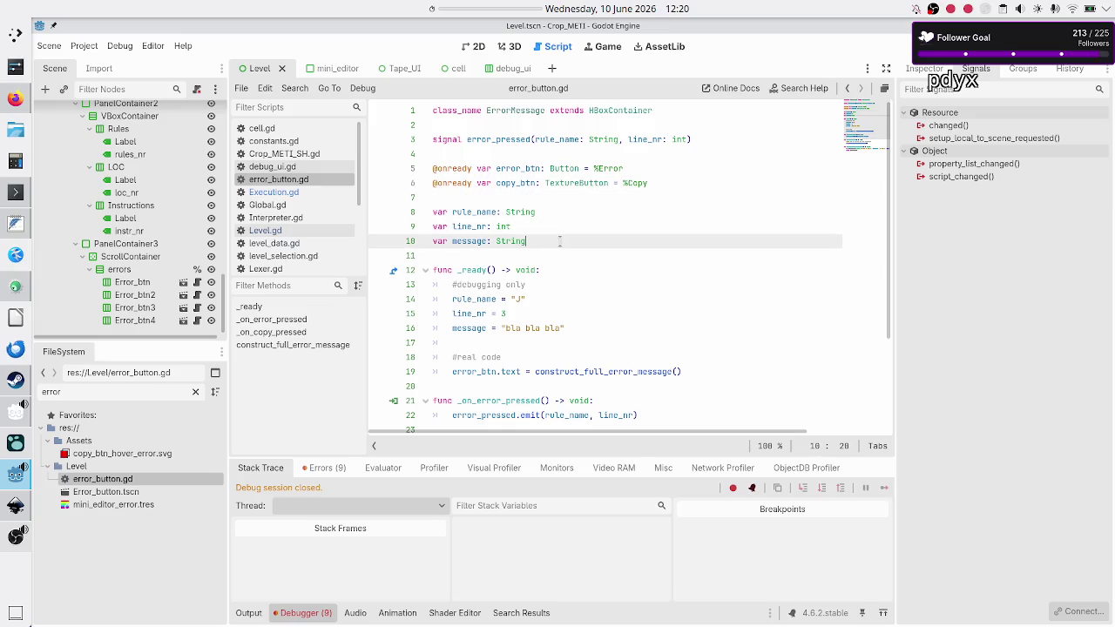
{"action": "key", "text": "Up"}
{"action": "key", "text": "Up"}
{"action": "key", "text": "Home"}
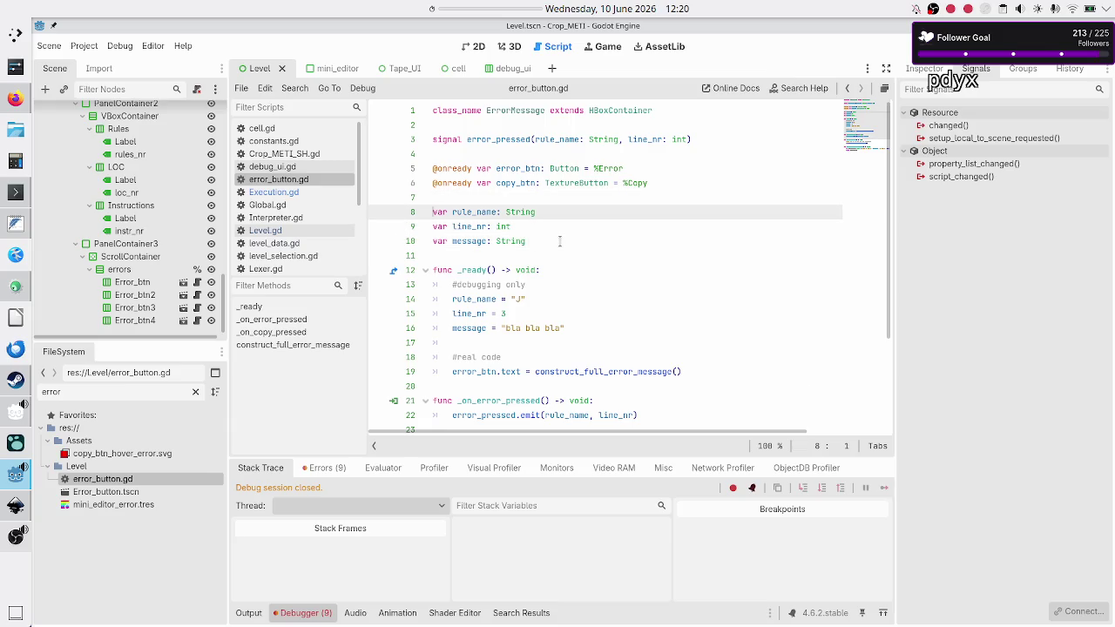
{"action": "key", "text": "shift+Down"}
{"action": "key", "text": "shift+Down"}
{"action": "key", "text": "shift+End"}
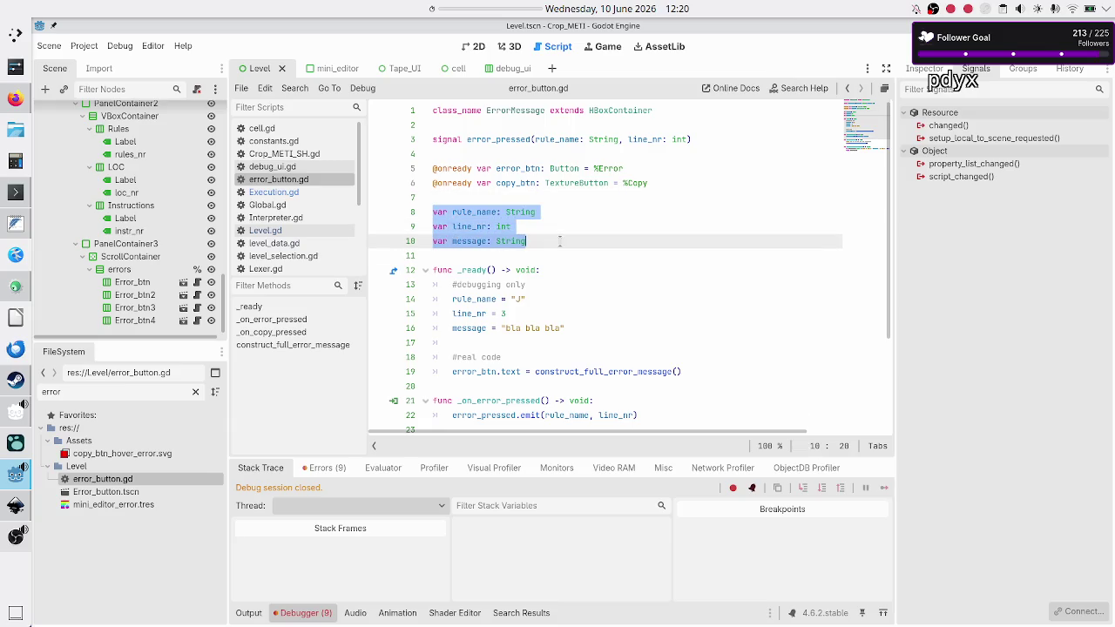
{"action": "key", "text": "Right"}
{"action": "key", "text": "Down"}
{"action": "key", "text": "Down"}
{"action": "key", "text": "Down"}
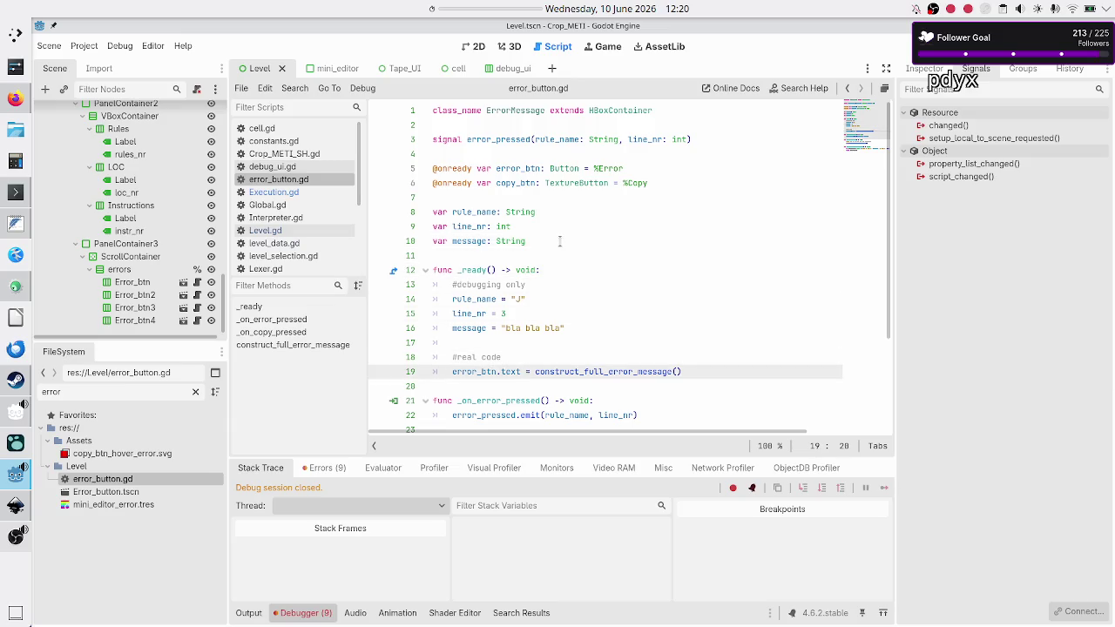
{"action": "key", "text": "Down"}
{"action": "key", "text": "Down"}
{"action": "key", "text": "Down"}
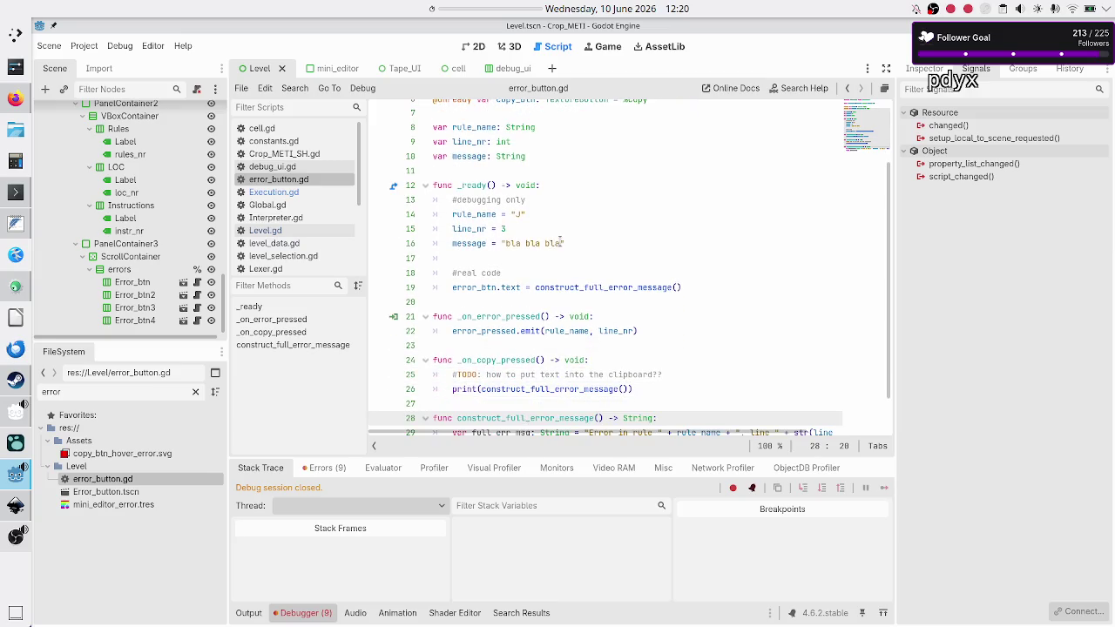
{"action": "key", "text": "Down"}
{"action": "key", "text": "Down"}
{"action": "key", "text": "Down"}
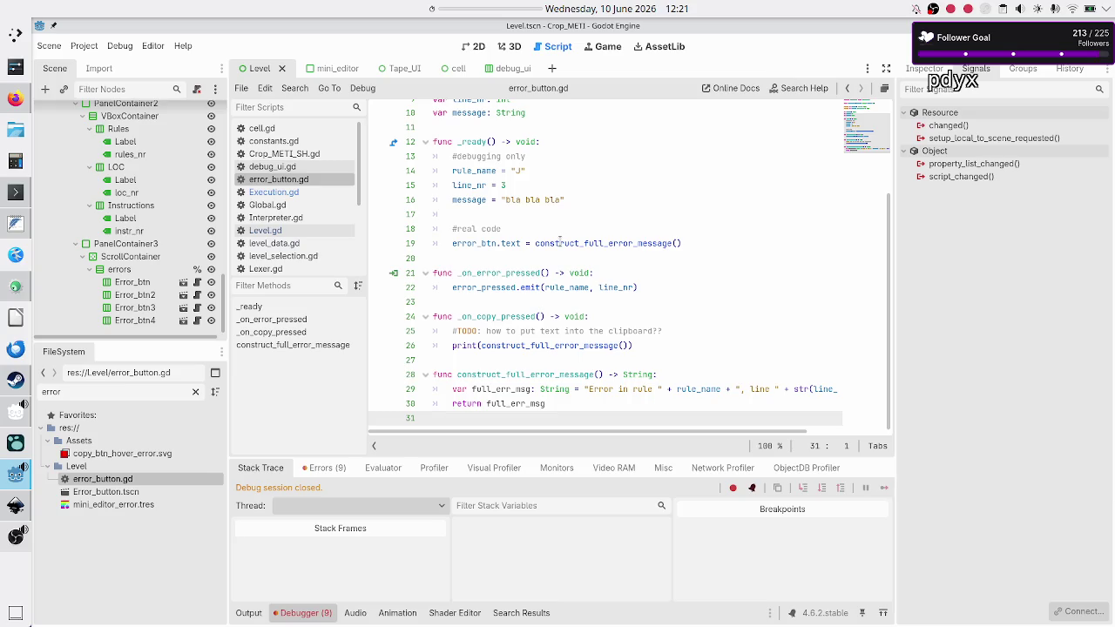
In Execution.gd, add empty parentheses to the max_iterations_reached signal on line 5.
{"action": "left_click", "coordinate": [297, 194]}
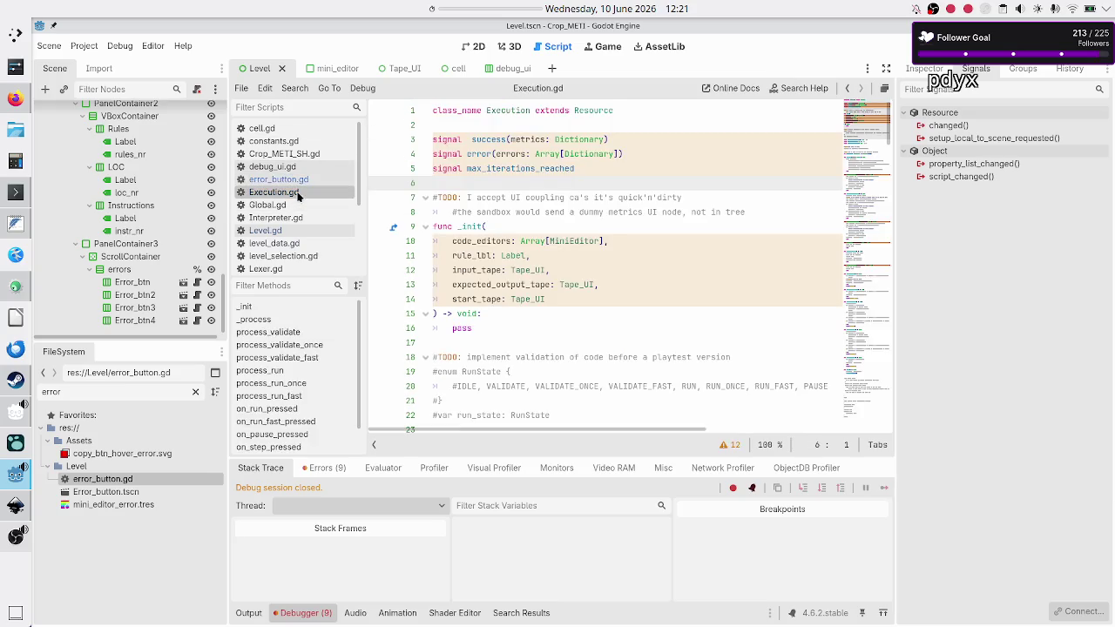
{"action": "left_click", "coordinate": [590, 153]}
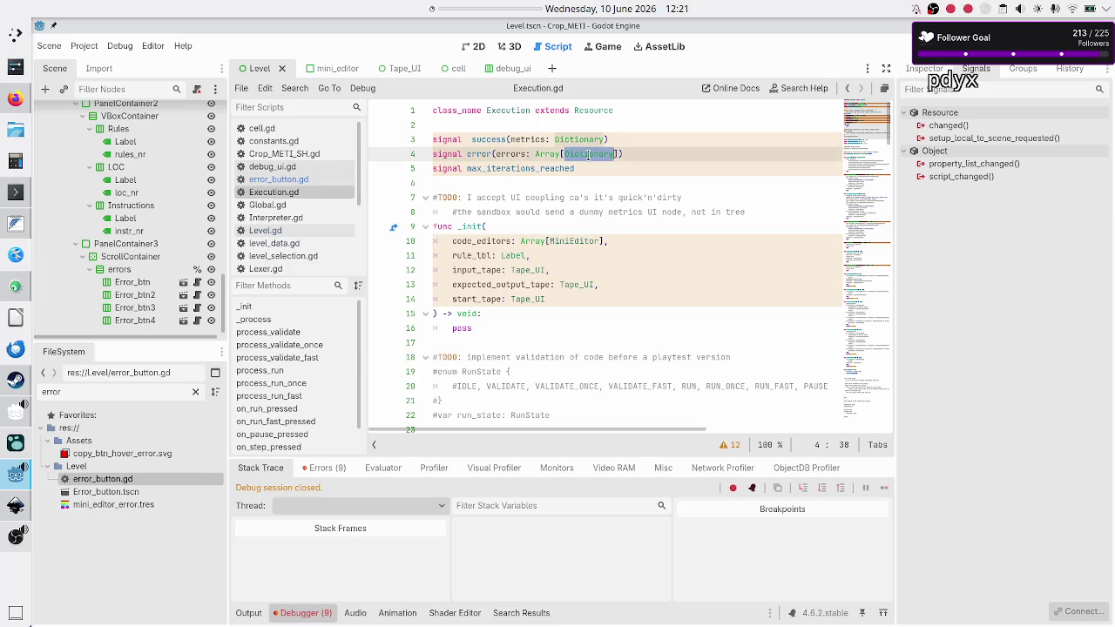
{"action": "left_click", "coordinate": [636, 153]}
{"action": "key", "text": "Down"}
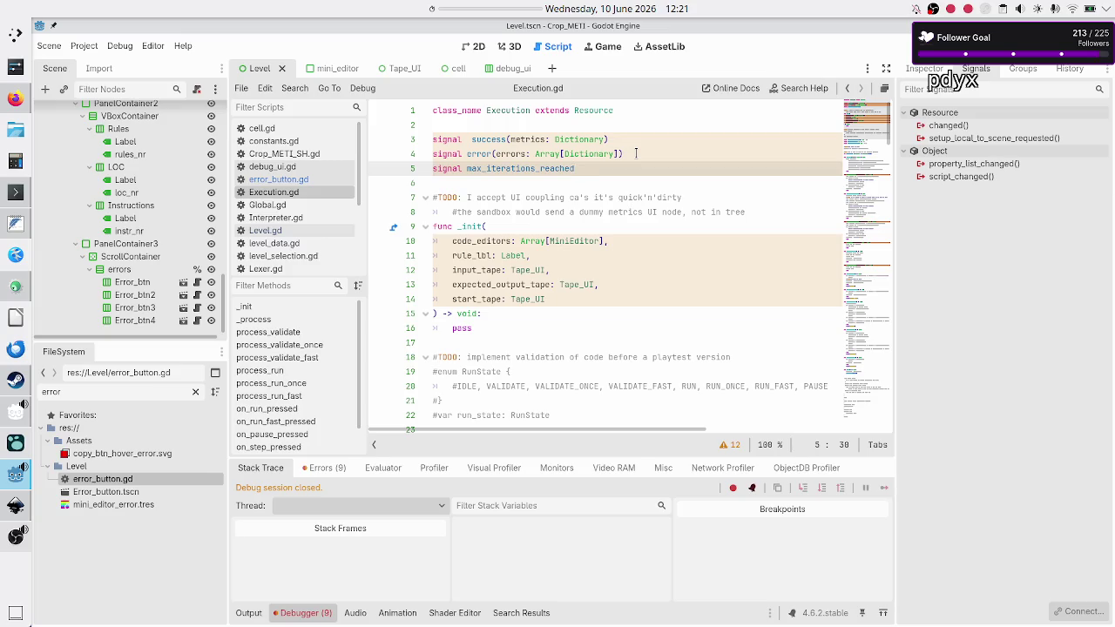
{"action": "type", "text": "()"}
Review the _init parameters and highlight occurrences of metrics, error and errors.
{"action": "key", "text": "Down"}
{"action": "key", "text": "Down"}
{"action": "key", "text": "Down"}
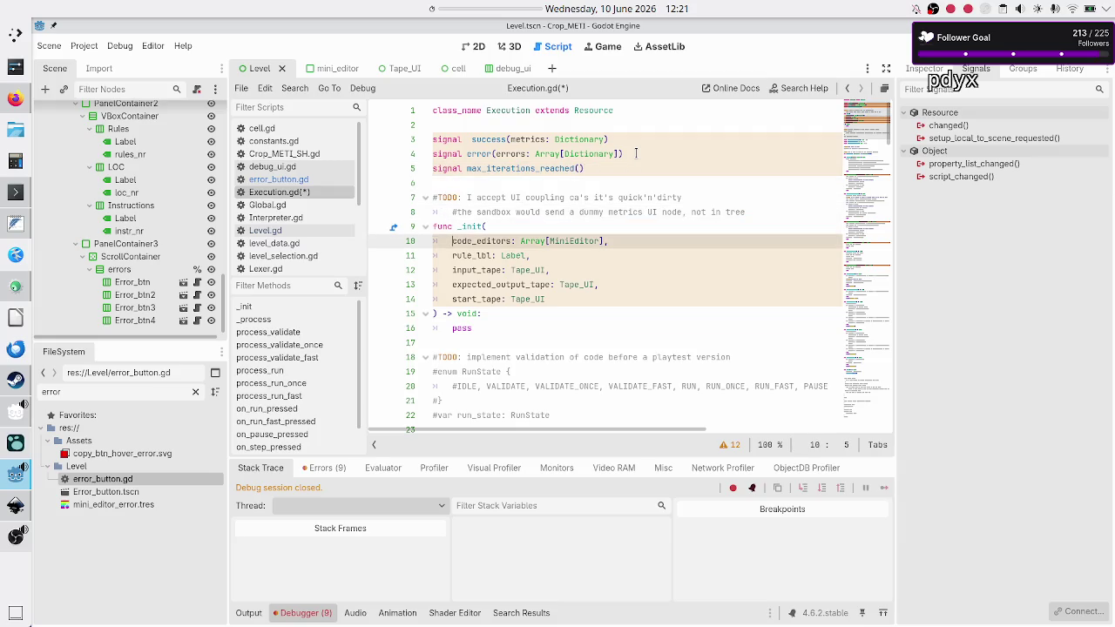
{"action": "key", "text": "shift+Right"}
{"action": "key", "text": "shift+Right"}
{"action": "key", "text": "shift+Right"}
{"action": "key", "text": "Down"}
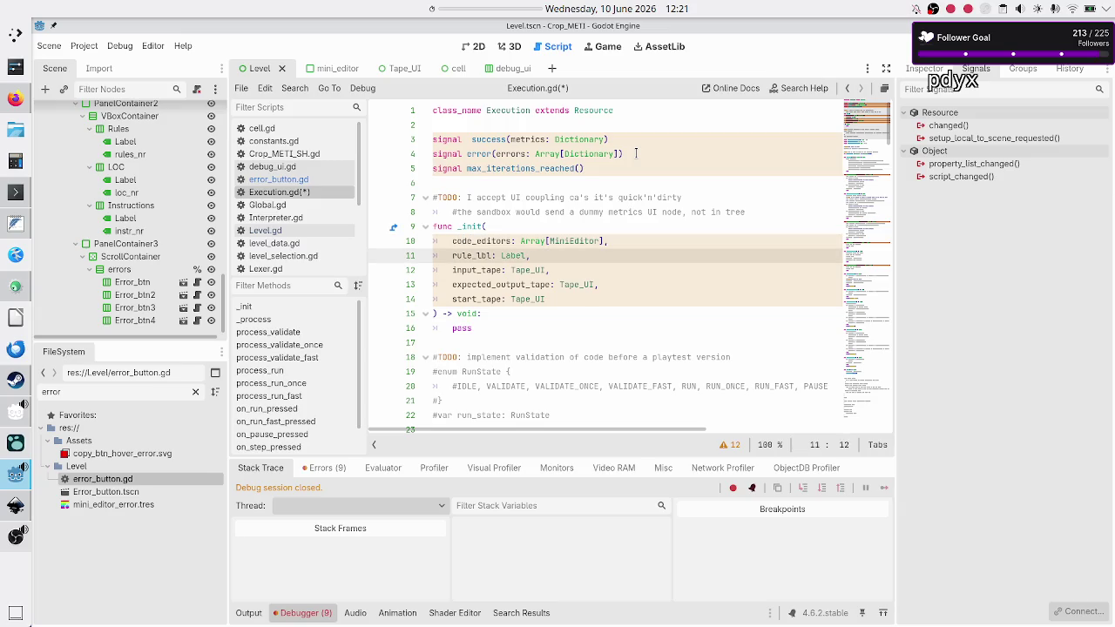
{"action": "key", "text": "Down"}
{"action": "key", "text": "Down"}
{"action": "key", "text": "Down"}
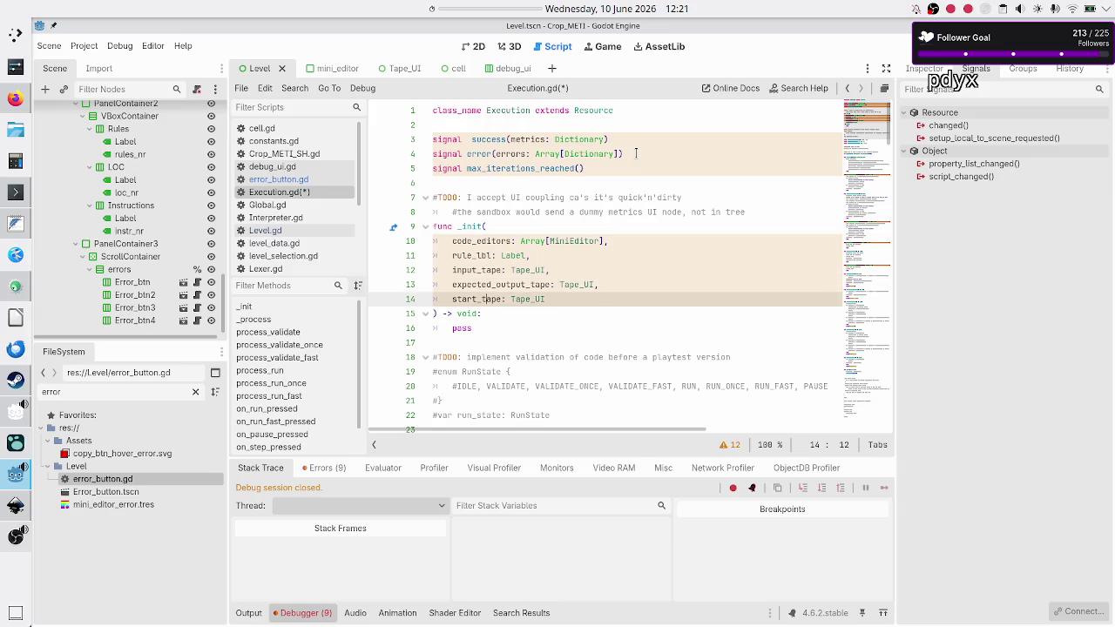
{"action": "double_click", "coordinate": [526, 140]}
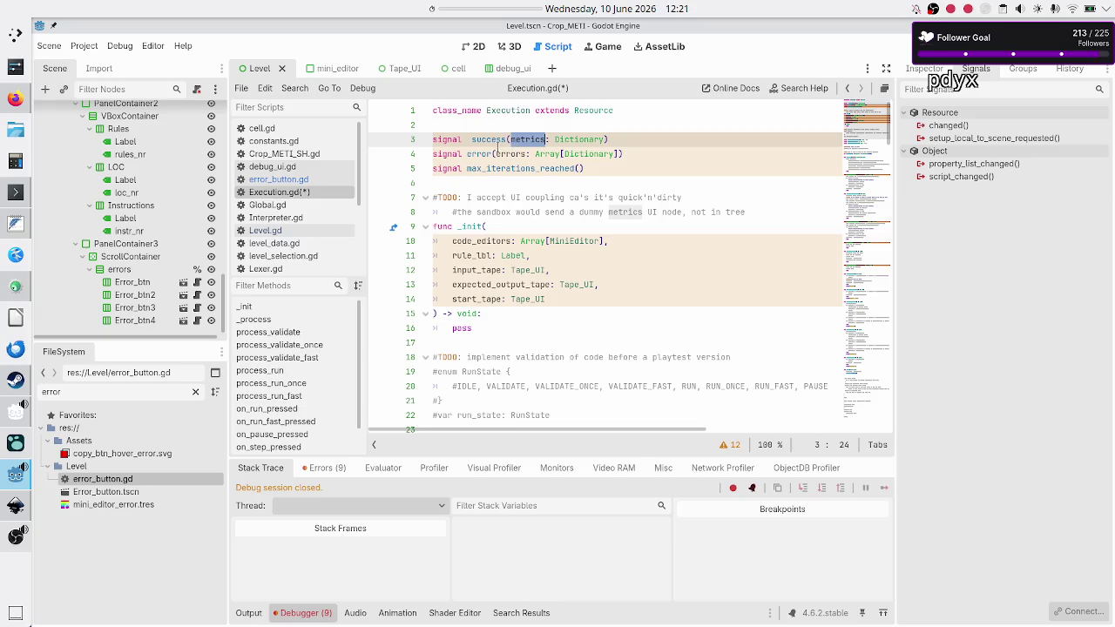
{"action": "left_click", "coordinate": [497, 140]}
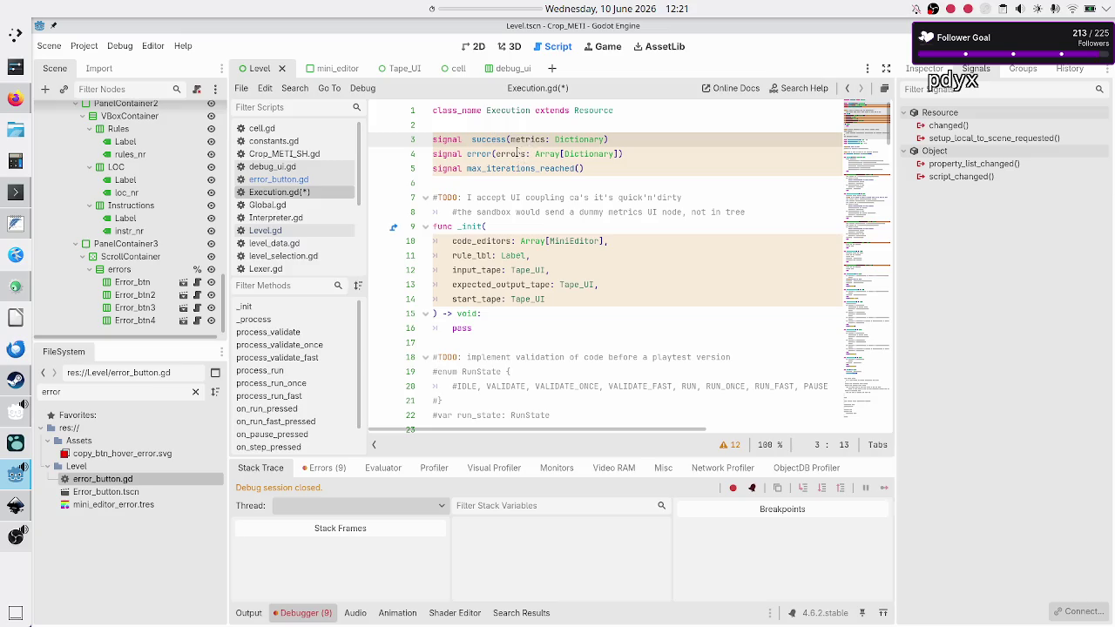
{"action": "double_click", "coordinate": [528, 140]}
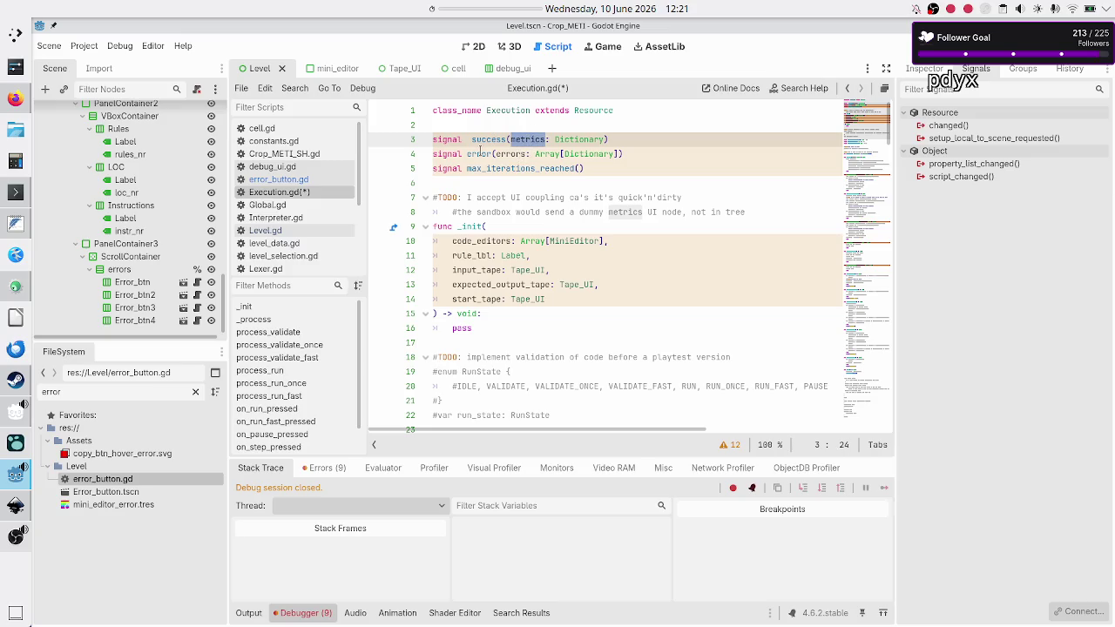
{"action": "double_click", "coordinate": [479, 153]}
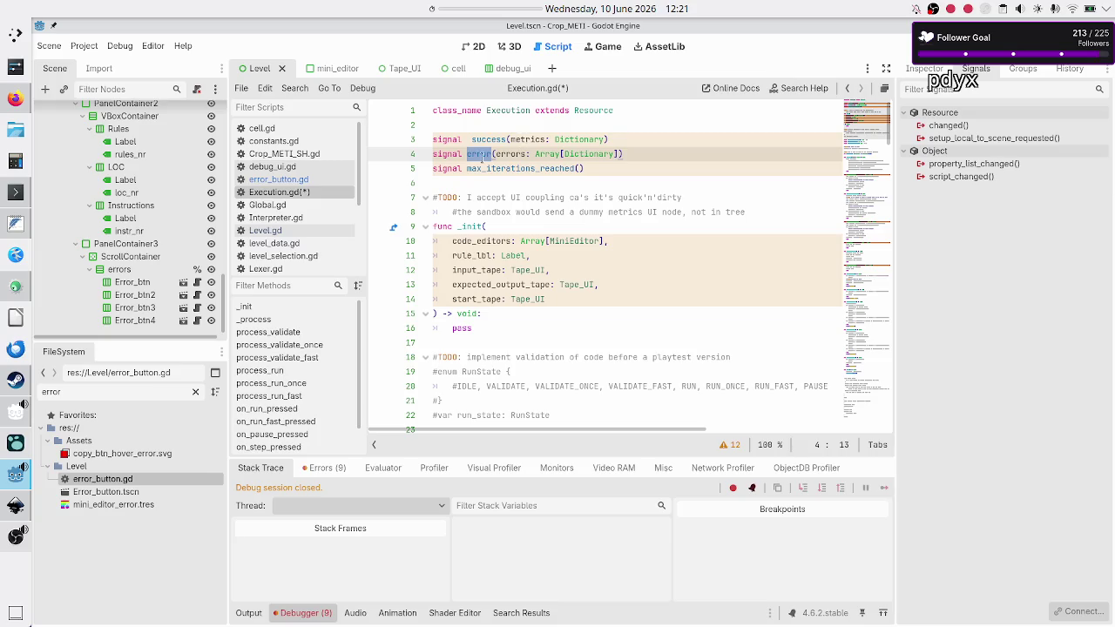
{"action": "double_click", "coordinate": [511, 153]}
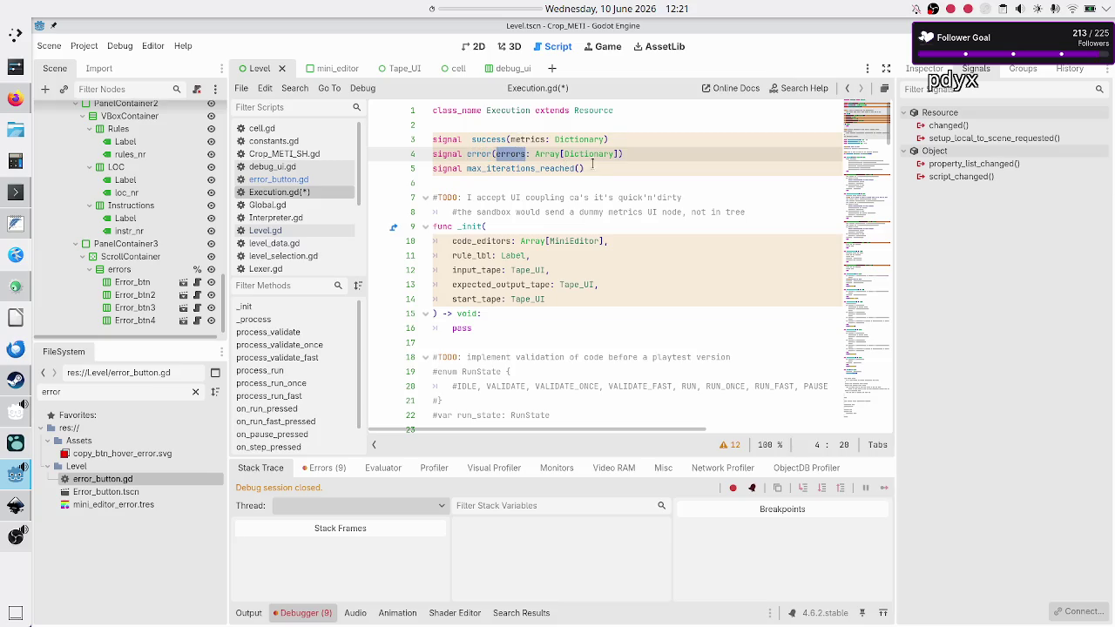
Look over the dummy metrics comment and pass line, returning to the _init line.
{"action": "key", "text": "Home"}
{"action": "key", "text": "Down"}
{"action": "key", "text": "Down"}
{"action": "key", "text": "Down"}
{"action": "key", "text": "Down"}
{"action": "key", "text": "Down"}
{"action": "key", "text": "Down"}
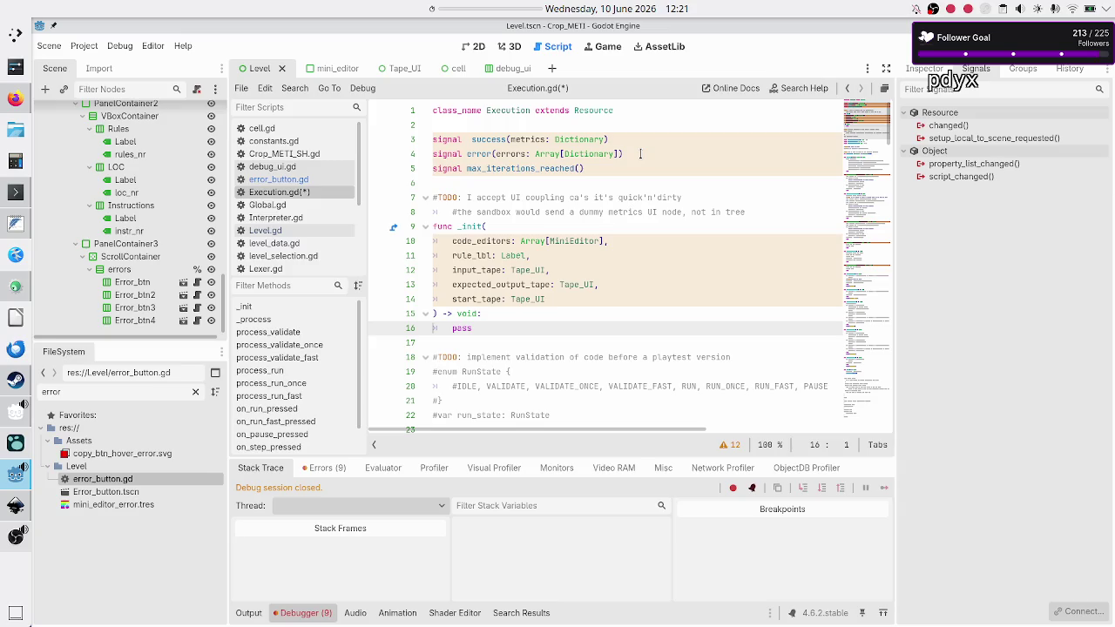
{"action": "key", "text": "End"}
{"action": "key", "text": "Up"}
{"action": "key", "text": "Up"}
{"action": "key", "text": "Up"}
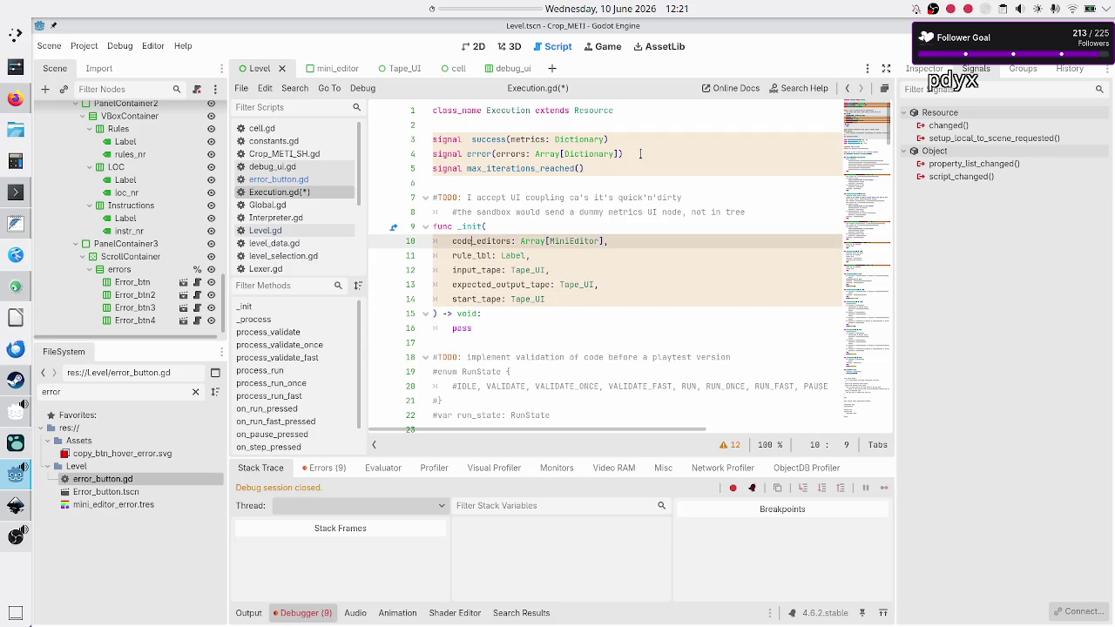
{"action": "key", "text": "Up"}
{"action": "key", "text": "Up"}
{"action": "key", "text": "Up"}
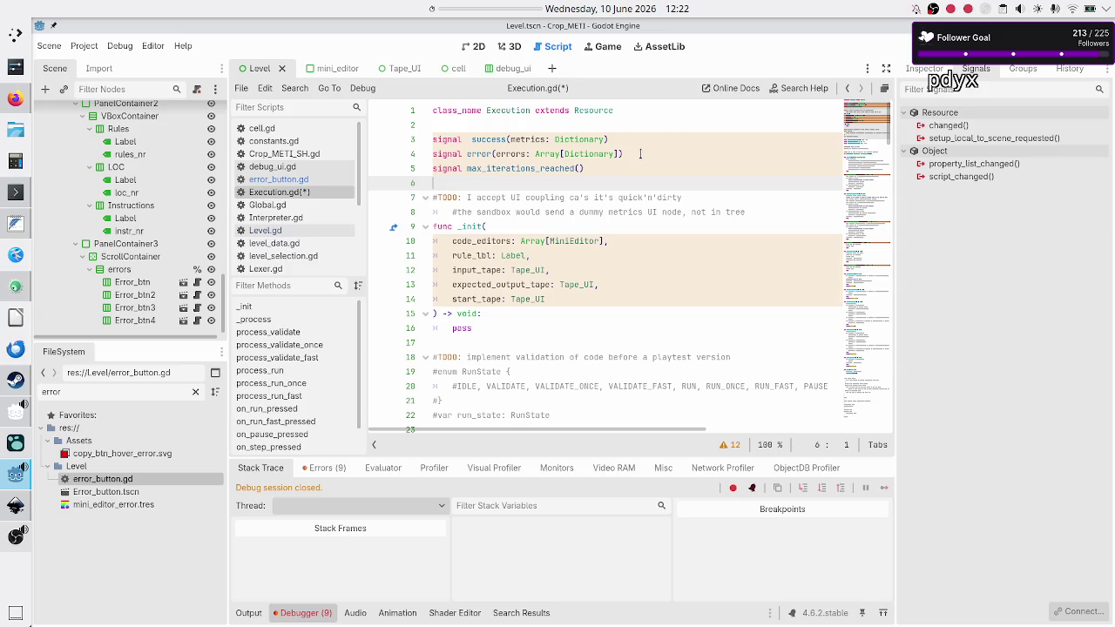
{"action": "key", "text": "Down"}
{"action": "key", "text": "Down"}
{"action": "key", "text": "Down"}
{"action": "key", "text": "Down"}
{"action": "key", "text": "Down"}
{"action": "key", "text": "Down"}
Change the comment's #TODO tag to #NOTICE and begin its second line with TODO:.
{"action": "key", "text": "Up"}
{"action": "key", "text": "Up"}
{"action": "key", "text": "Up"}
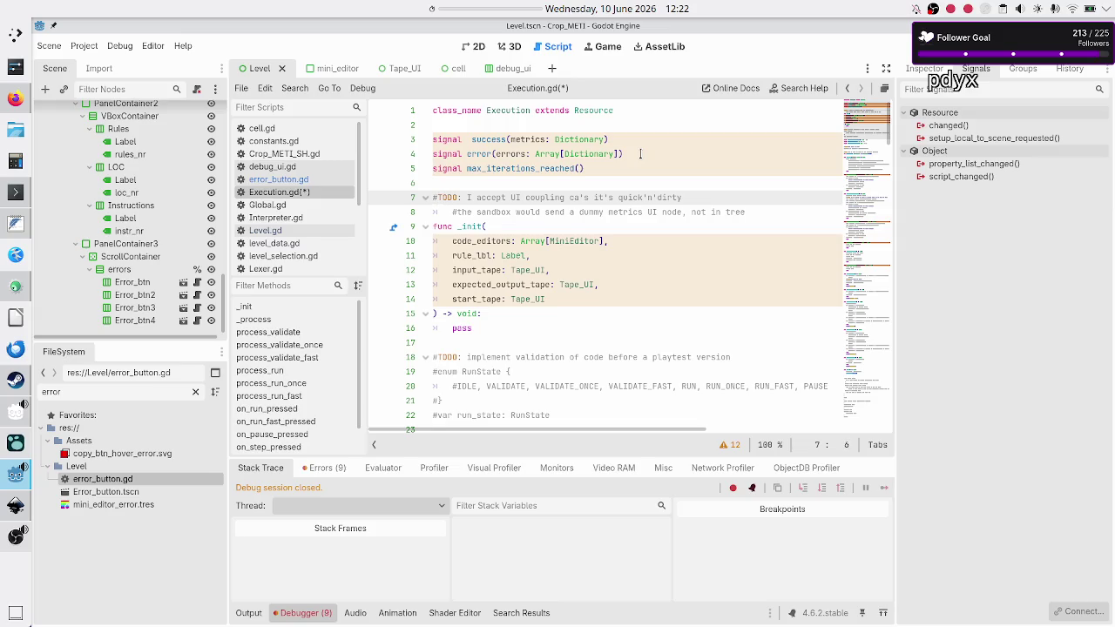
{"action": "key", "text": "BackSpace"}
{"action": "key", "text": "BackSpace"}
{"action": "key", "text": "BackSpace"}
{"action": "type", "text": "NOTE"}
{"action": "key", "text": "BackSpace"}
{"action": "type", "text": "ICE"}
{"action": "key", "text": "Down"}
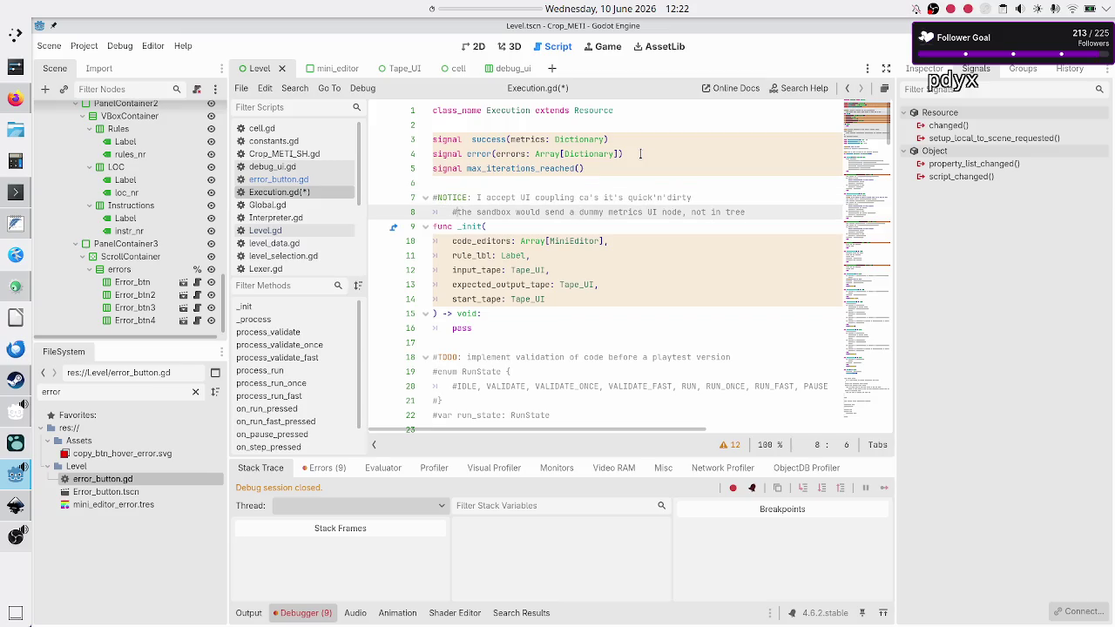
{"action": "type", "text": "TODO:"}
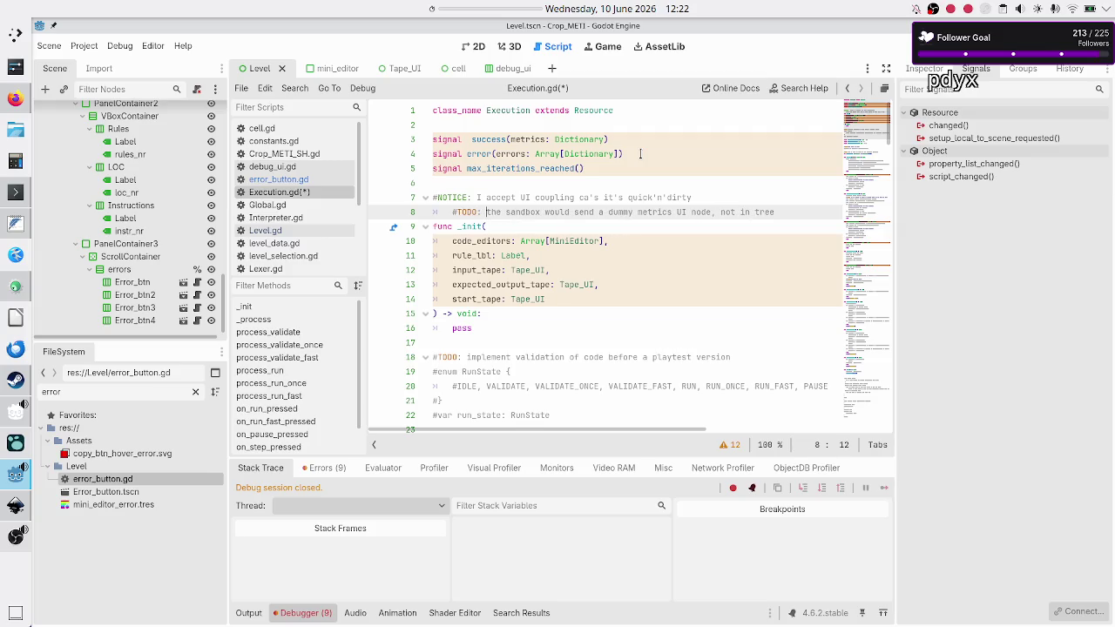
Insert blank lines above the NOTICE comment and type a 'var code_editor' declaration.
{"action": "key", "text": "Up"}
{"action": "key", "text": "Down"}
{"action": "key", "text": "Down"}
{"action": "key", "text": "Down"}
{"action": "key", "text": "Up"}
{"action": "key", "text": "Up"}
{"action": "key", "text": "Home"}
{"action": "key", "text": "Up"}
{"action": "key", "text": "Up"}
{"action": "key", "text": "Return"}
{"action": "key", "text": "Return"}
{"action": "key", "text": "Up"}
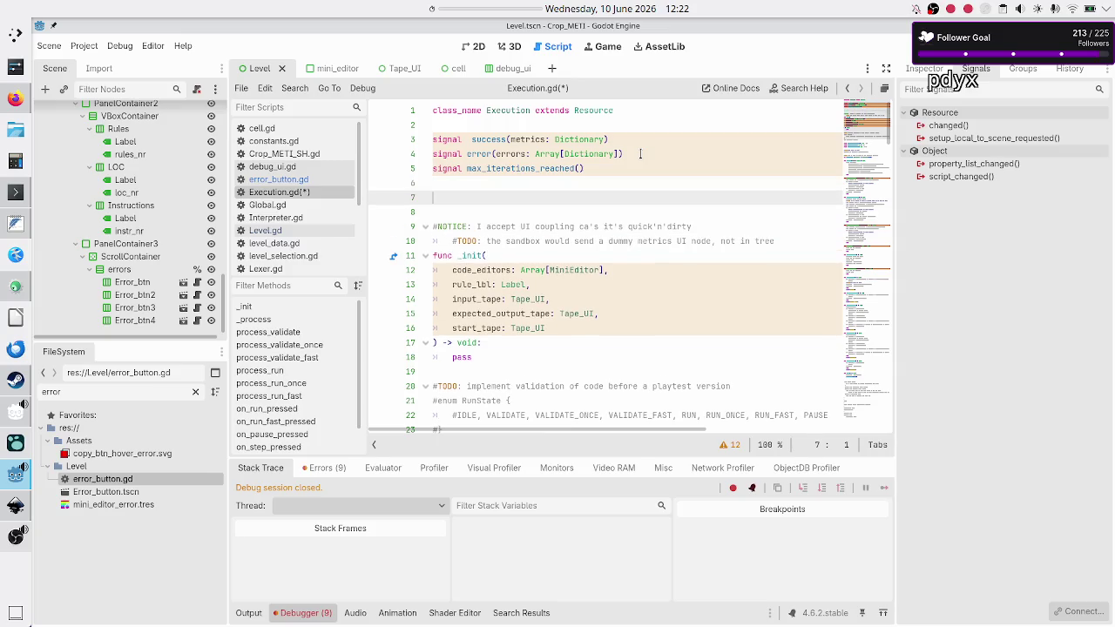
{"action": "type", "text": "var code_ed"}
{"action": "type", "text": "itor"}
Move the NOTICE and TODO comment lines above the var code_editor line.
{"action": "key", "text": "Down"}
{"action": "key", "text": "Down"}
{"action": "key", "text": "Home"}
{"action": "key", "text": "shift+Down"}
{"action": "key", "text": "shift+Down"}
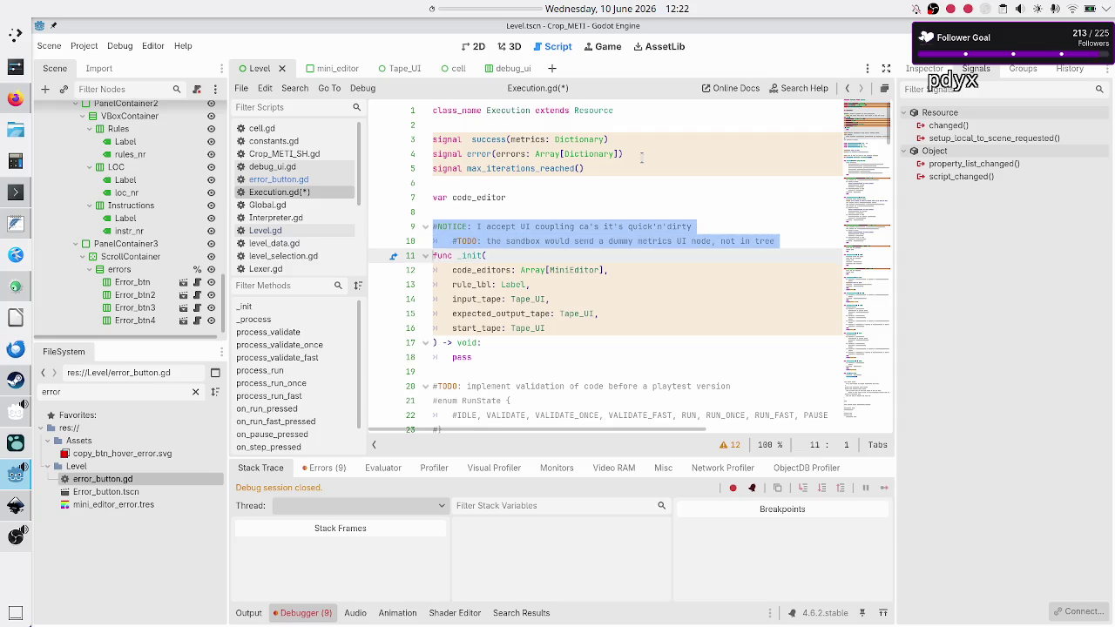
{"action": "key", "text": "shift+Left"}
{"action": "key", "text": "ctrl+x"}
{"action": "key", "text": "Up"}
{"action": "key", "text": "Up"}
{"action": "key", "text": "Up"}
{"action": "key", "text": "Return"}
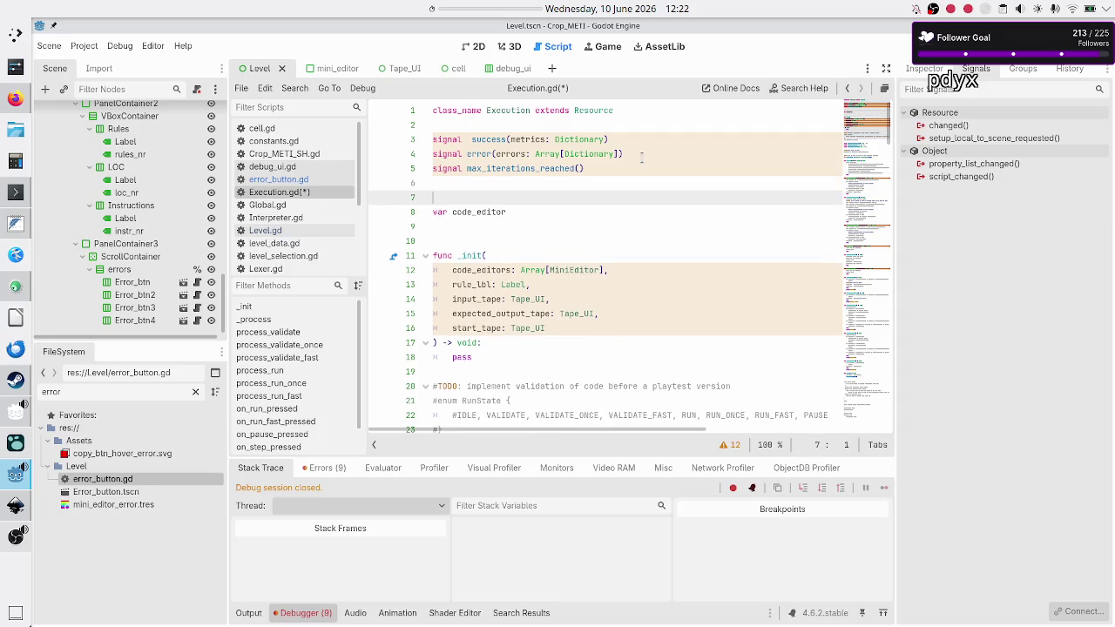
{"action": "key", "text": "ctrl+v"}
Add a blank line below the signals and delete the var code_editor declaration.
{"action": "key", "text": "Down"}
{"action": "key", "text": "Down"}
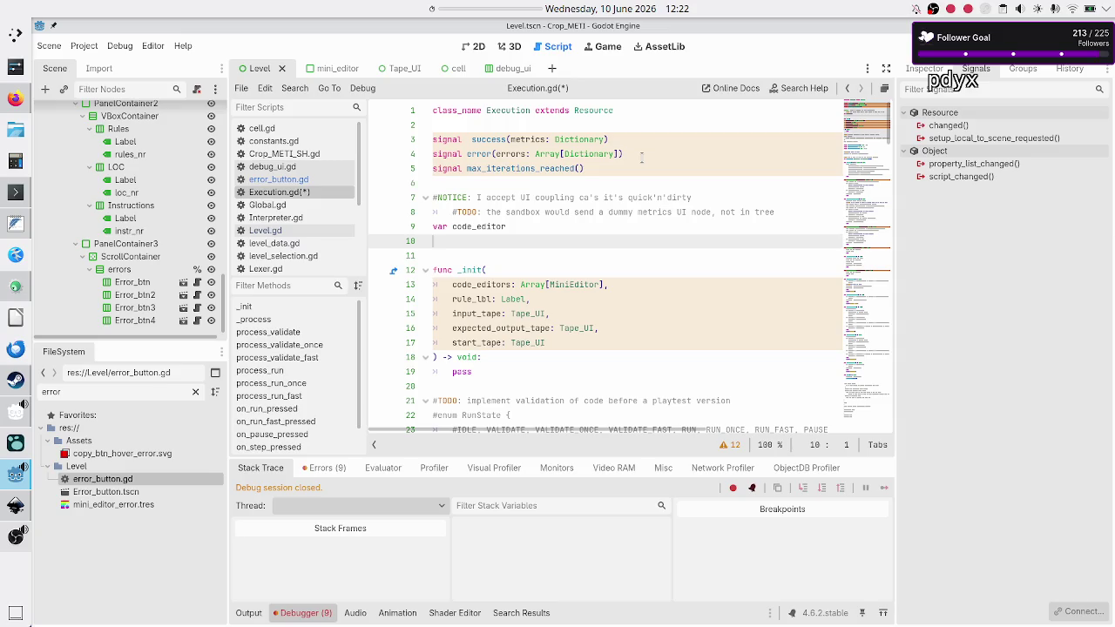
{"action": "key", "text": "Left"}
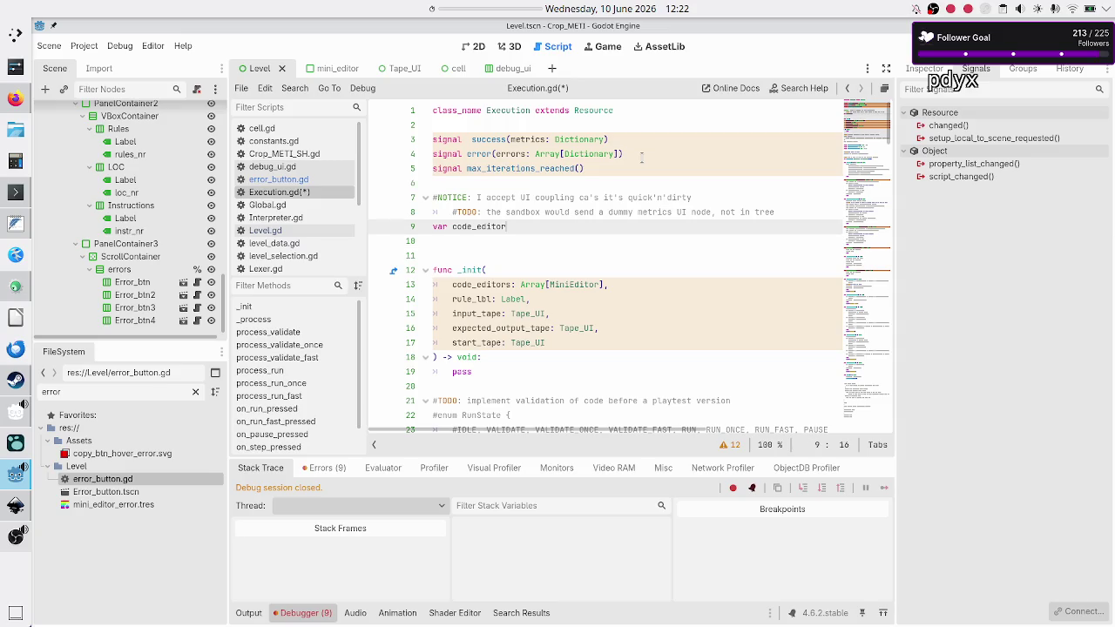
{"action": "key", "text": "Home"}
{"action": "key", "text": "Return"}
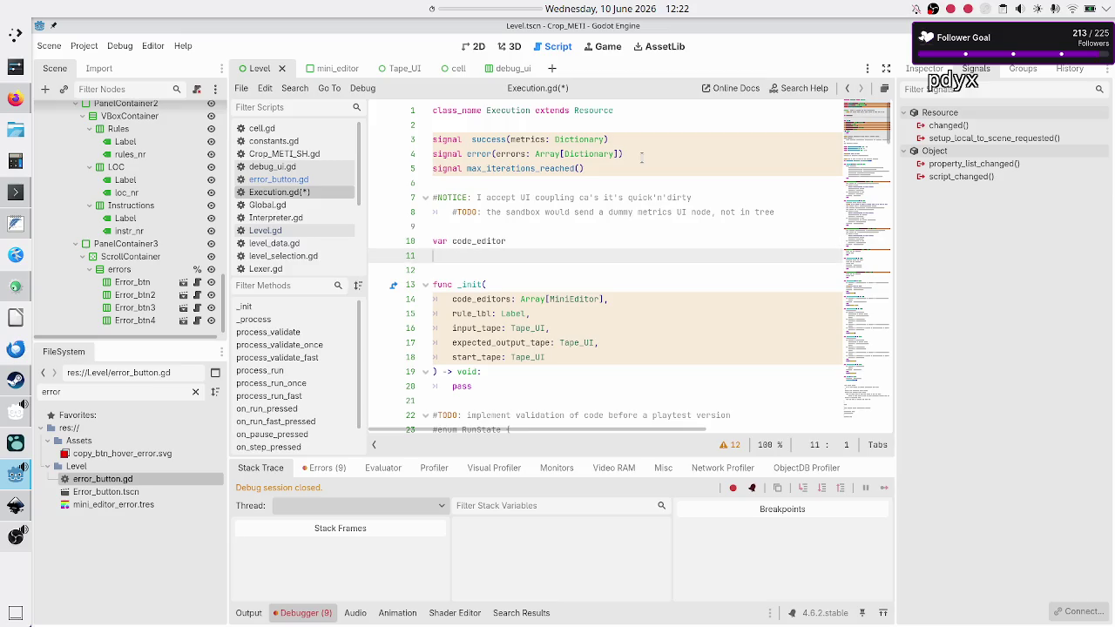
{"action": "key", "text": "End"}
{"action": "key", "text": "shift+Home"}
{"action": "key", "text": "BackSpace"}
{"action": "key", "text": "Delete"}
{"action": "key", "text": "Delete"}
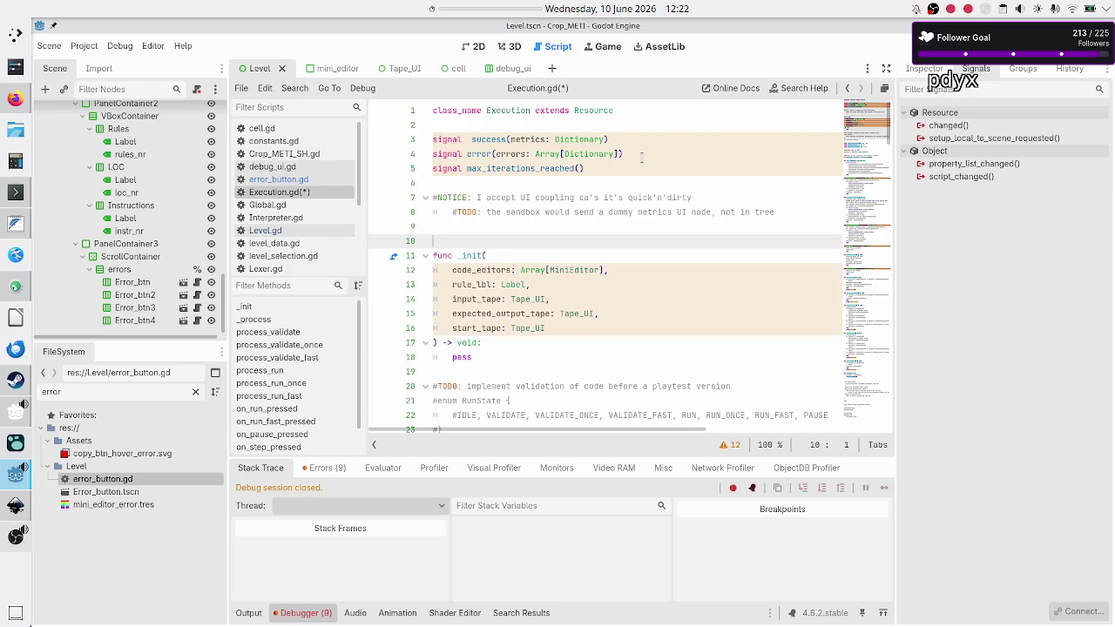
{"action": "key", "text": "Down"}
{"action": "key", "text": "Down"}
Copy the five _init parameter lines, code_editors through start_tape.
{"action": "key", "text": "shift+Down"}
{"action": "key", "text": "shift+Down"}
{"action": "key", "text": "shift+Down"}
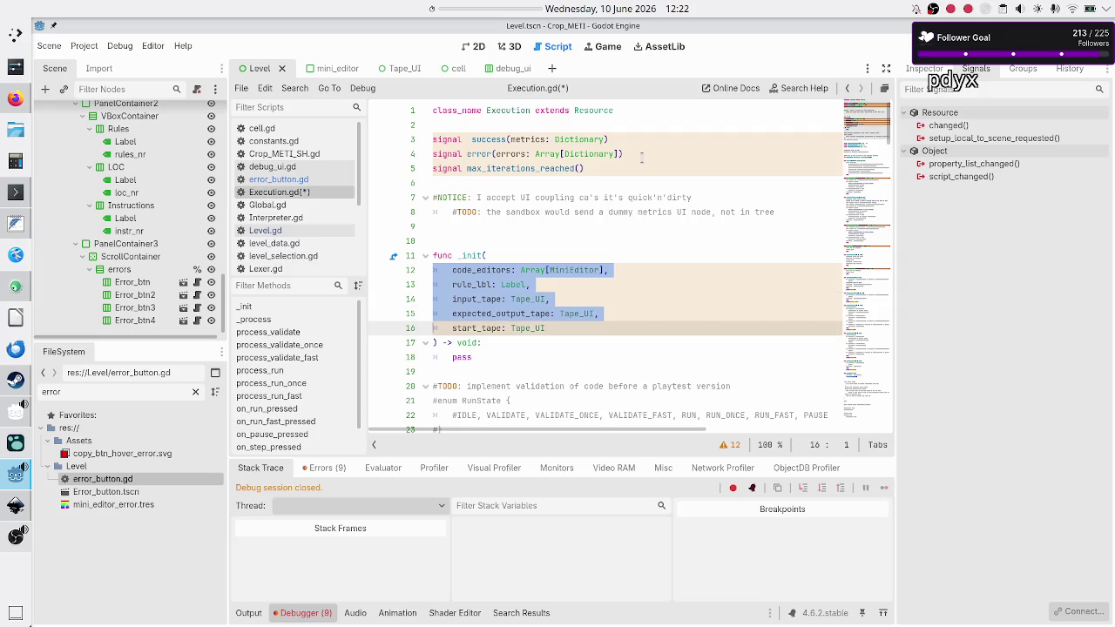
{"action": "key", "text": "shift+Left"}
{"action": "key", "text": "ctrl+c"}
{"action": "key", "text": "Up"}
{"action": "key", "text": "Up"}
{"action": "key", "text": "Up"}
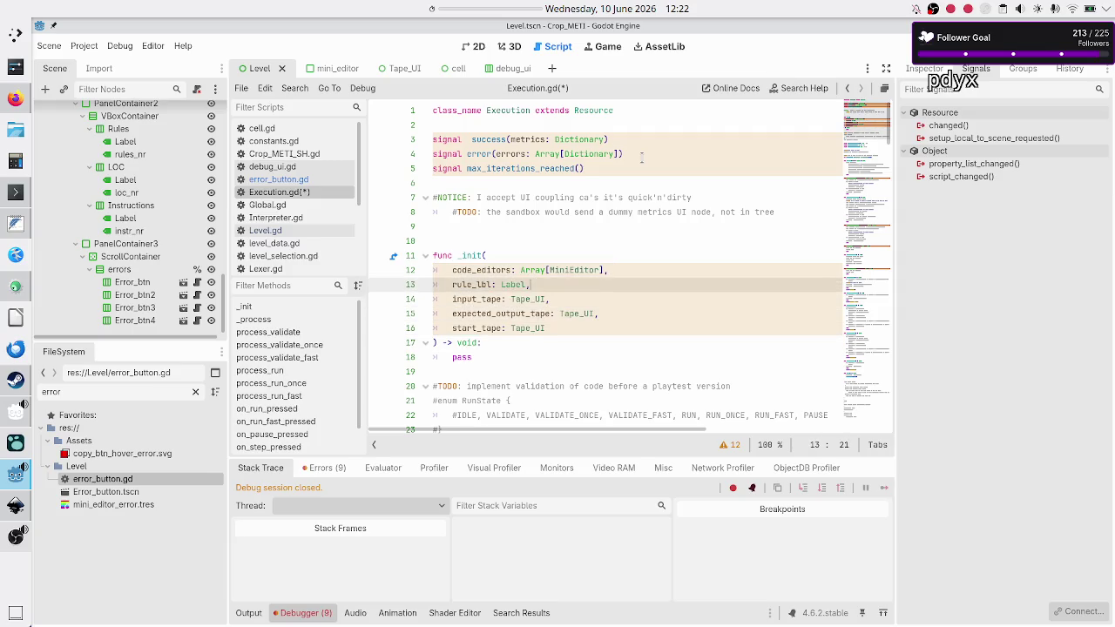
Paste the parameter lines above func _init and start each one with var.
{"action": "key", "text": "Return"}
{"action": "key", "text": "ctrl+v"}
{"action": "key", "text": "Up"}
{"action": "key", "text": "Up"}
{"action": "key", "text": "Up"}
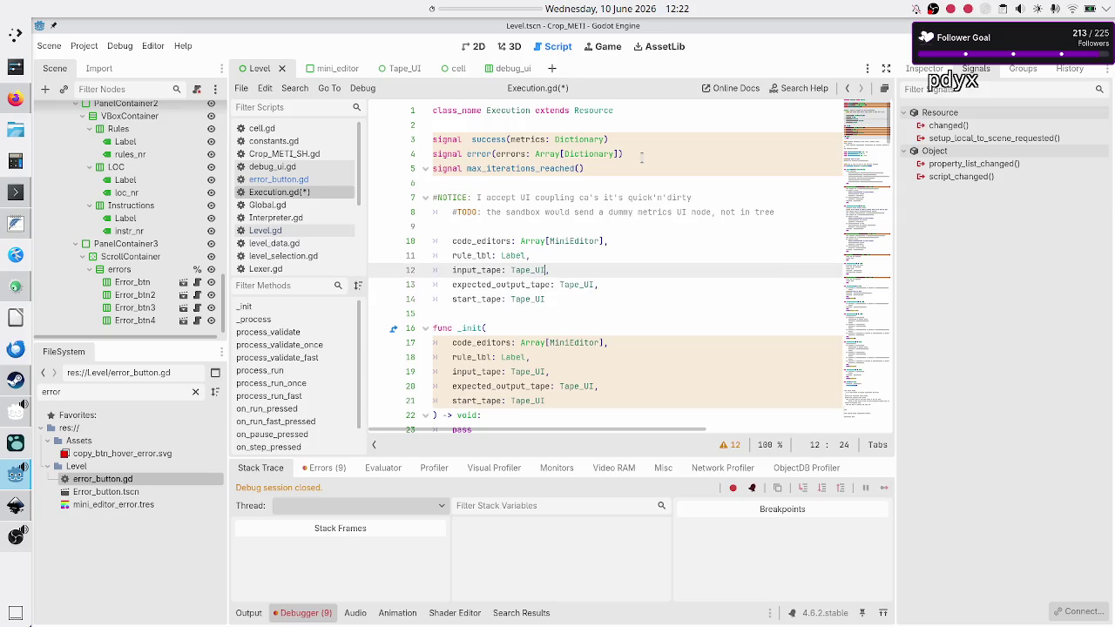
{"action": "key", "text": "Down"}
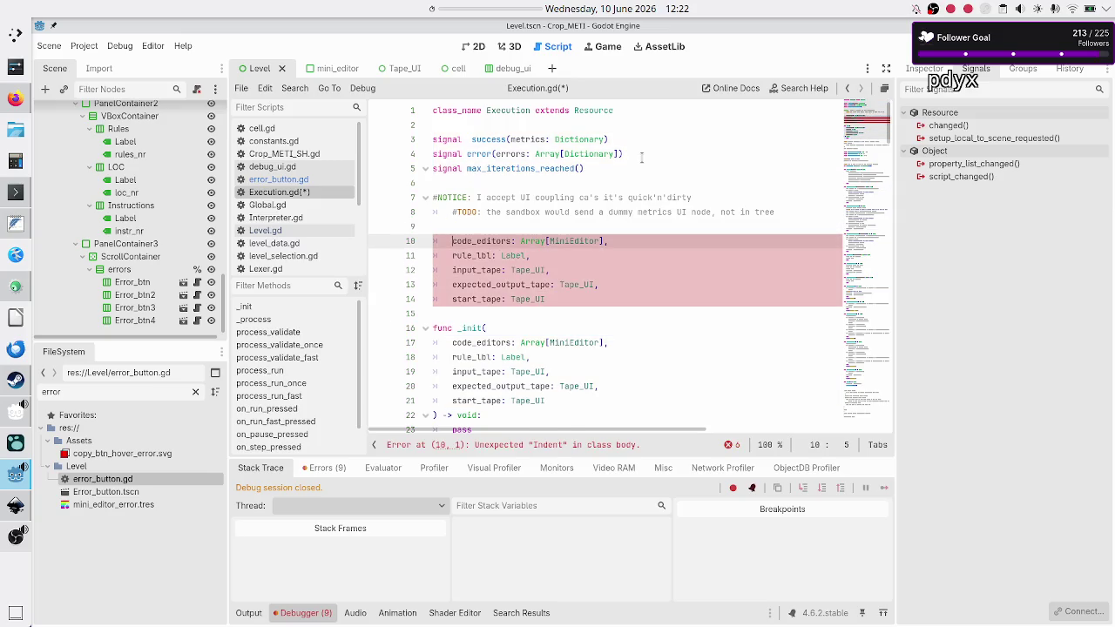
{"action": "key", "text": "Delete"}
{"action": "type", "text": "var"}
{"action": "key", "text": "Down"}
{"action": "key", "text": "BackSpace"}
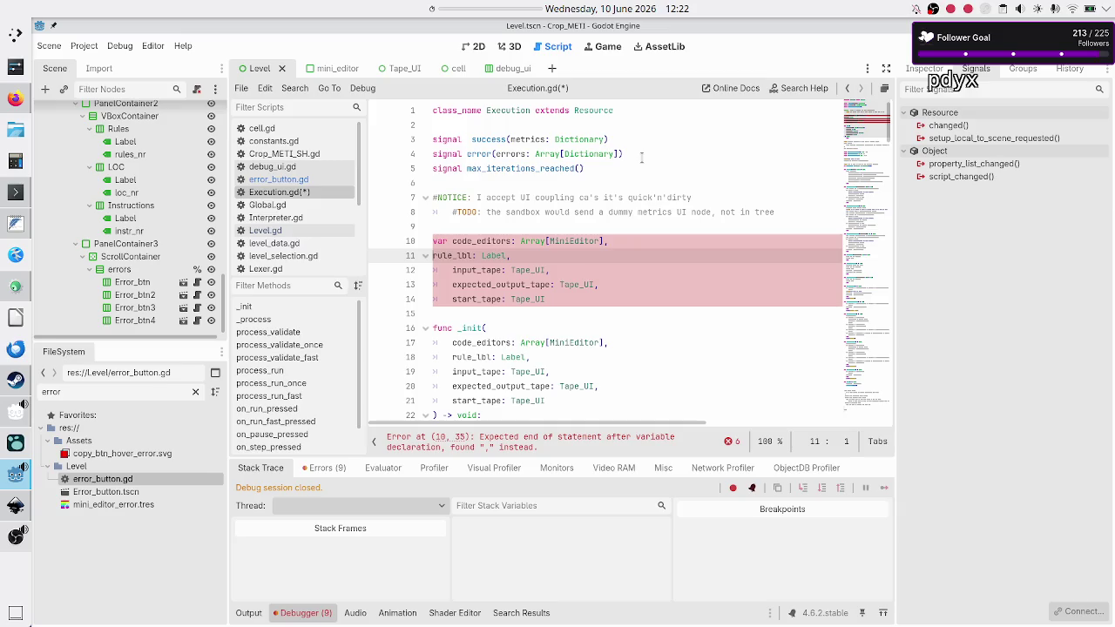
{"action": "type", "text": "var"}
{"action": "key", "text": "Down"}
{"action": "key", "text": "BackSpace"}
{"action": "type", "text": "var"}
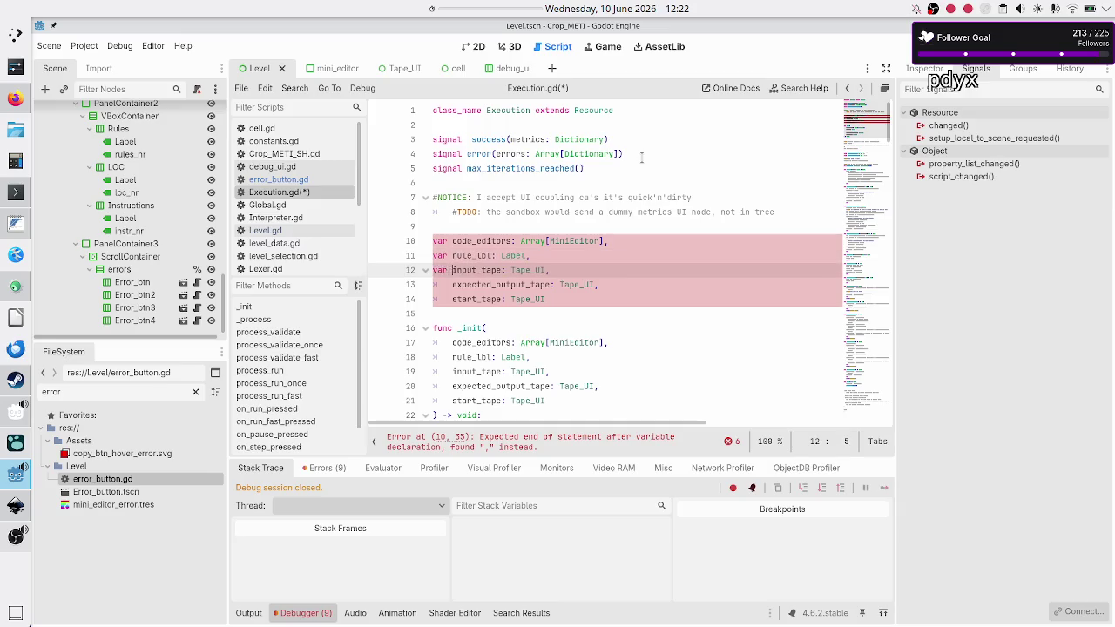
{"action": "key", "text": "Down"}
{"action": "key", "text": "BackSpace"}
{"action": "type", "text": "var"}
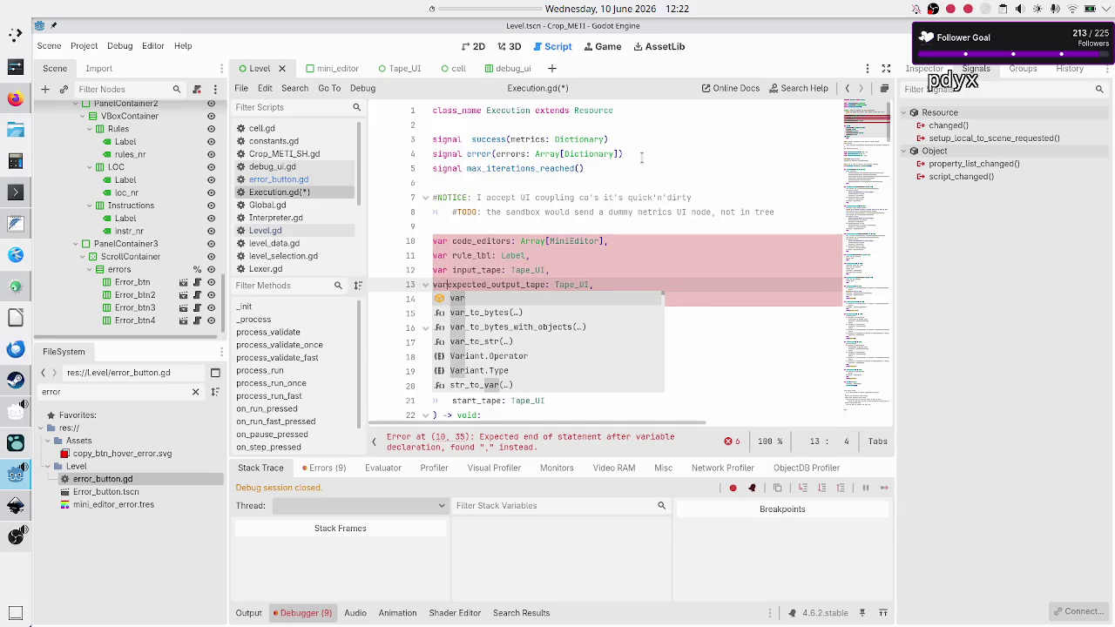
{"action": "key", "text": "Escape"}
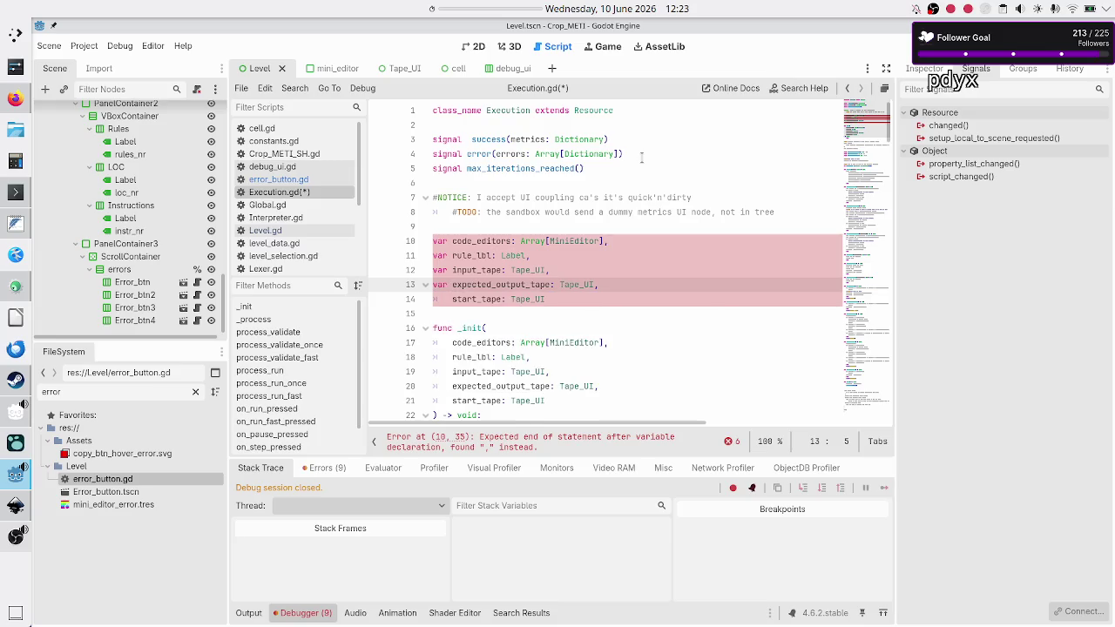
{"action": "key", "text": "Down"}
{"action": "key", "text": "BackSpace"}
{"action": "type", "text": "var"}
Remove the trailing commas after Label and Tape_UI from the new declarations.
{"action": "key", "text": "Up"}
{"action": "key", "text": "Up"}
{"action": "key", "text": "Up"}
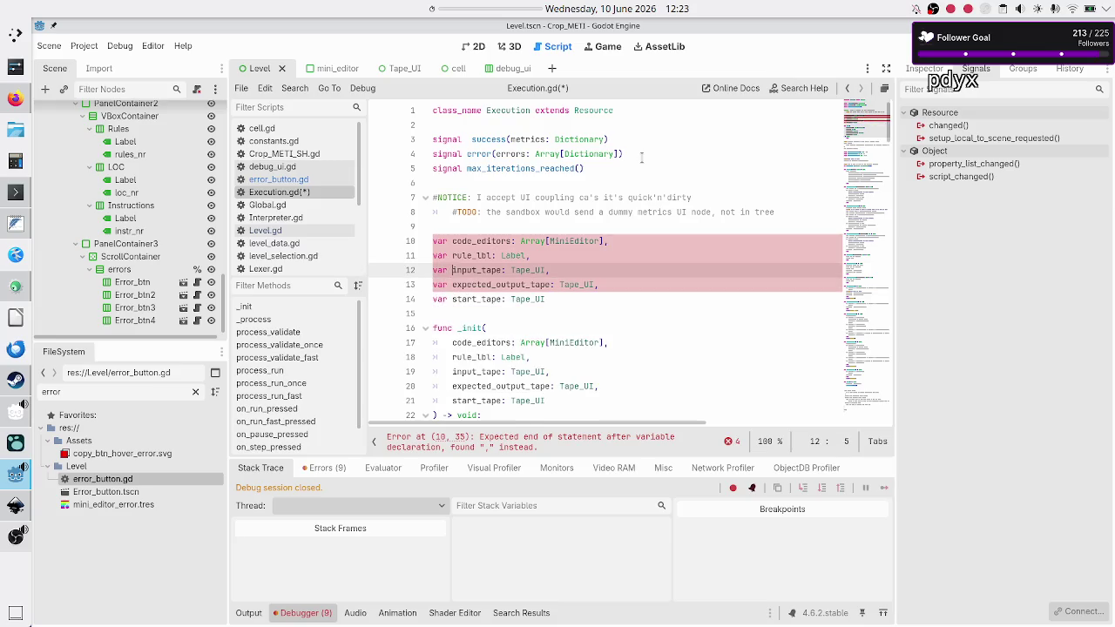
{"action": "key", "text": "End"}
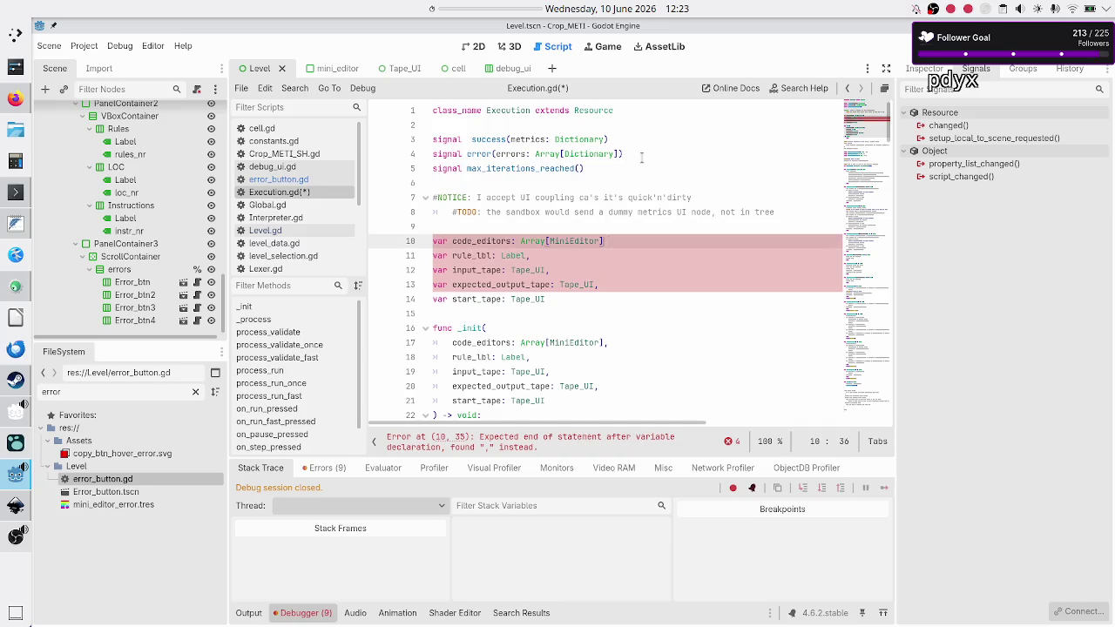
{"action": "type", "text": " = []"}
{"action": "key", "text": "Down"}
{"action": "key", "text": "Home"}
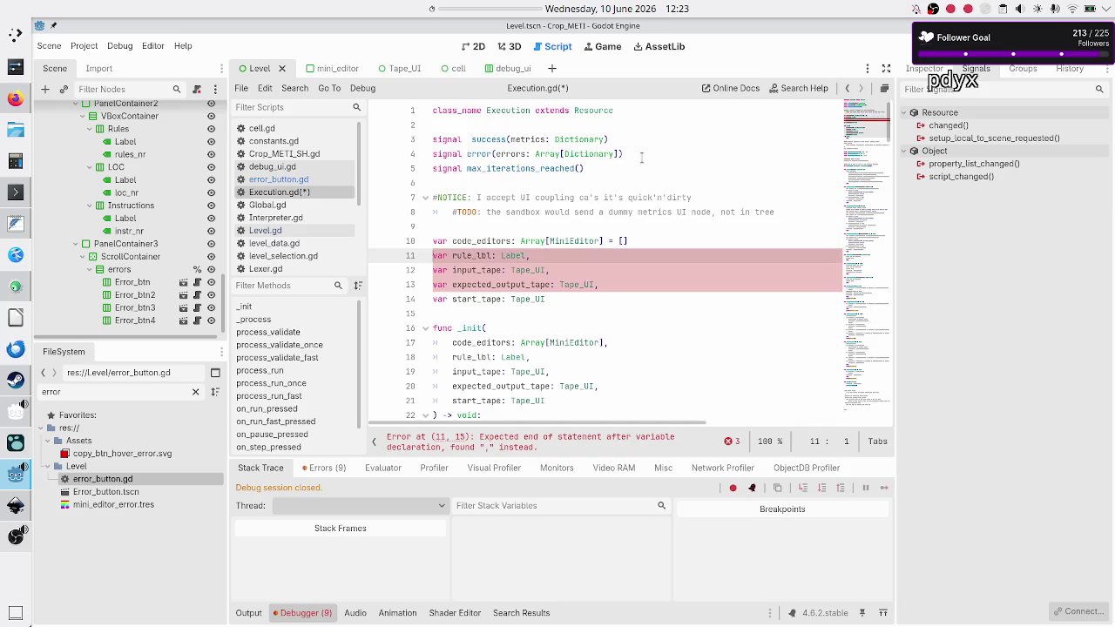
{"action": "key", "text": "End"}
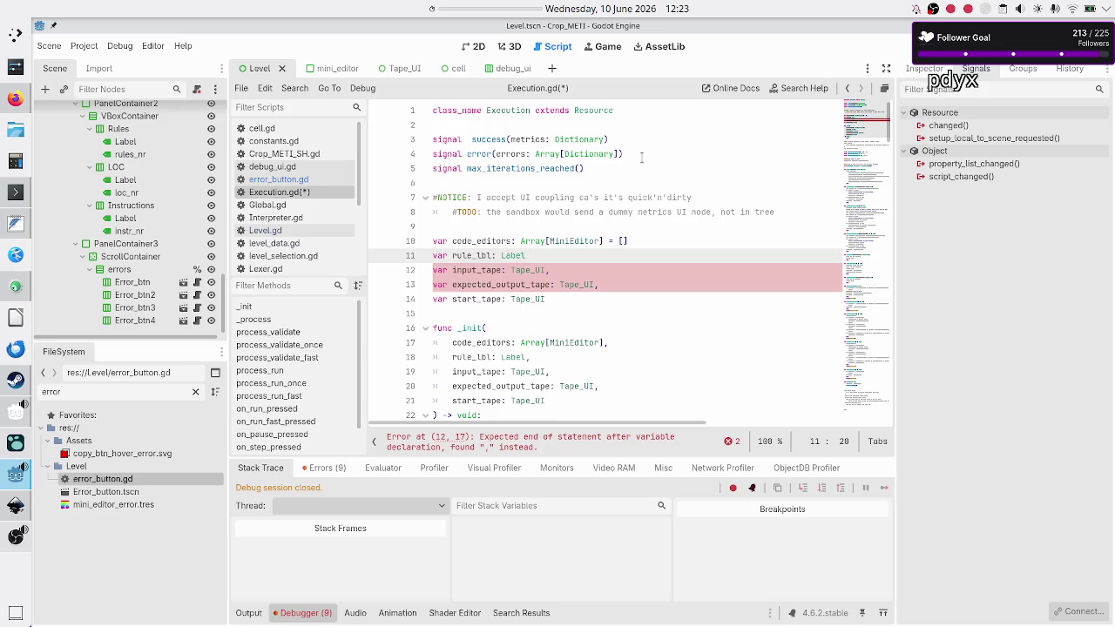
{"action": "key", "text": "Up"}
{"action": "key", "text": "End"}
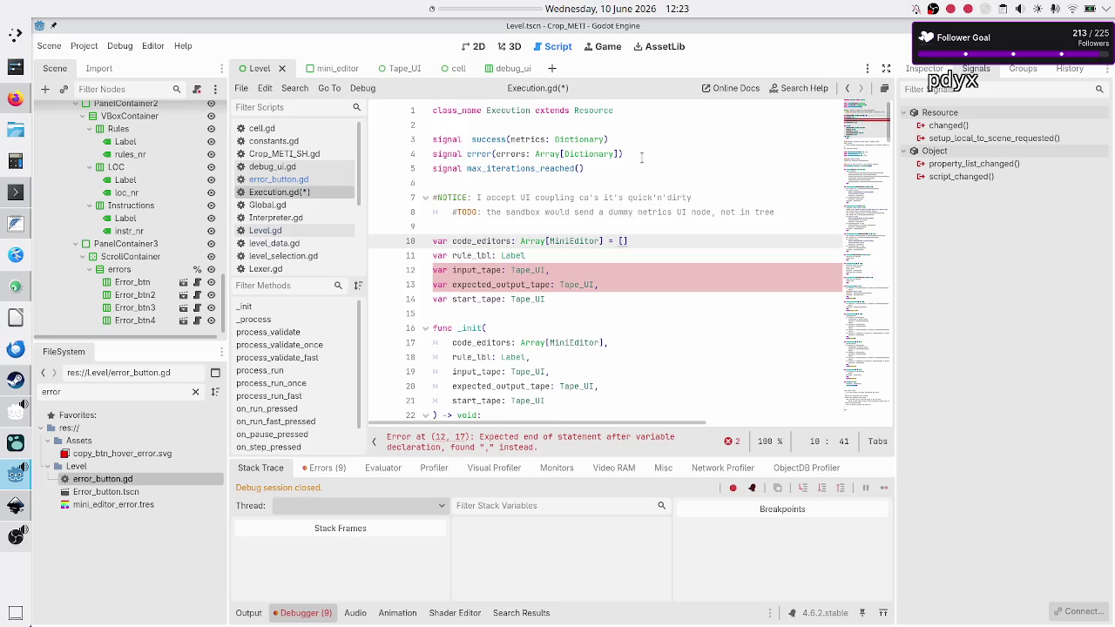
{"action": "key", "text": "BackSpace"}
{"action": "key", "text": "BackSpace"}
{"action": "key", "text": "BackSpace"}
{"action": "key", "text": "Down"}
{"action": "key", "text": "Down"}
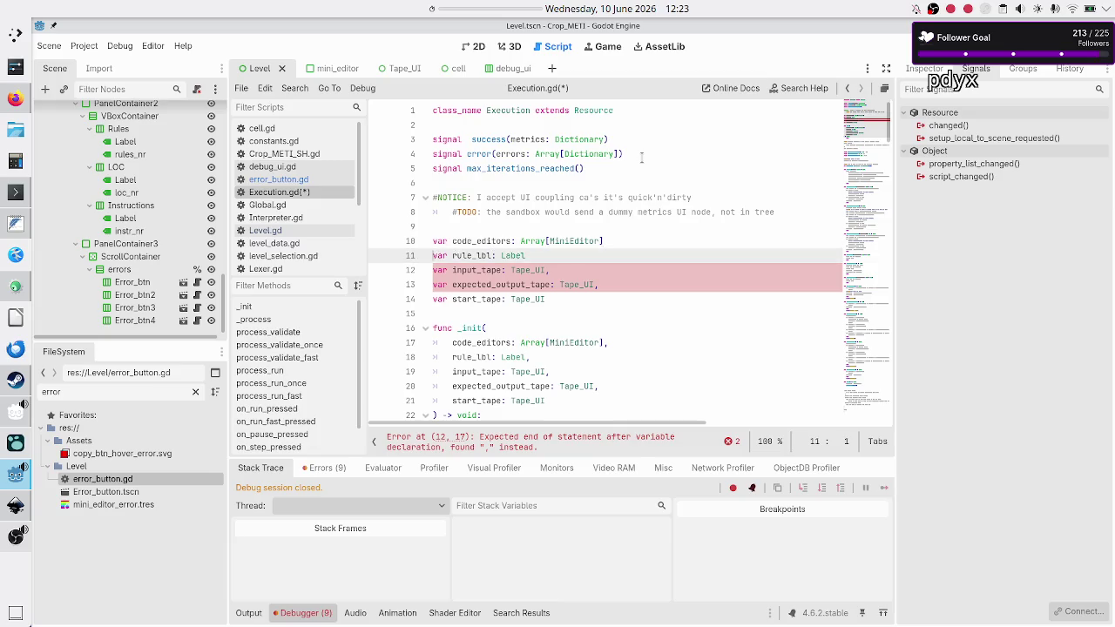
{"action": "key", "text": "BackSpace"}
{"action": "key", "text": "Down"}
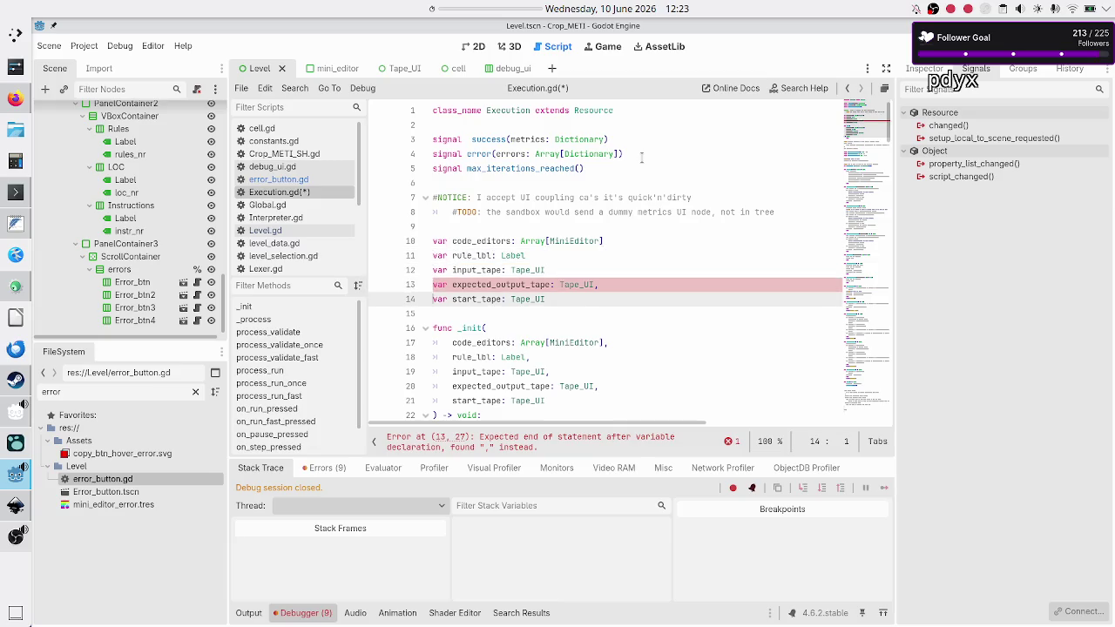
{"action": "key", "text": "End"}
{"action": "key", "text": "BackSpace"}
{"action": "key", "text": "Down"}
{"action": "key", "text": "Down"}
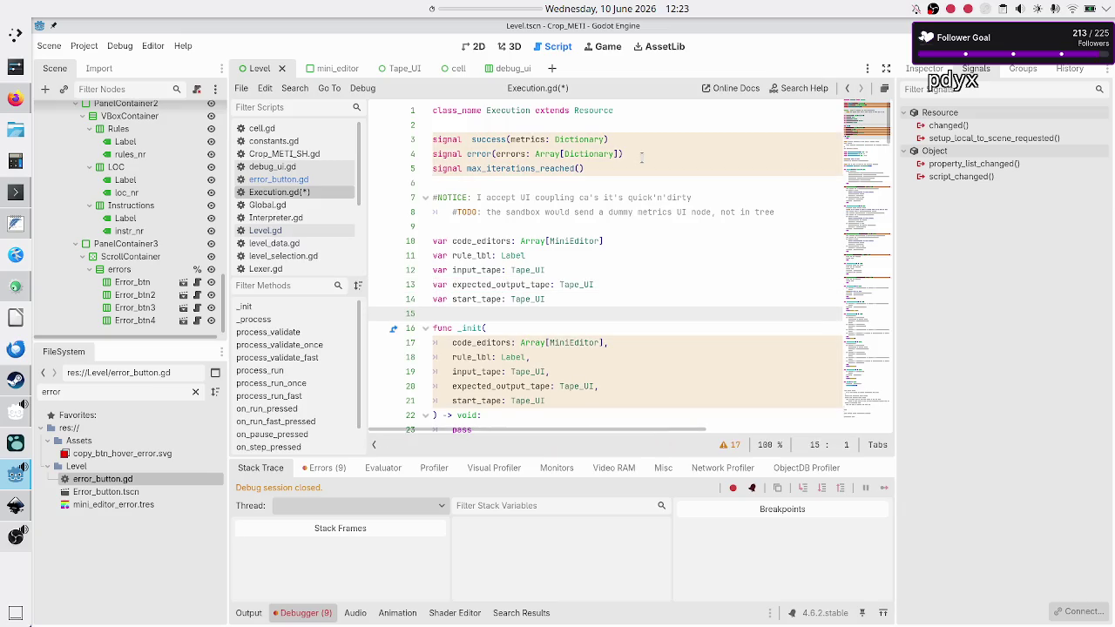
Delete the pass statement from the _init body.
{"action": "key", "text": "Down"}
{"action": "key", "text": "Down"}
{"action": "key", "text": "Down"}
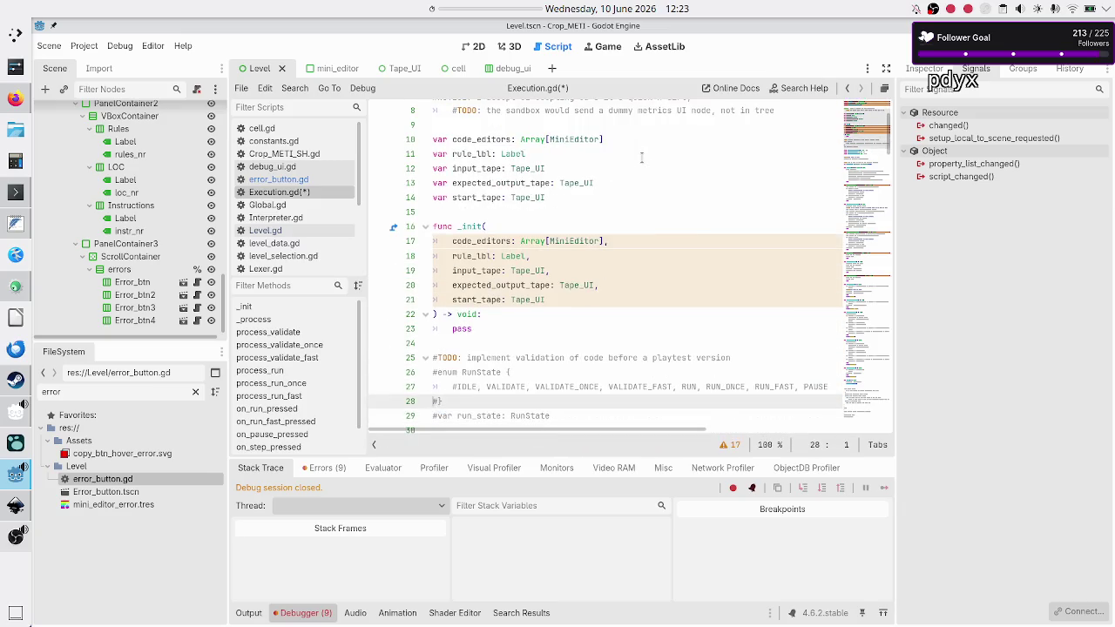
{"action": "key", "text": "Up"}
{"action": "key", "text": "Up"}
{"action": "key", "text": "Up"}
{"action": "key", "text": "End"}
{"action": "key", "text": "BackSpace"}
{"action": "key", "text": "BackSpace"}
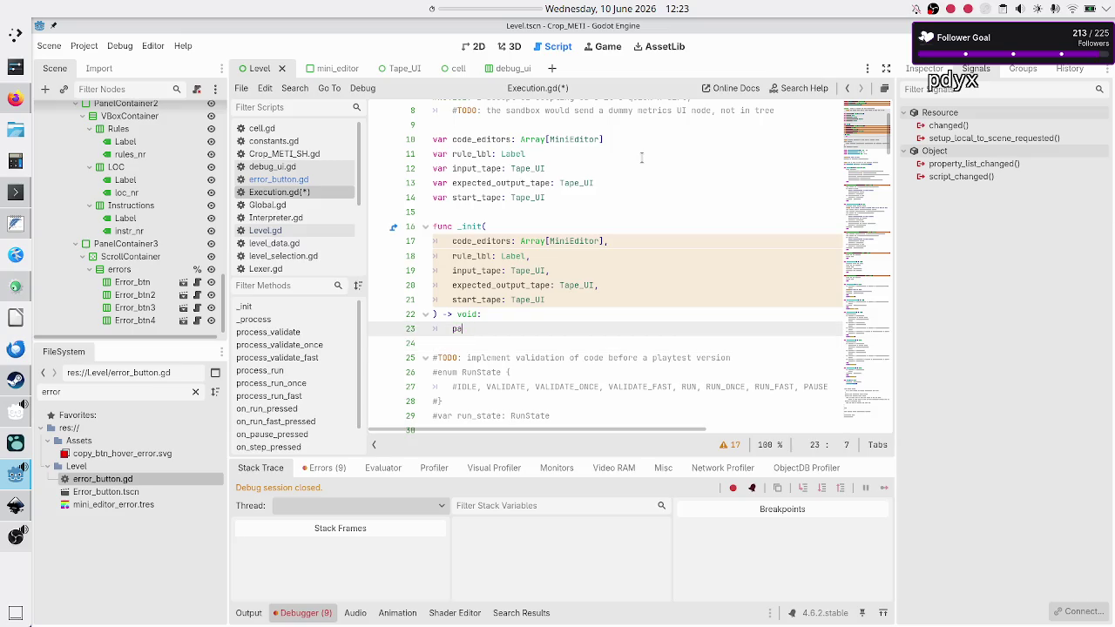
{"action": "key", "text": "BackSpace"}
{"action": "key", "text": "BackSpace"}
Rename the members to _code_editors, _rule_lbl, _input_tape, _expected_output_tape and _start_tape.
{"action": "key", "text": "Up"}
{"action": "key", "text": "Up"}
{"action": "key", "text": "Up"}
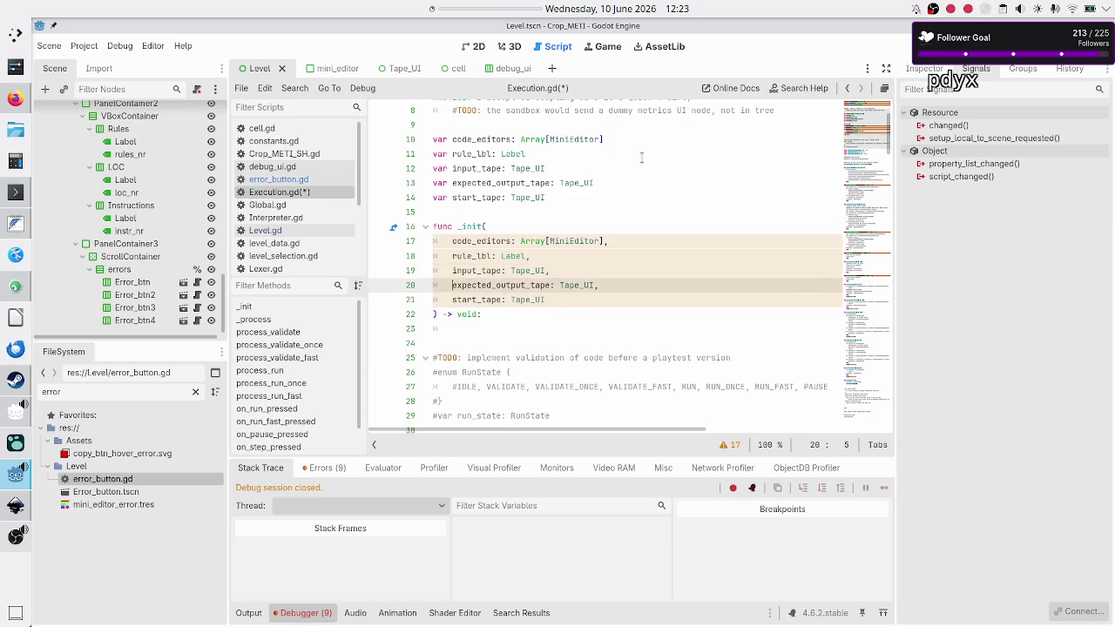
{"action": "key", "text": "Up"}
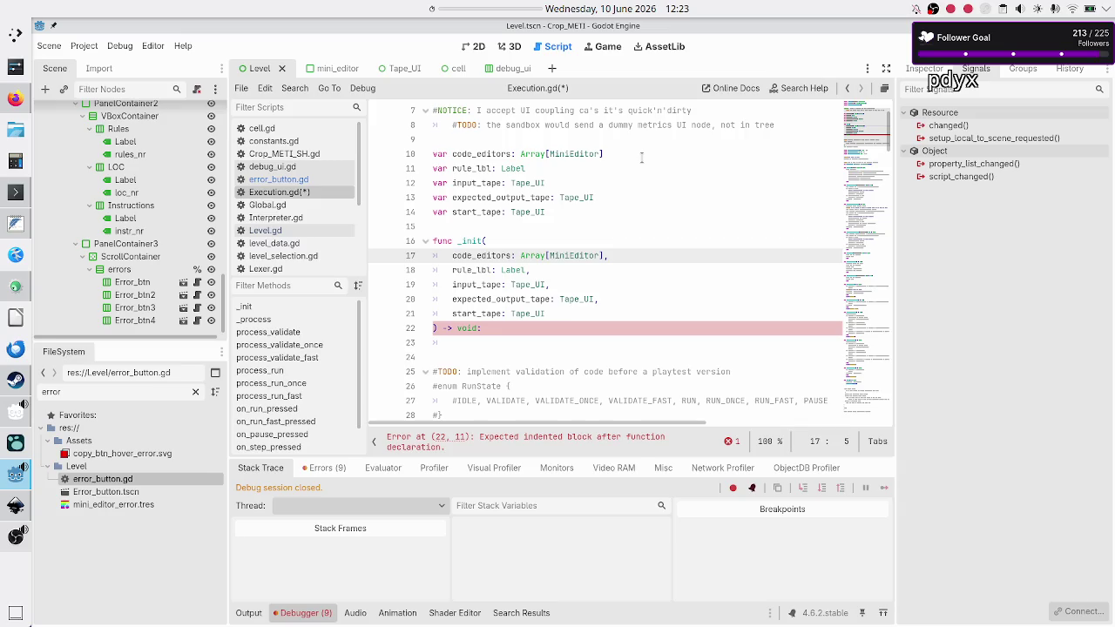
{"action": "key", "text": "Up"}
{"action": "key", "text": "Up"}
{"action": "key", "text": "Up"}
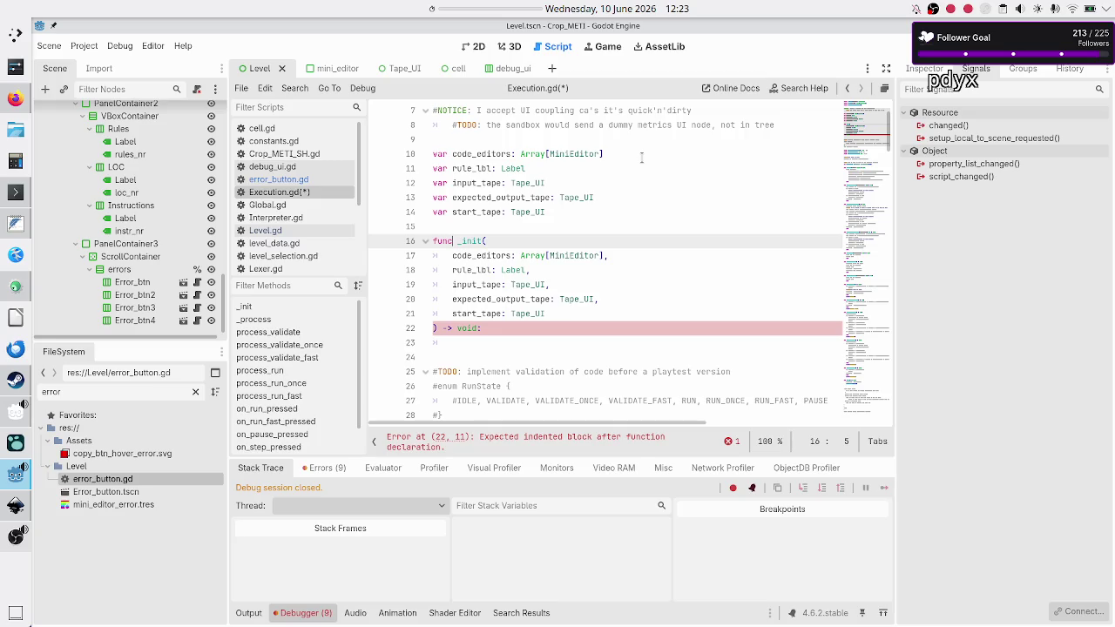
{"action": "type", "text": "_"}
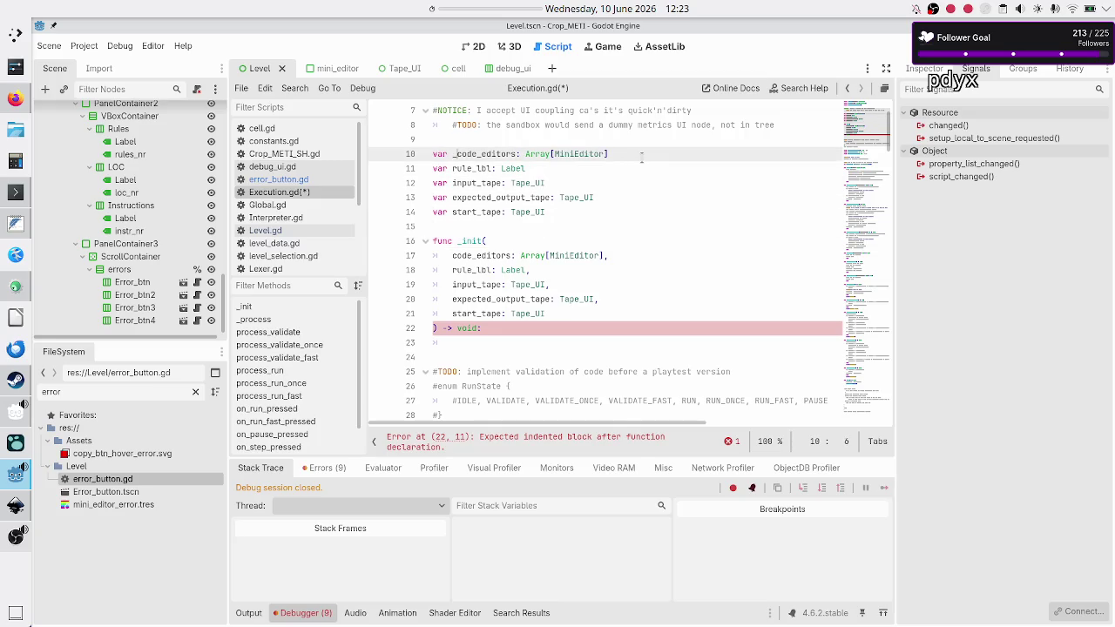
{"action": "key", "text": "Left"}
{"action": "key", "text": "Down"}
{"action": "type", "text": "_"}
{"action": "key", "text": "Left"}
{"action": "key", "text": "Down"}
{"action": "type", "text": "_"}
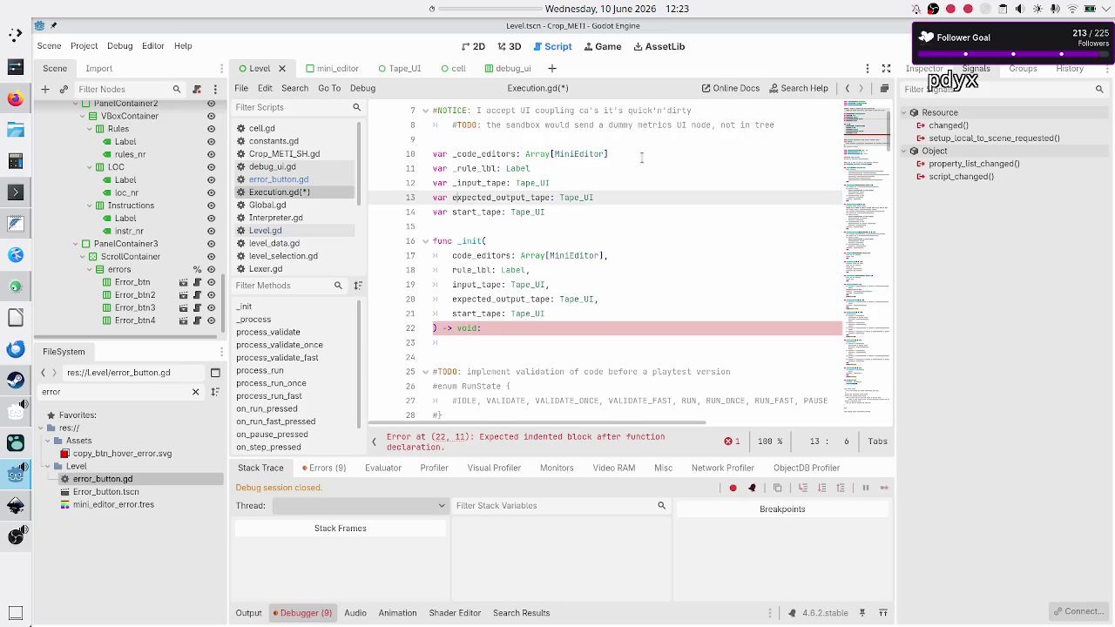
{"action": "key", "text": "Left"}
{"action": "key", "text": "Down"}
{"action": "type", "text": "_"}
{"action": "key", "text": "Down"}
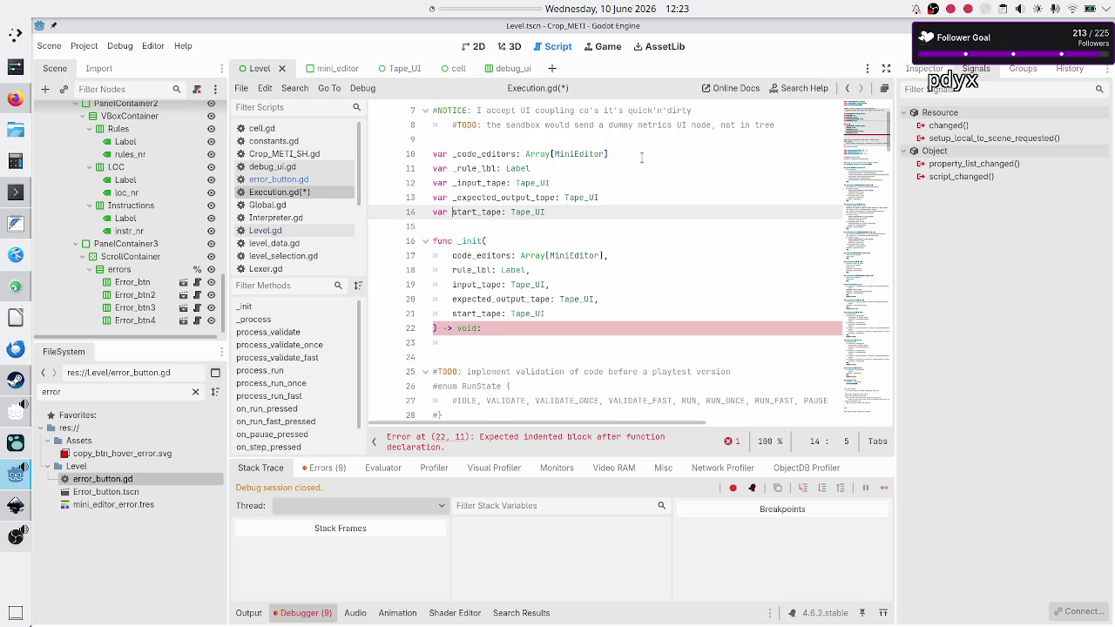
{"action": "type", "text": "_"}
{"action": "key", "text": "Down"}
{"action": "key", "text": "Down"}
{"action": "key", "text": "Down"}
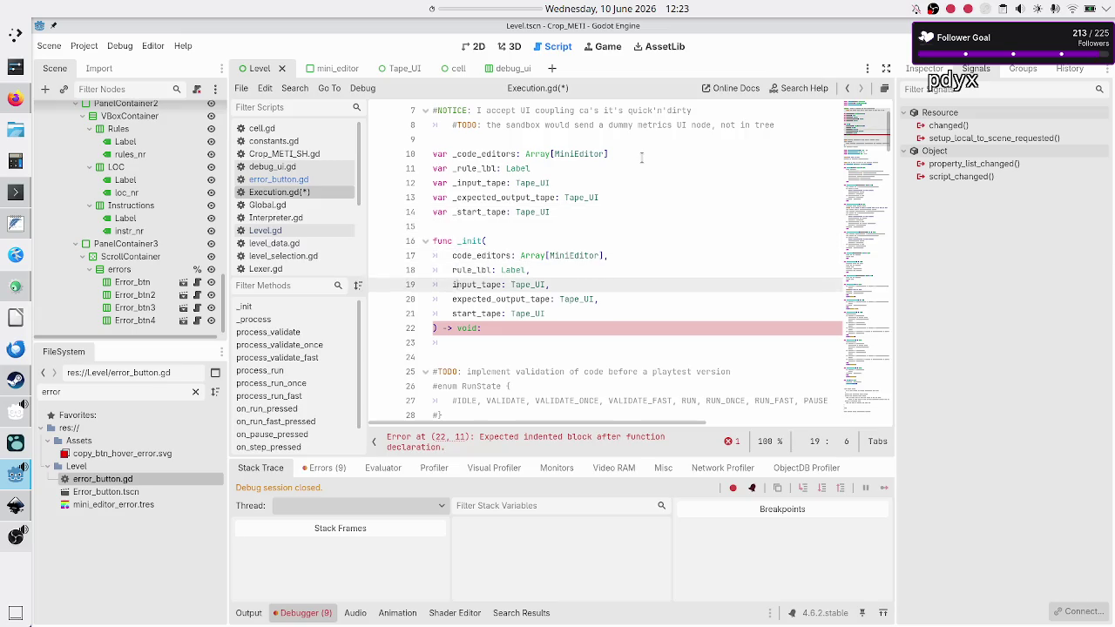
{"action": "key", "text": "Up"}
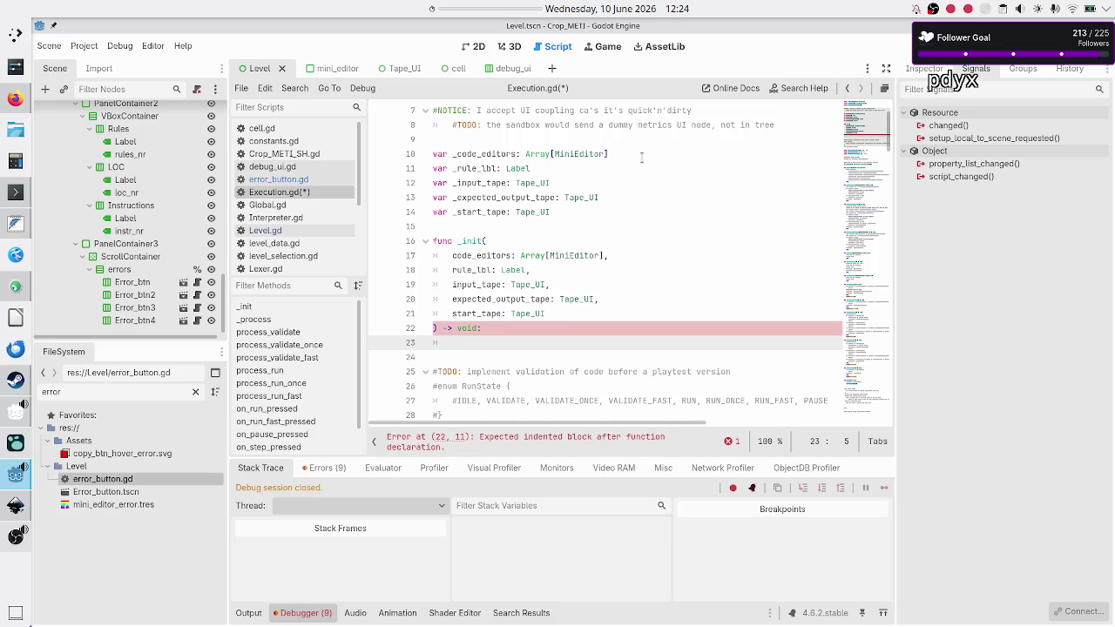
Write '_code_editors = code_editors' in _init, then bring the signals-versus-callbacks search results forward.
{"action": "type", "text": "co"}
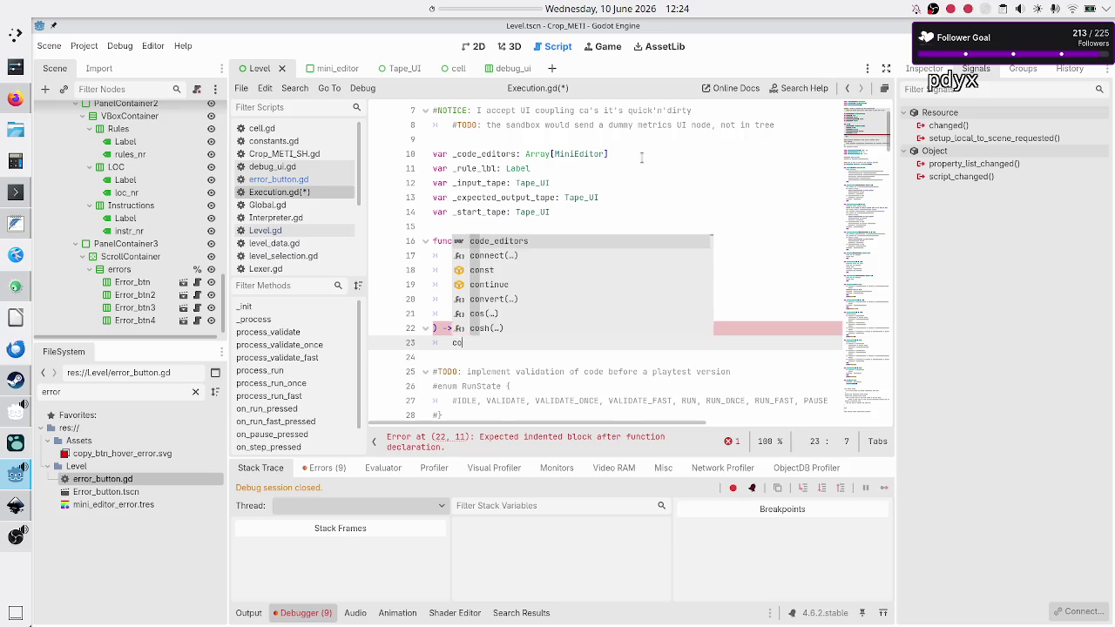
{"action": "key", "text": "BackSpace"}
{"action": "key", "text": "BackSpace"}
{"action": "type", "text": "_code_ed"}
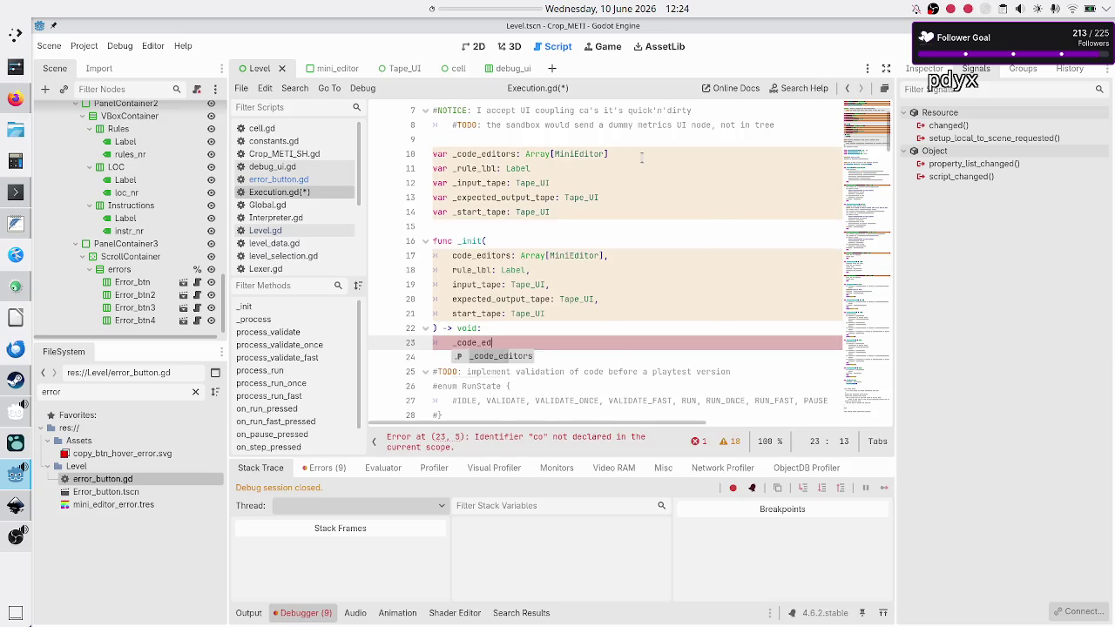
{"action": "key", "text": "Return"}
{"action": "type", "text": "= code"}
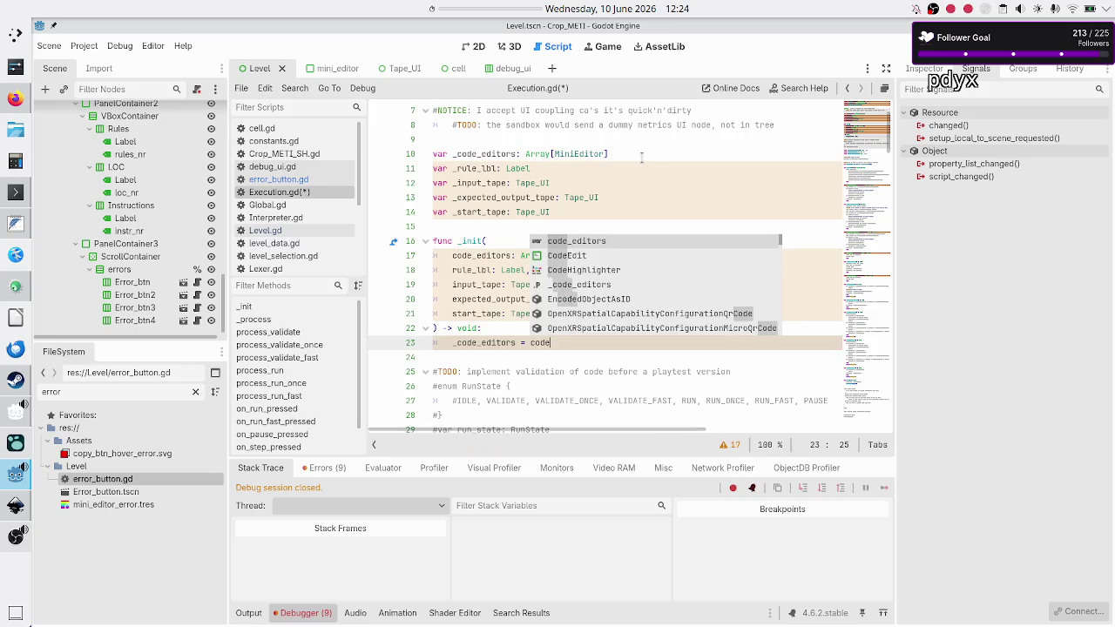
{"action": "key", "text": "Return"}
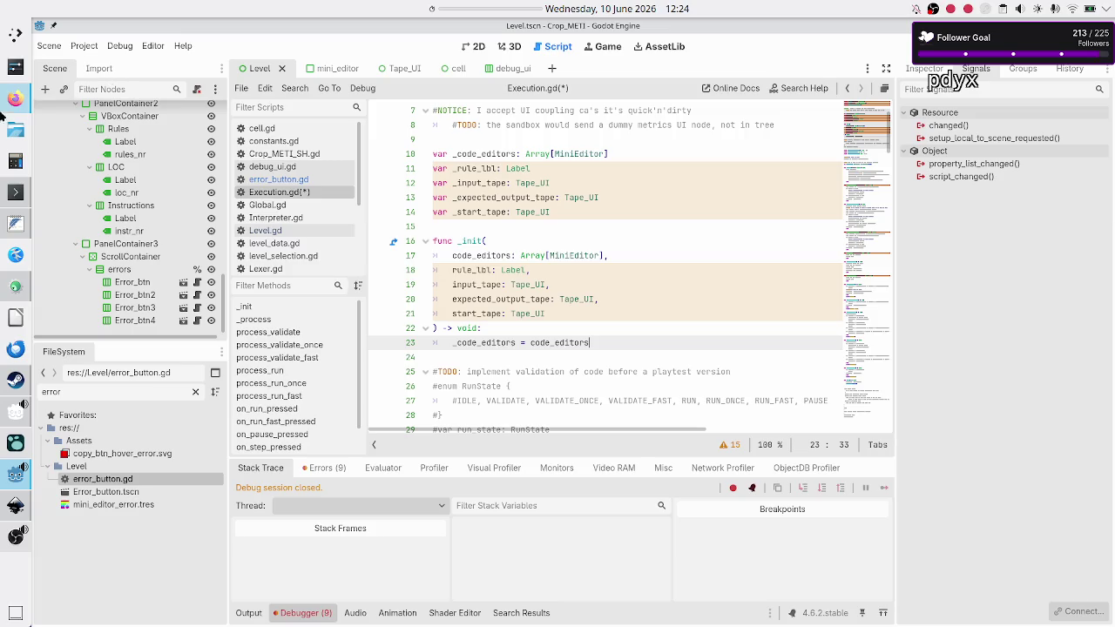
{"action": "left_click", "coordinate": [15, 99]}
Search DuckDuckGo for 'godot are nodes passed by reference?', then return to the Godot editor.
{"action": "left_click", "coordinate": [343, 85]}
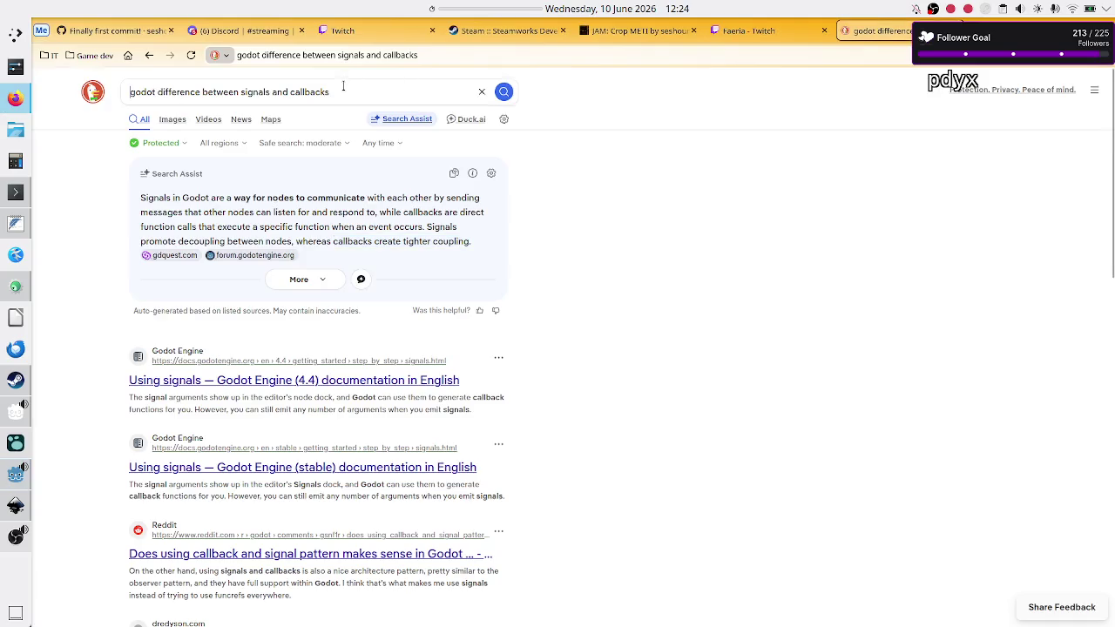
{"action": "key", "text": "ctrl+a"}
{"action": "type", "text": "godot "}
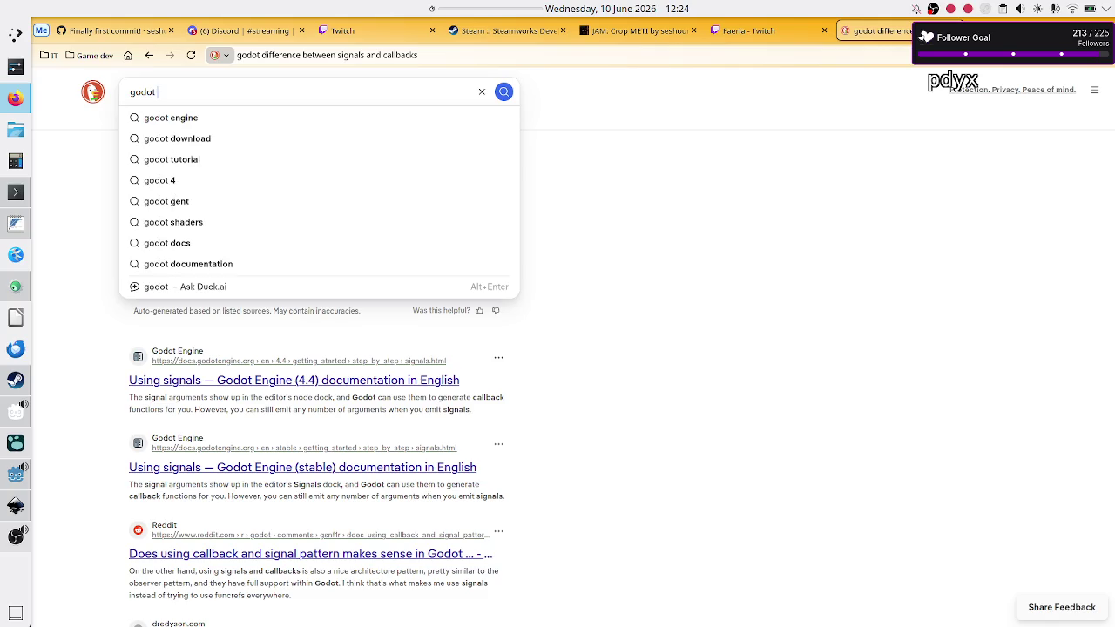
{"action": "type", "text": "are "}
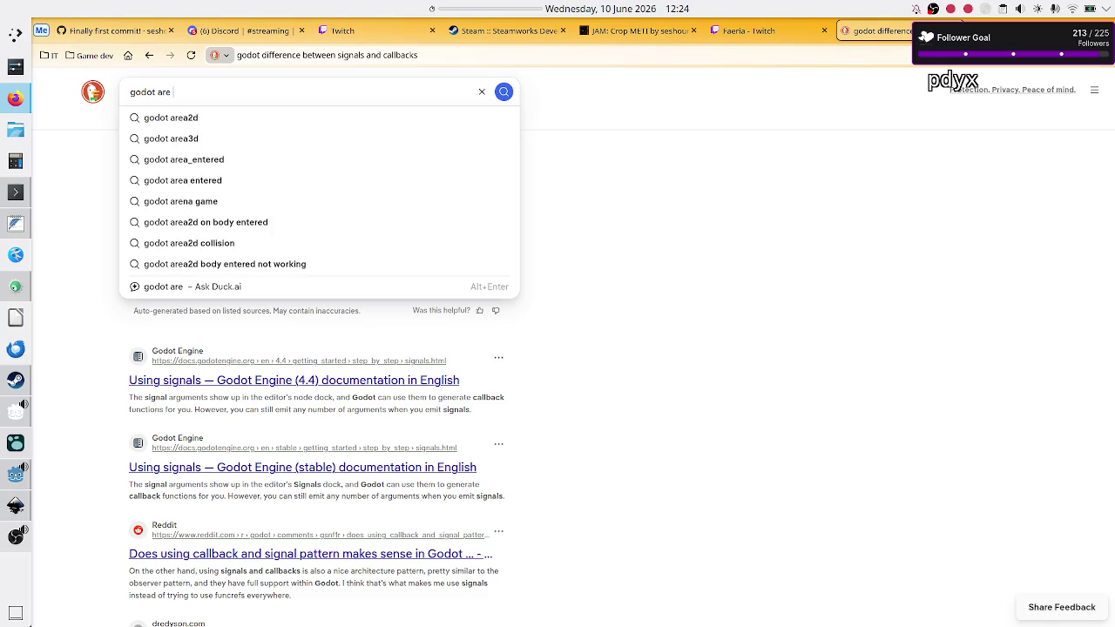
{"action": "type", "text": "node"}
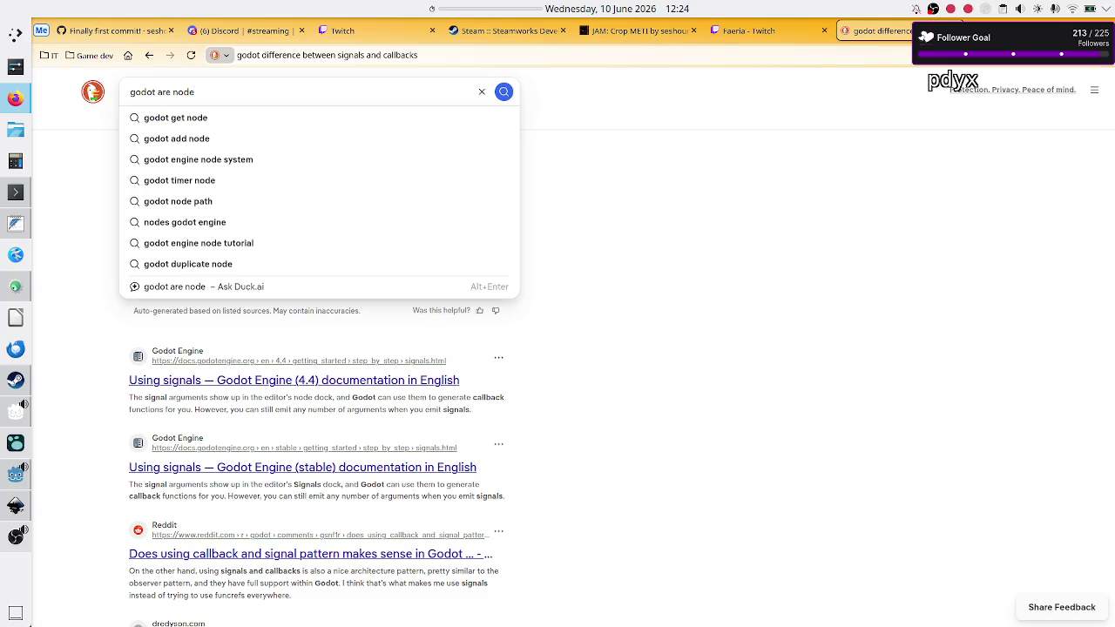
{"action": "type", "text": "s pas"}
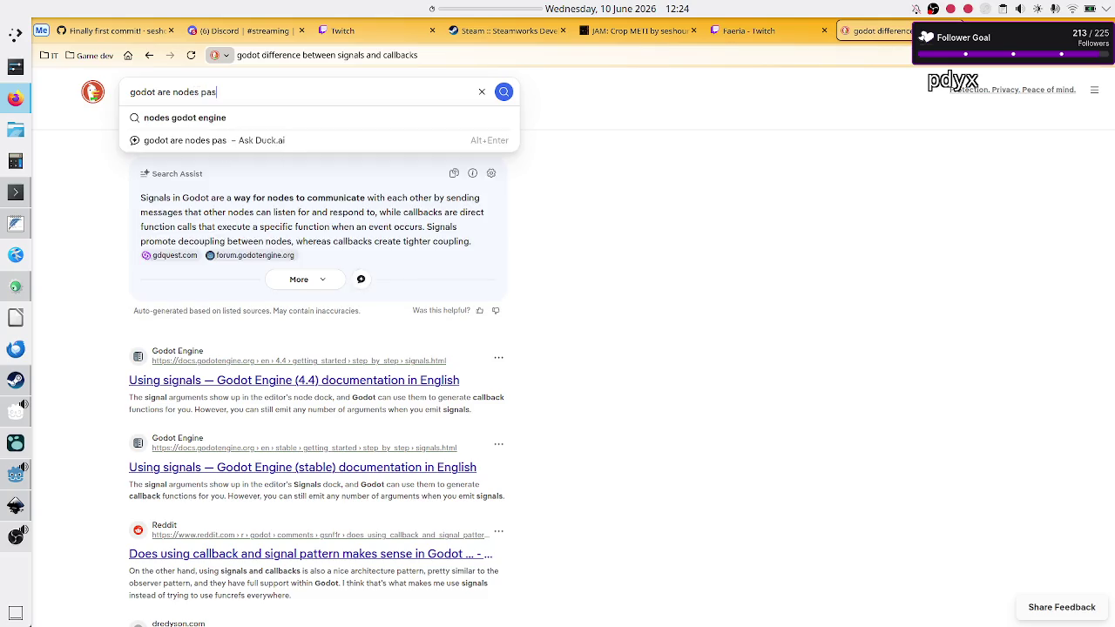
{"action": "type", "text": "sed by "}
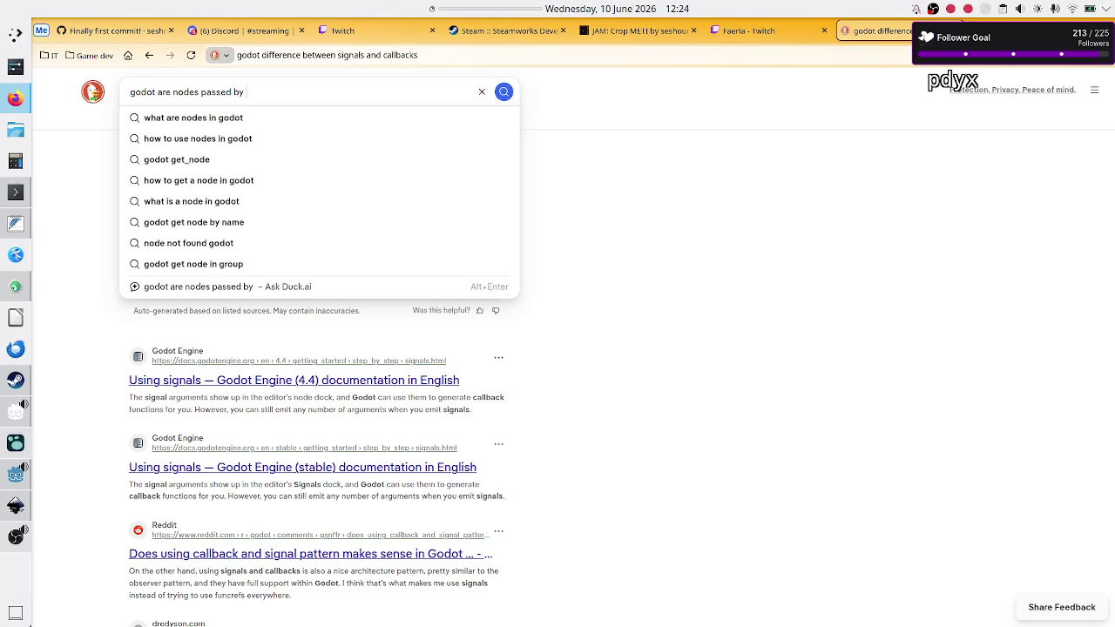
{"action": "type", "text": "reference?"}
{"action": "key", "text": "Return"}
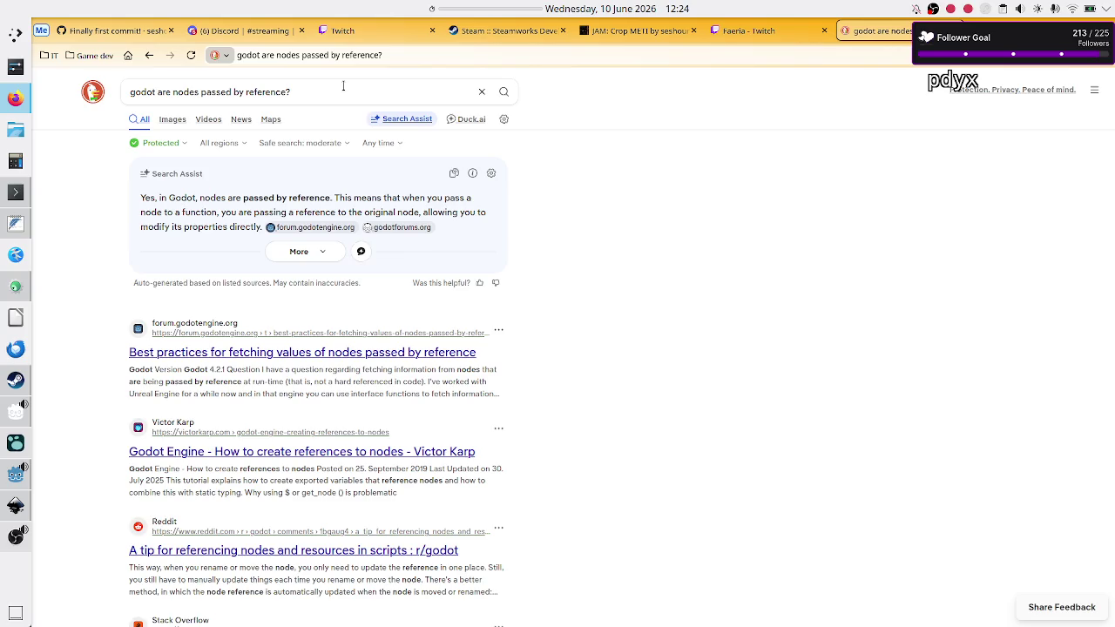
{"action": "key", "text": "alt+Tab"}
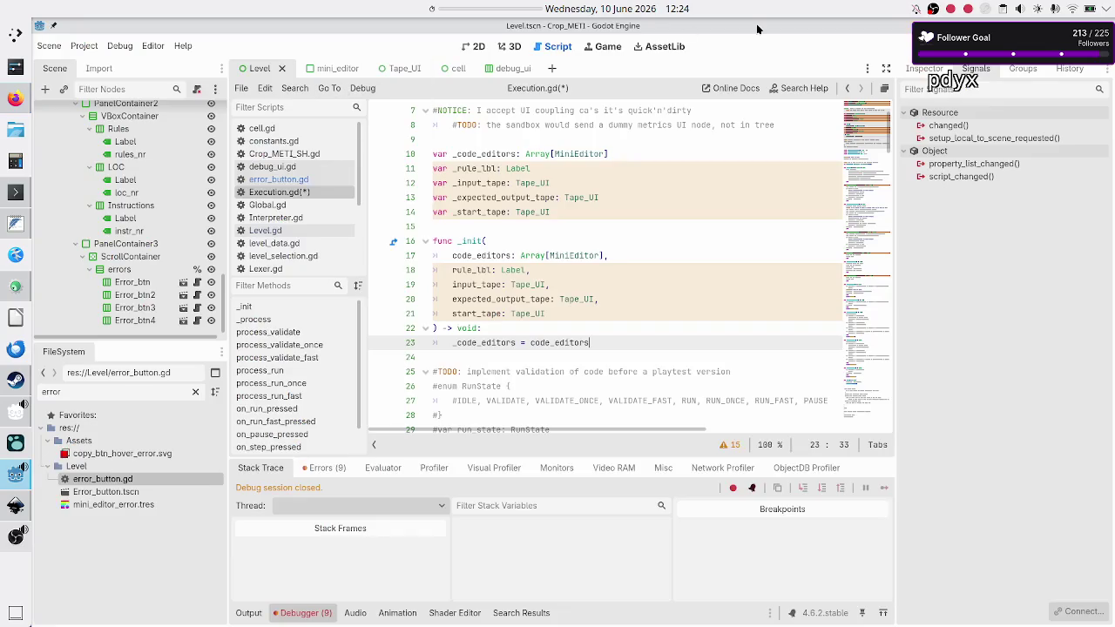
Read the Node class help page and its parent Object class, then return to the forum thread.
{"action": "left_click", "coordinate": [805, 93]}
{"action": "type", "text": "node"}
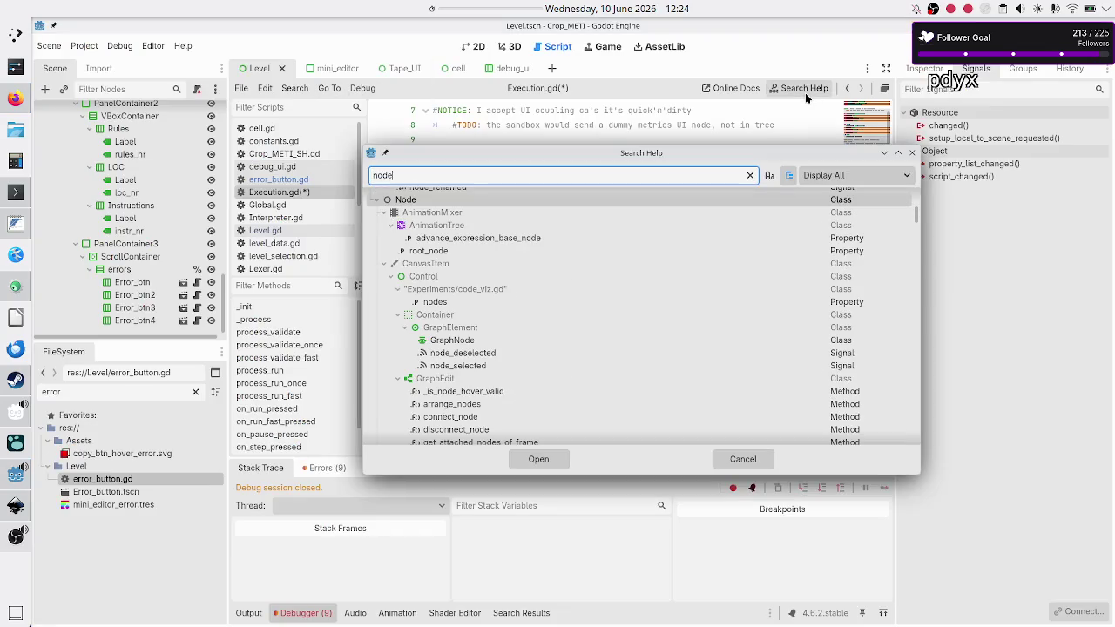
{"action": "key", "text": "Return"}
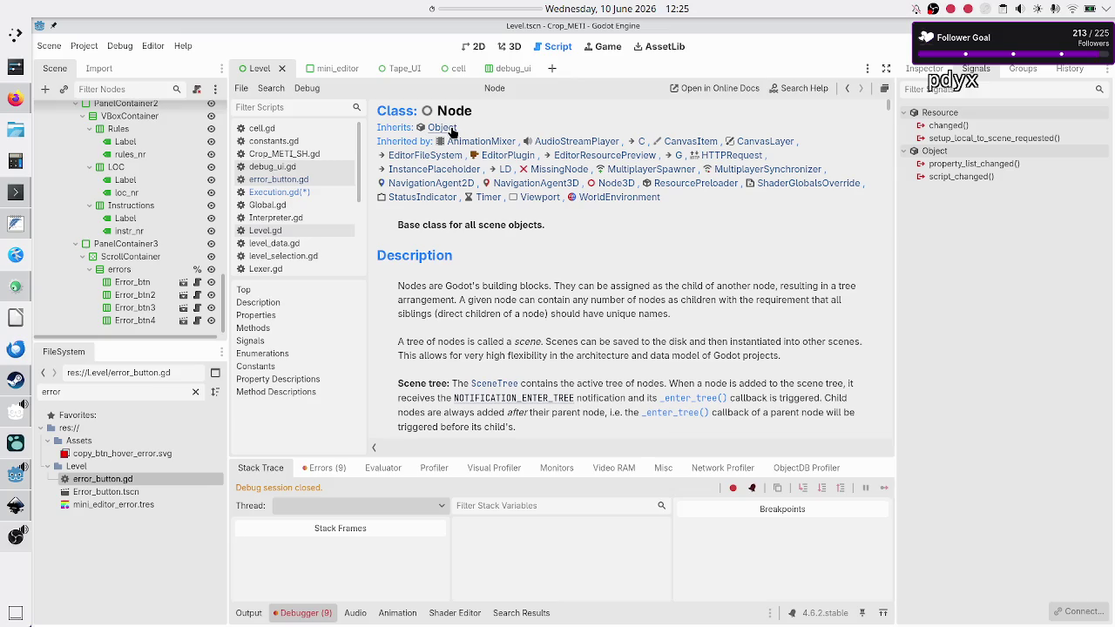
{"action": "left_click", "coordinate": [450, 128]}
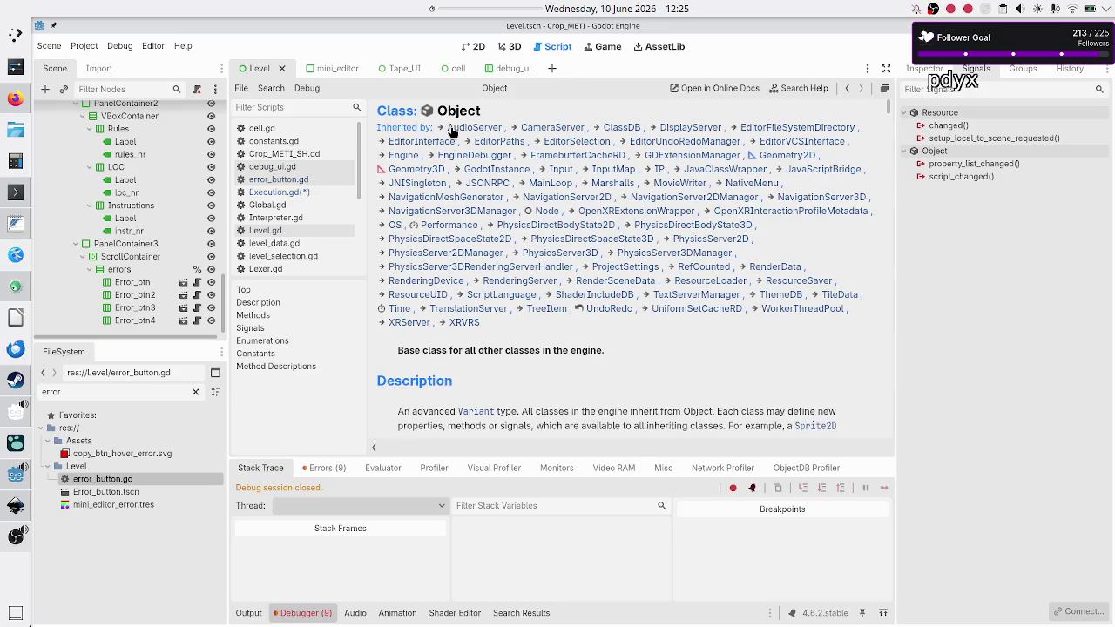
{"action": "scroll", "coordinate": [558, 348], "scroll_direction": "down", "scroll_amount": 3}
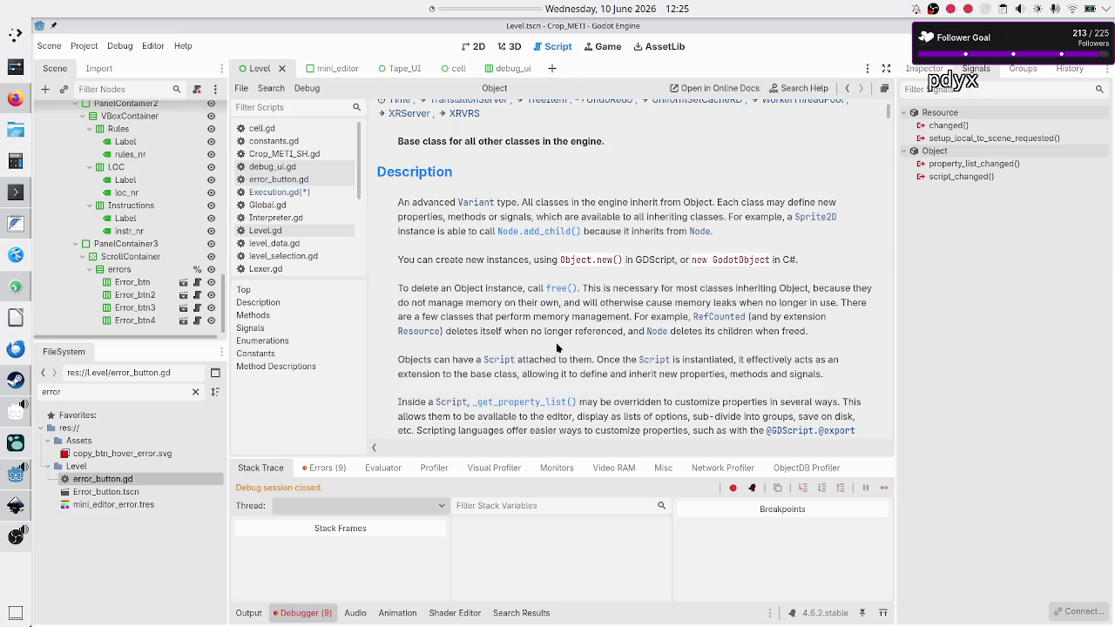
{"action": "scroll", "coordinate": [558, 348], "scroll_direction": "up", "scroll_amount": 3}
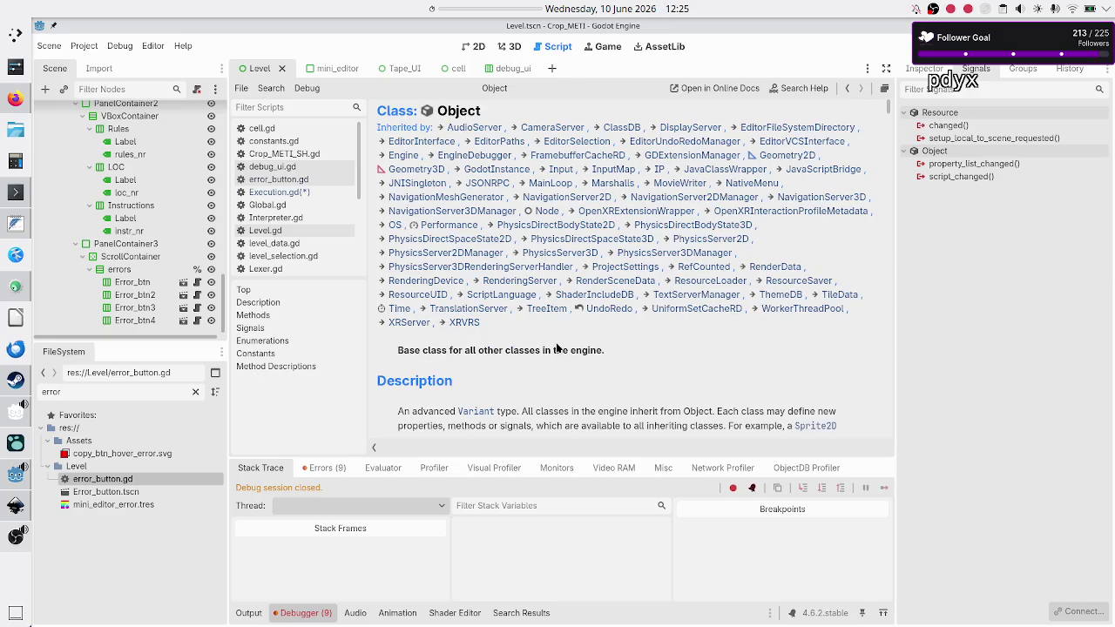
{"action": "key", "text": "alt+Tab"}
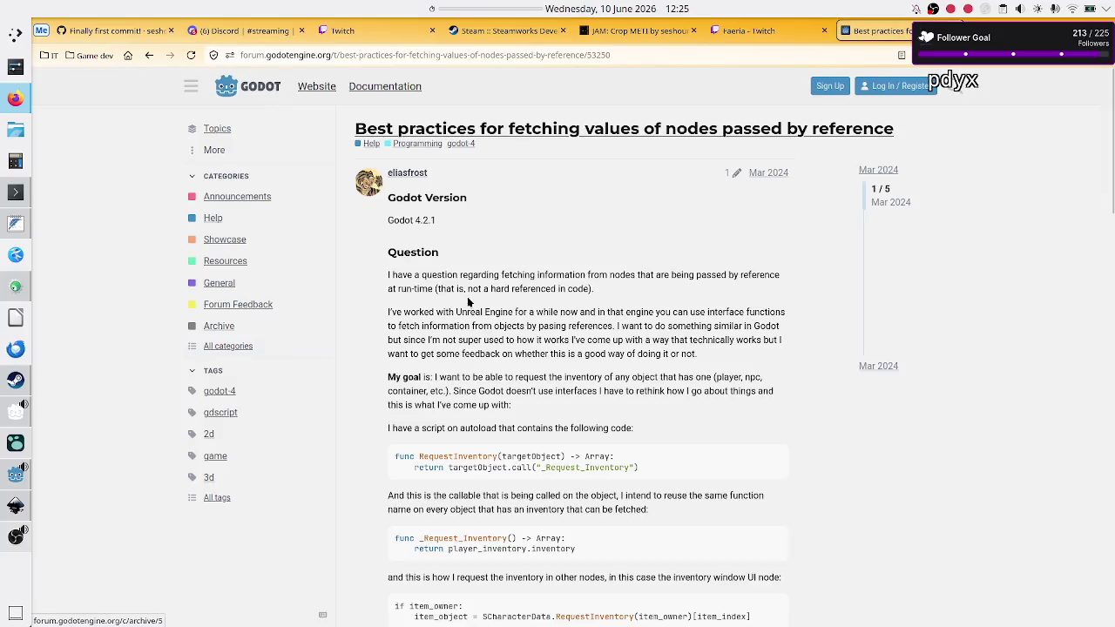
{"action": "double_click", "coordinate": [532, 456]}
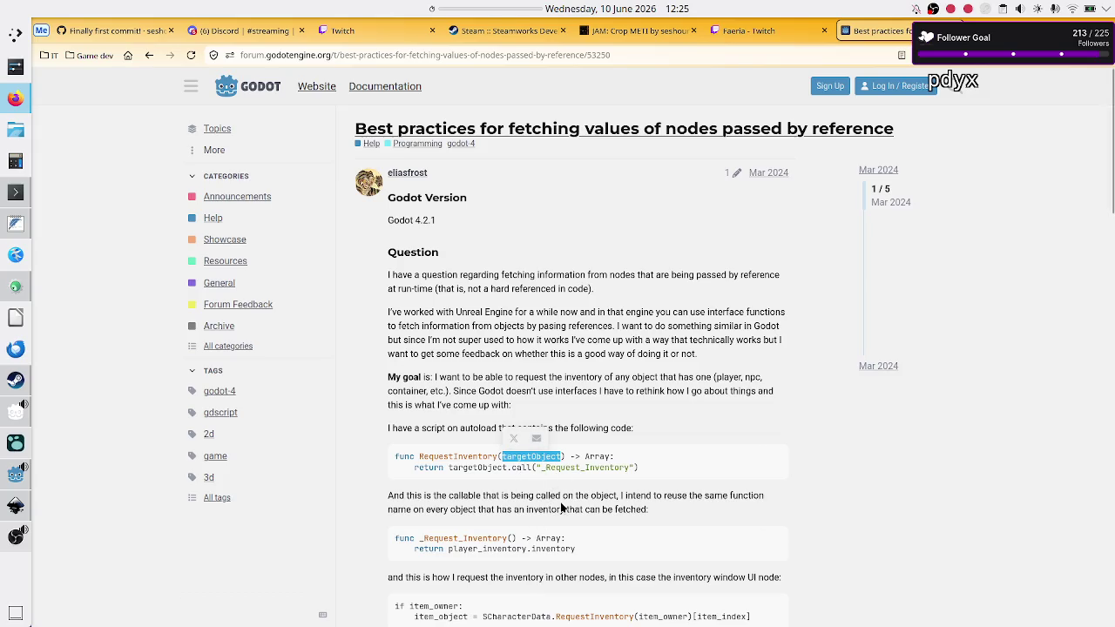
{"action": "scroll", "coordinate": [561, 503], "scroll_direction": "down", "scroll_amount": 3}
{"action": "scroll", "coordinate": [562, 507], "scroll_direction": "down", "scroll_amount": 3}
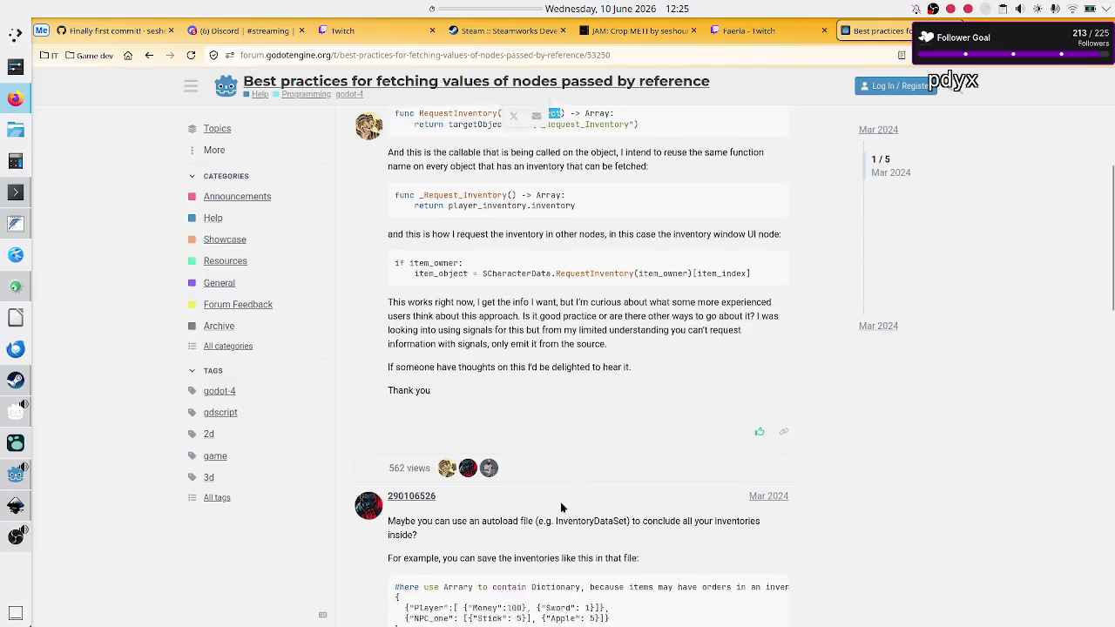
{"action": "scroll", "coordinate": [560, 503], "scroll_direction": "down", "scroll_amount": 1}
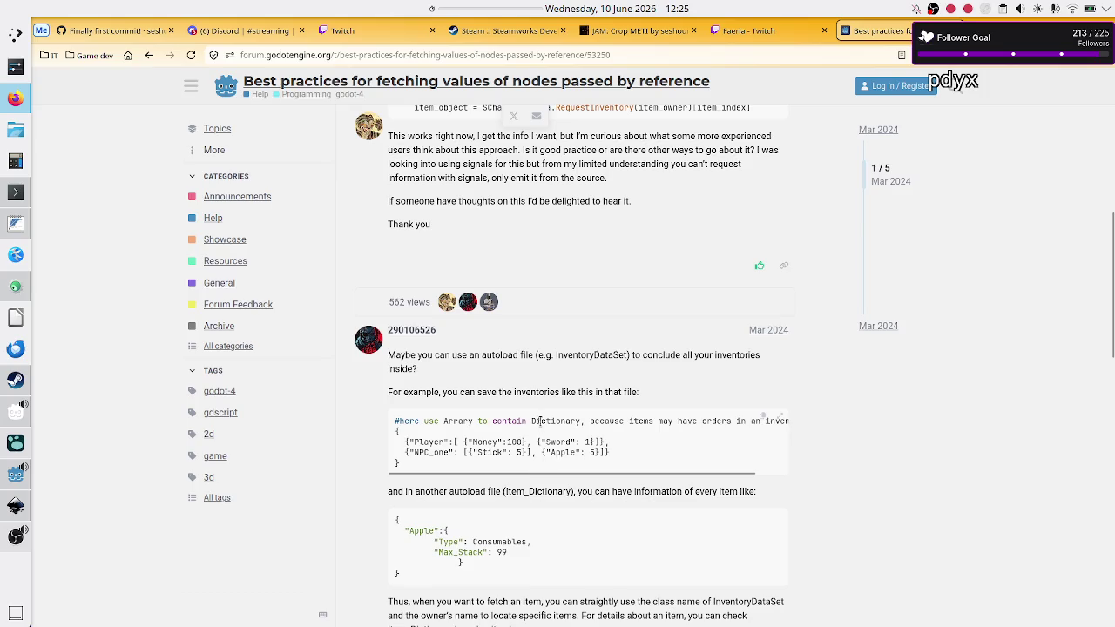
{"action": "scroll", "coordinate": [510, 496], "scroll_direction": "down", "scroll_amount": 2}
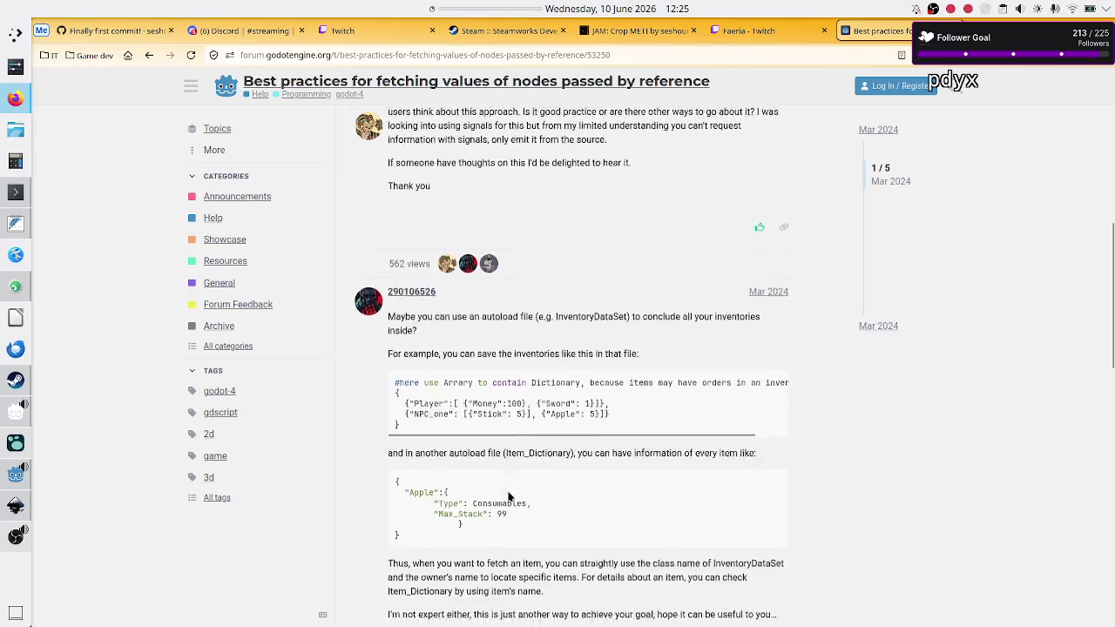
{"action": "scroll", "coordinate": [510, 496], "scroll_direction": "down", "scroll_amount": 4}
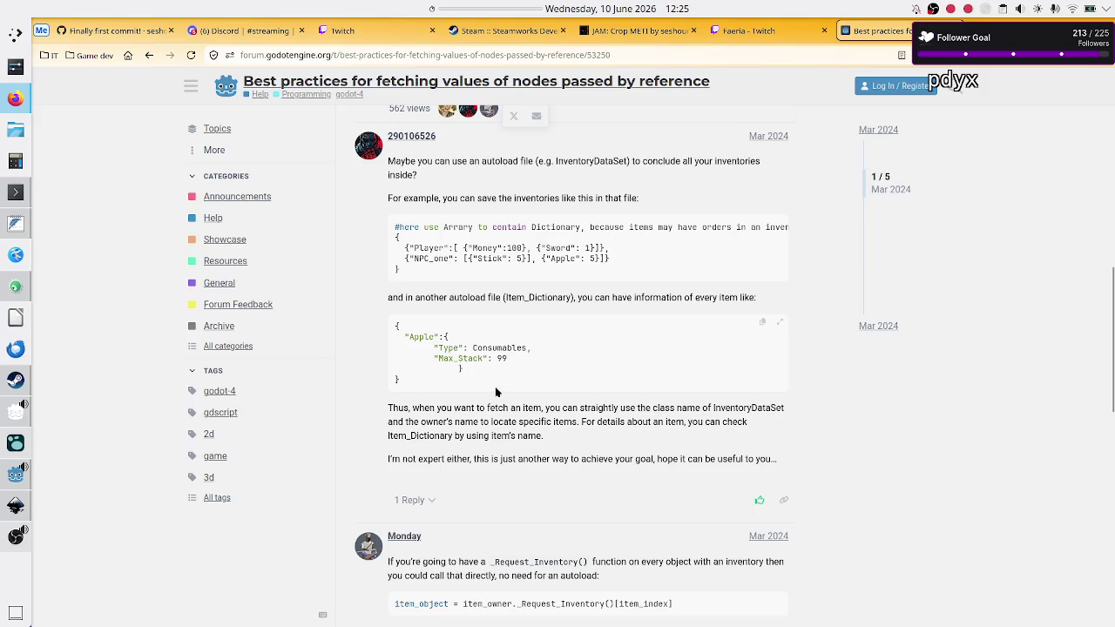
{"action": "scroll", "coordinate": [504, 441], "scroll_direction": "down", "scroll_amount": 6}
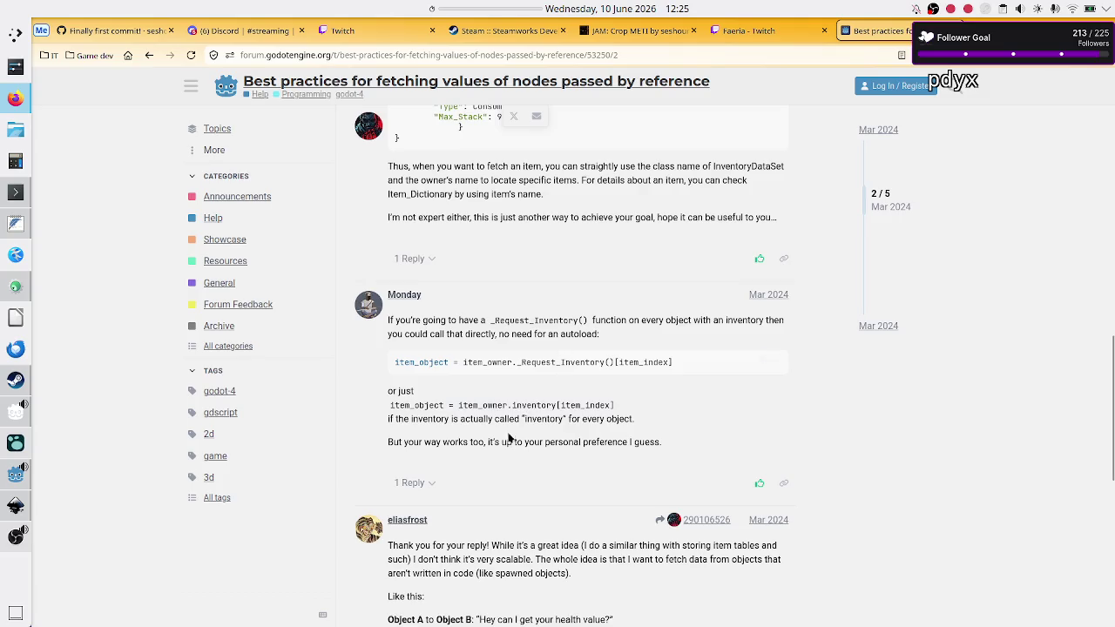
{"action": "scroll", "coordinate": [471, 432], "scroll_direction": "down", "scroll_amount": 3}
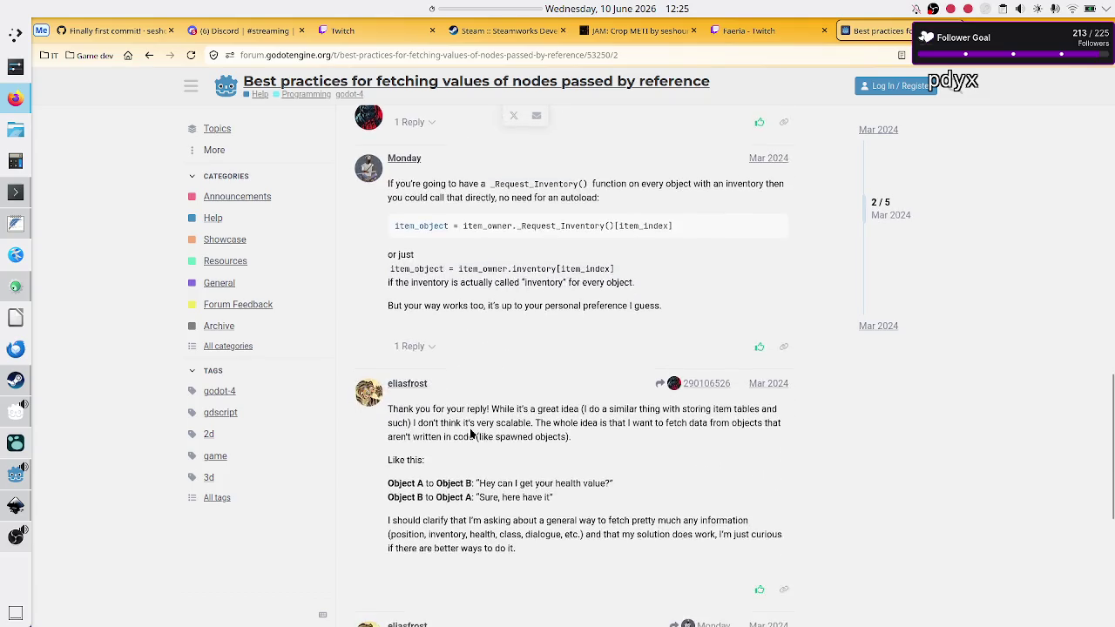
{"action": "double_click", "coordinate": [478, 268]}
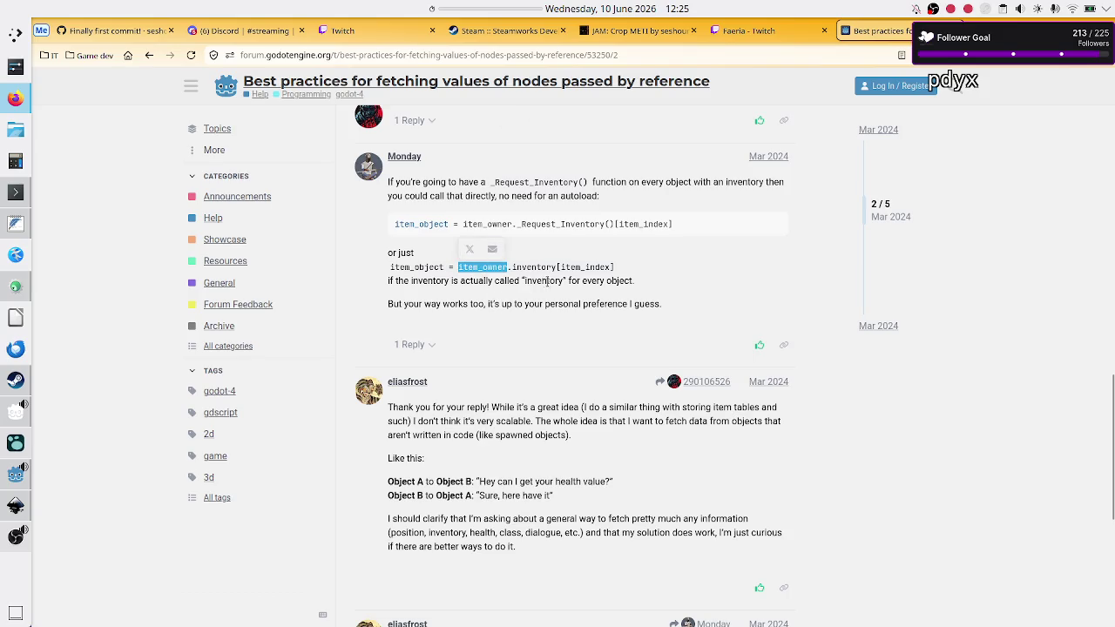
{"action": "double_click", "coordinate": [551, 280]}
{"action": "left_click", "coordinate": [532, 303]}
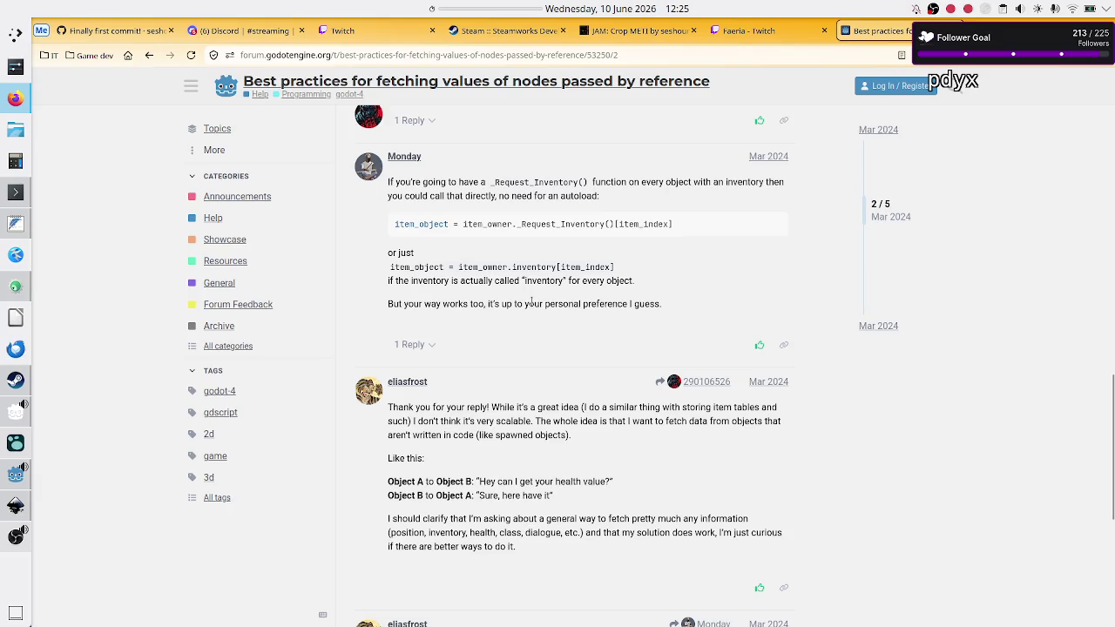
{"action": "scroll", "coordinate": [567, 340], "scroll_direction": "down", "scroll_amount": 1}
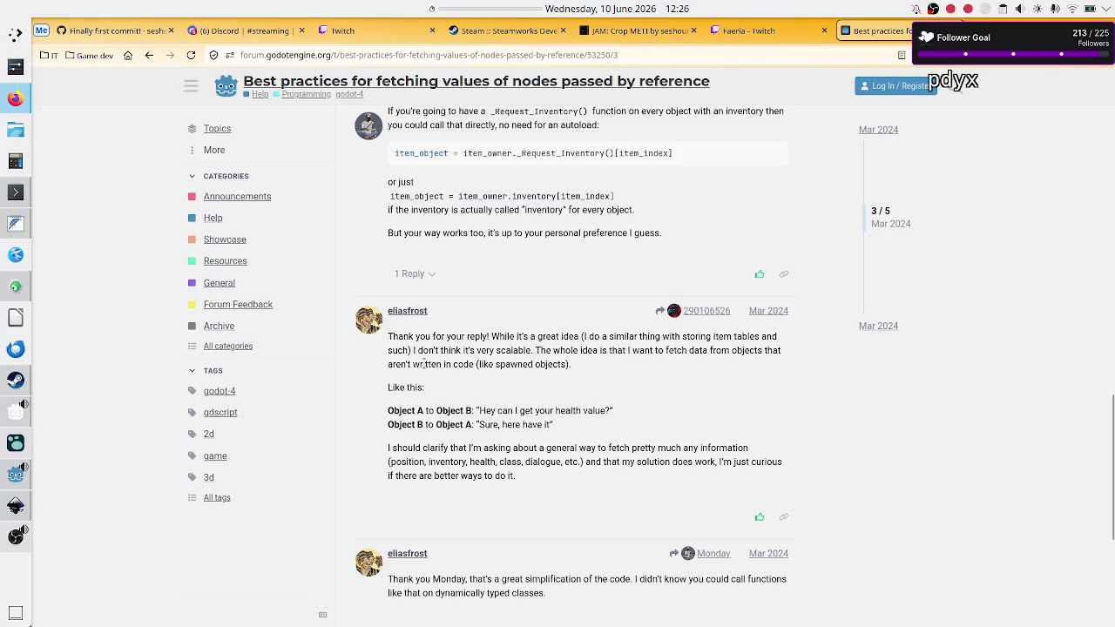
{"action": "left_click_drag", "start_coordinate": [425, 364], "coordinate": [510, 365]}
{"action": "double_click", "coordinate": [514, 365]}
{"action": "left_click", "coordinate": [524, 425]}
{"action": "scroll", "coordinate": [517, 439], "scroll_direction": "down", "scroll_amount": 4}
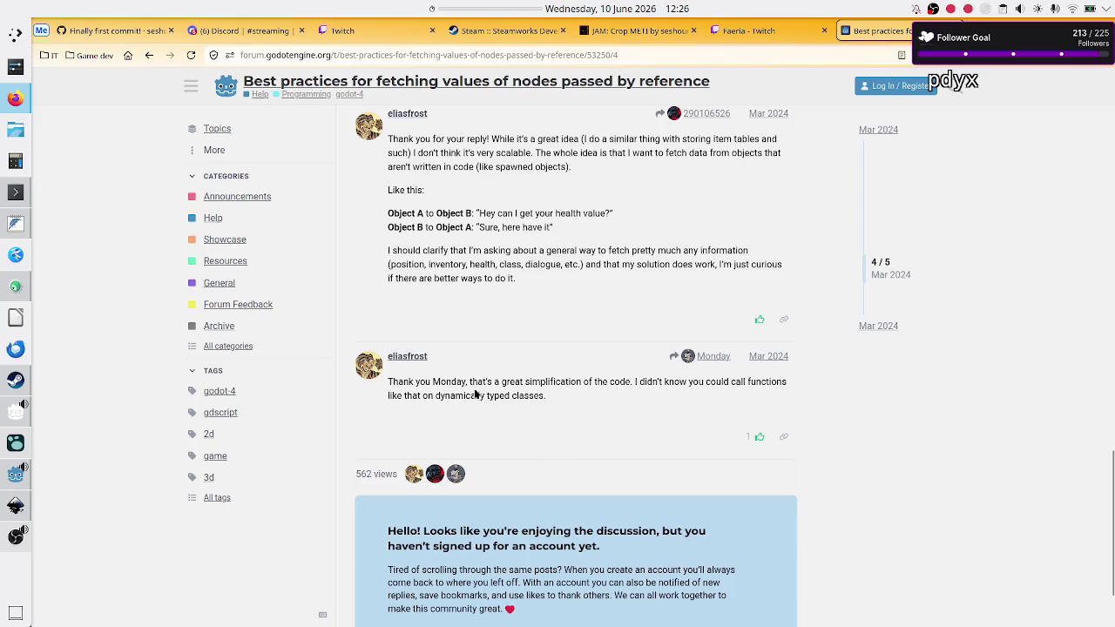
{"action": "mouse_move", "coordinate": [455, 395]}
{"action": "left_mouse_down"}
{"action": "mouse_move", "coordinate": [530, 384]}
{"action": "mouse_move", "coordinate": [552, 396]}
{"action": "left_mouse_up"}
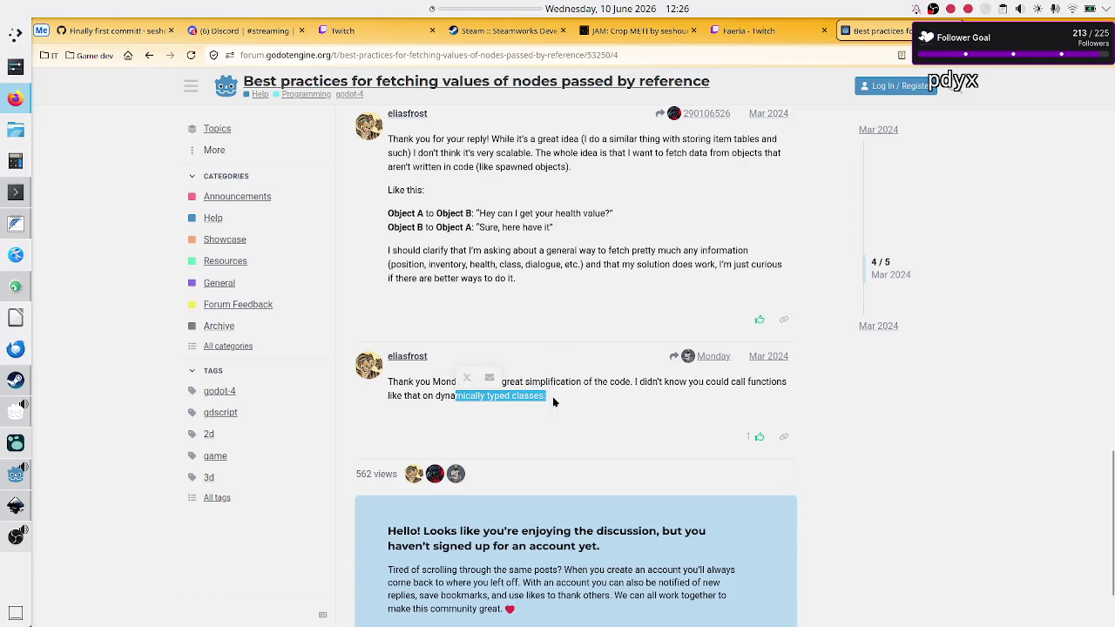
{"action": "left_click", "coordinate": [552, 396]}
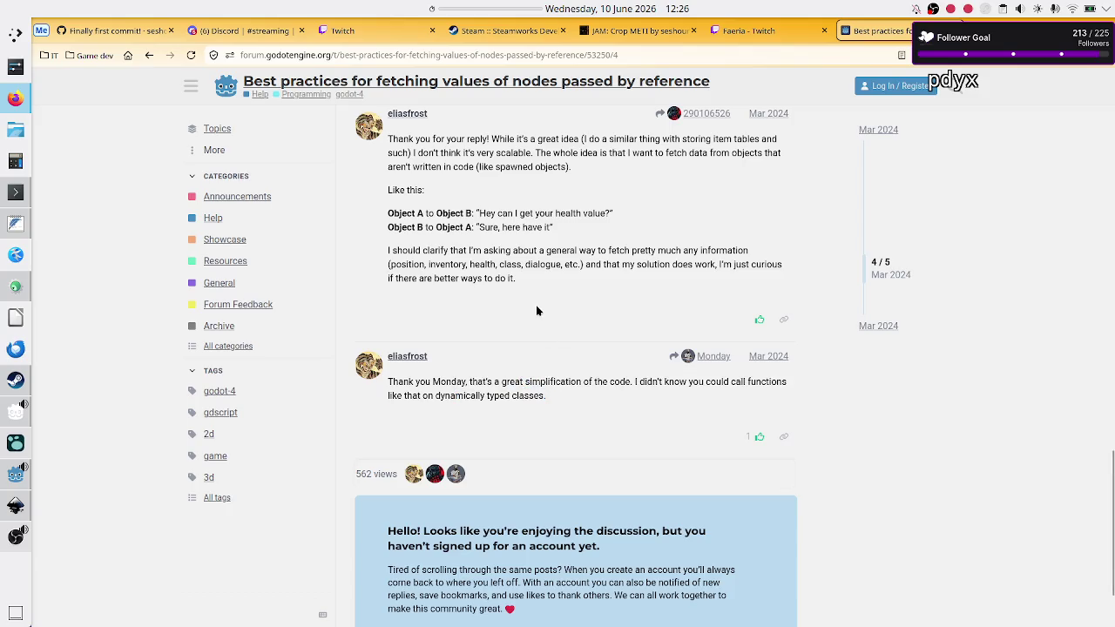
{"action": "scroll", "coordinate": [537, 311], "scroll_direction": "up", "scroll_amount": 1}
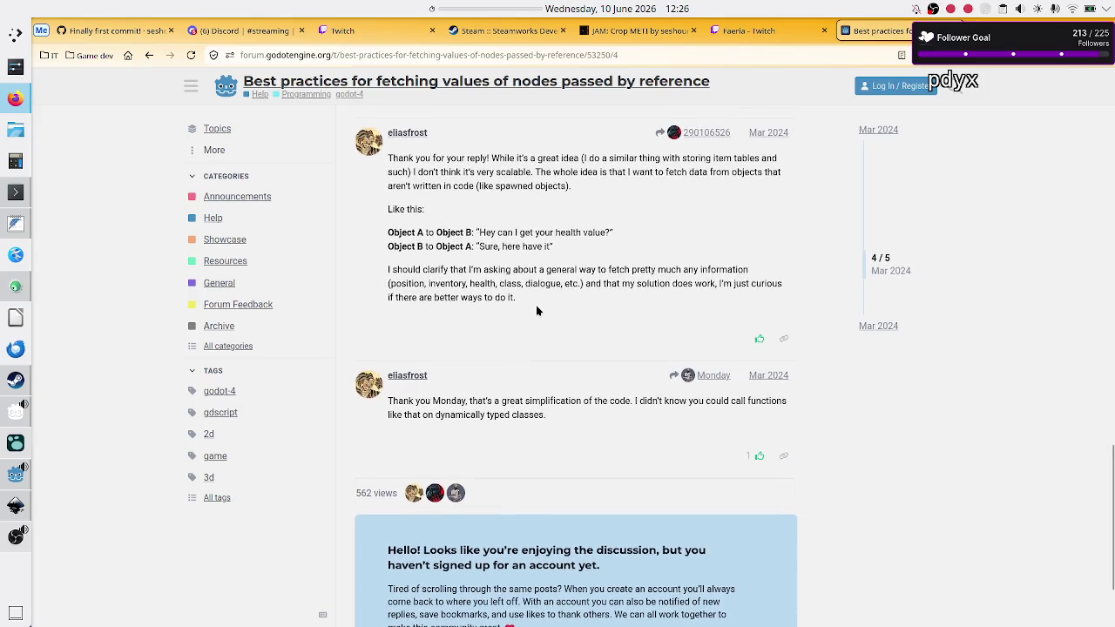
{"action": "scroll", "coordinate": [536, 311], "scroll_direction": "up", "scroll_amount": 2}
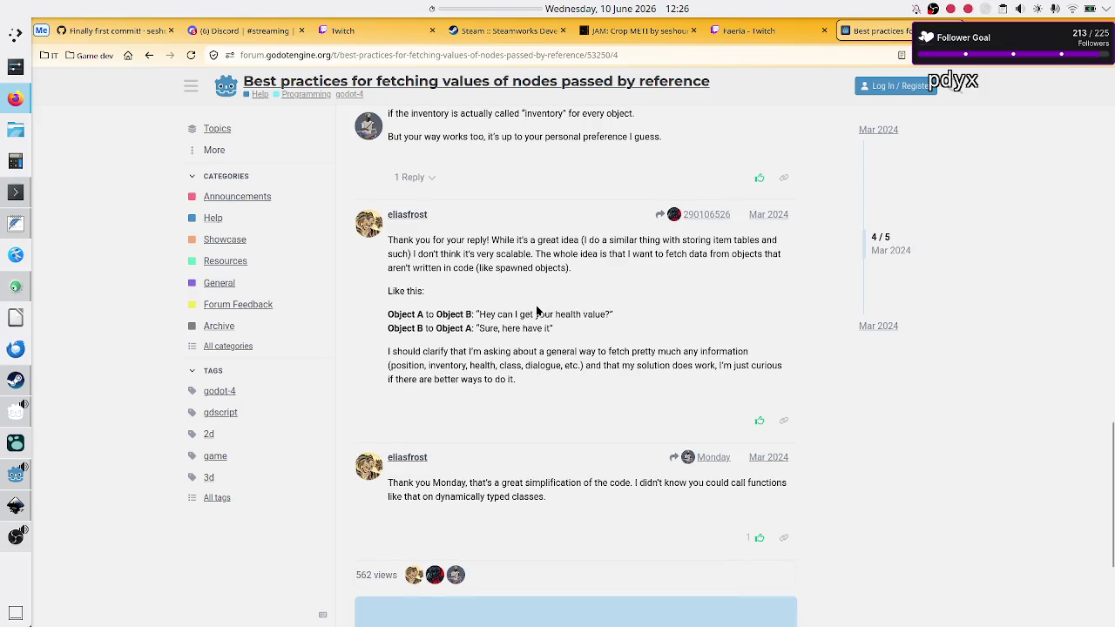
{"action": "scroll", "coordinate": [537, 311], "scroll_direction": "up", "scroll_amount": 8}
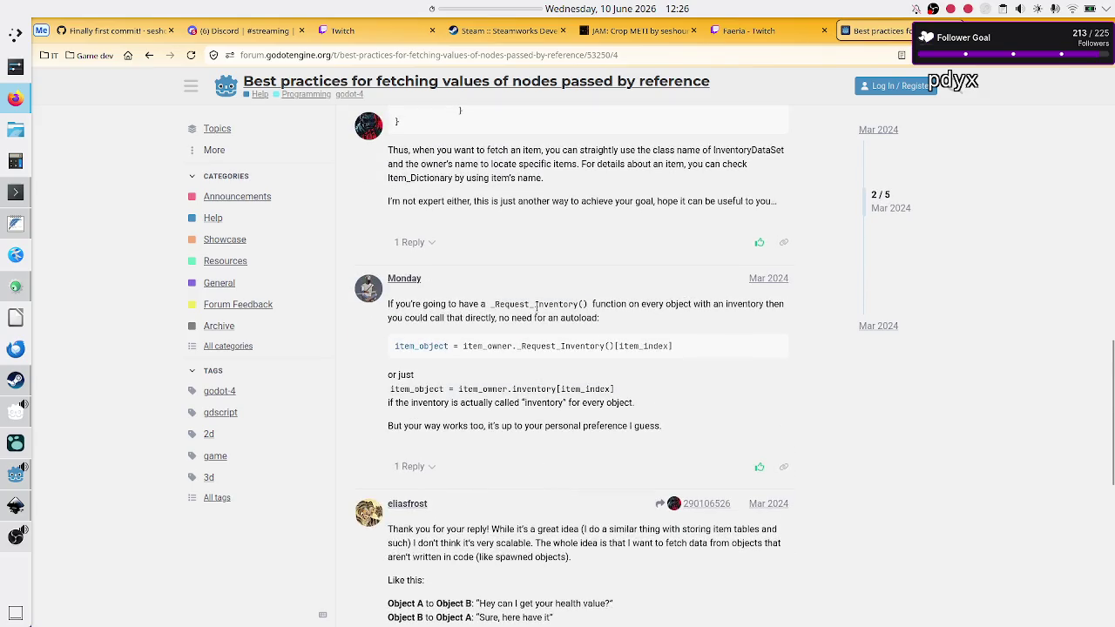
{"action": "scroll", "coordinate": [537, 312], "scroll_direction": "up", "scroll_amount": 20}
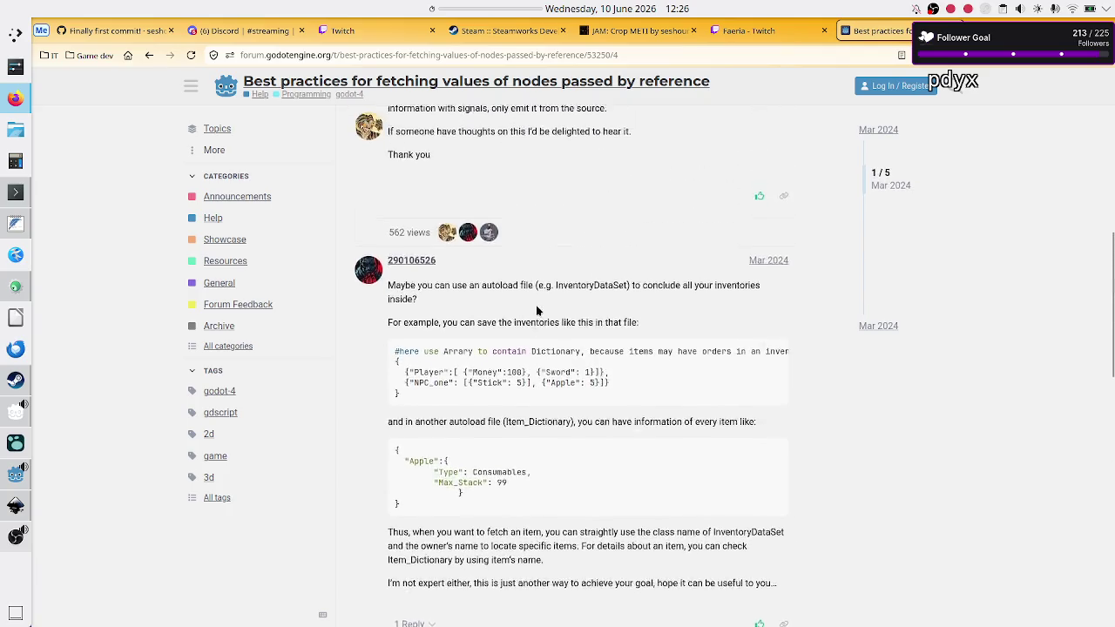
{"action": "scroll", "coordinate": [535, 305], "scroll_direction": "down", "scroll_amount": 3}
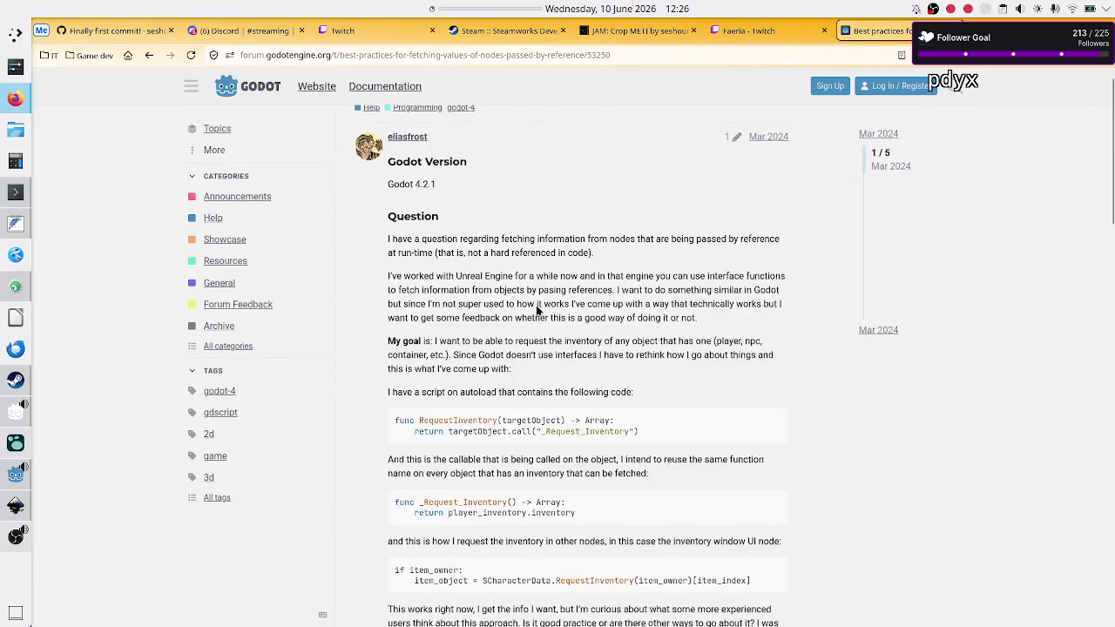
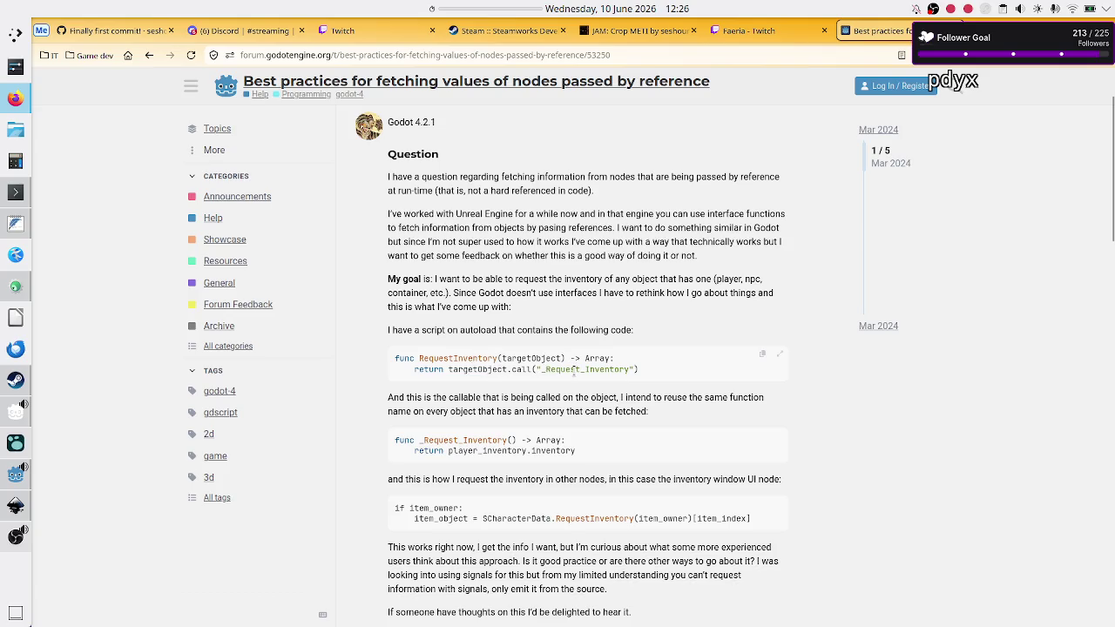
Highlight targetObject.call and the $CharacterData RequestInventory(item_owner) lookup line to study them.
{"action": "left_click_drag", "start_coordinate": [576, 371], "coordinate": [453, 370]}
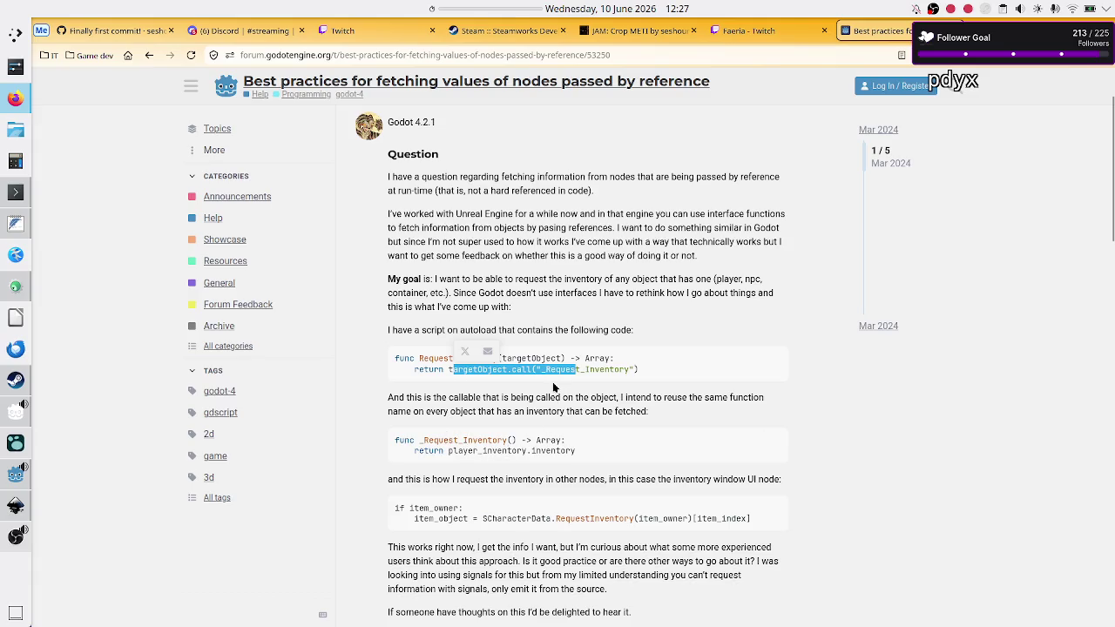
{"action": "left_click", "coordinate": [552, 384]}
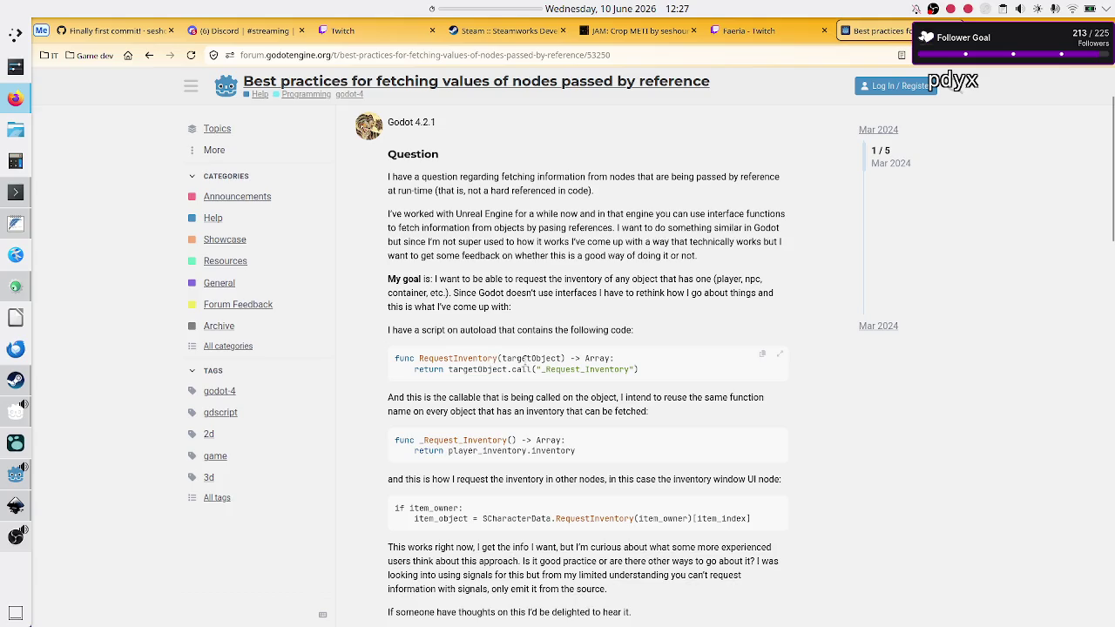
{"action": "double_click", "coordinate": [528, 358]}
{"action": "double_click", "coordinate": [521, 369]}
{"action": "left_click", "coordinate": [465, 453]}
{"action": "double_click", "coordinate": [536, 516]}
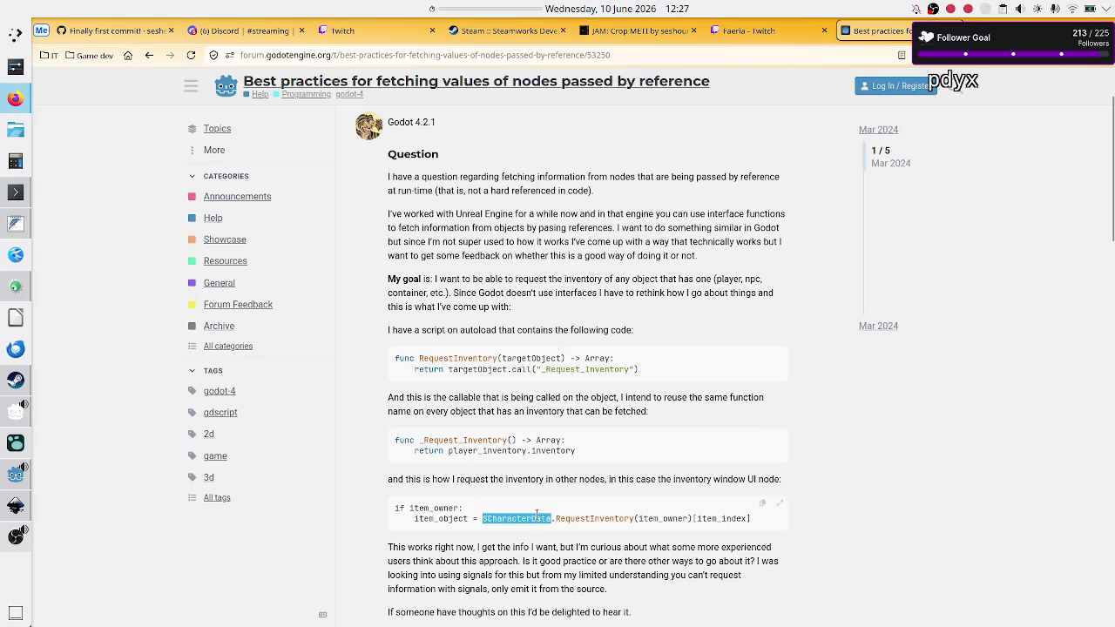
{"action": "left_click", "coordinate": [605, 517]}
{"action": "double_click", "coordinate": [604, 518]}
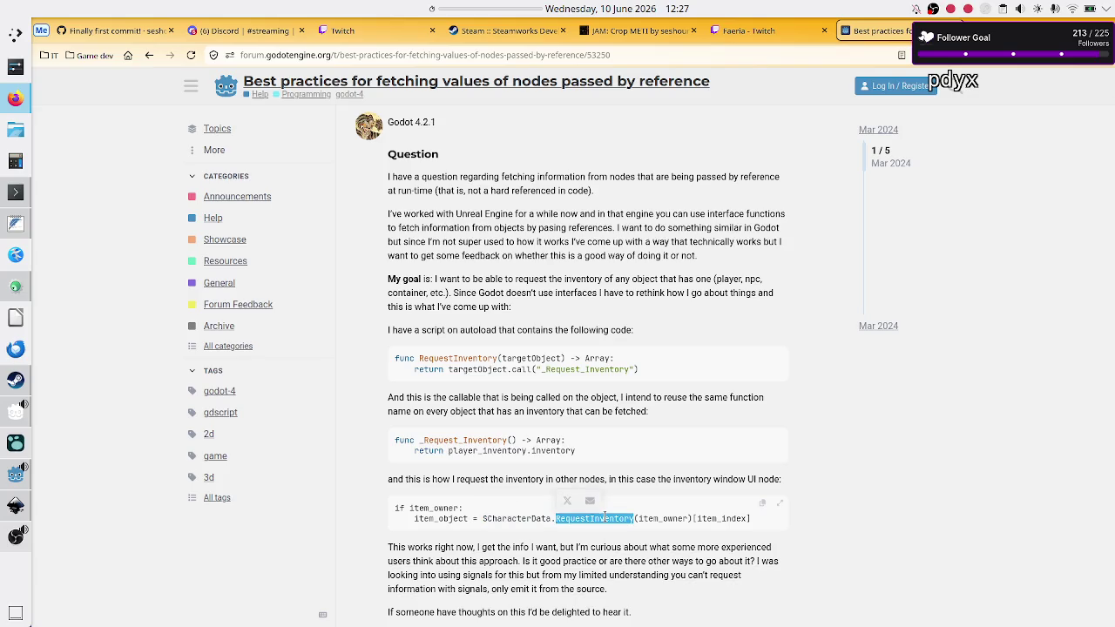
{"action": "double_click", "coordinate": [665, 519]}
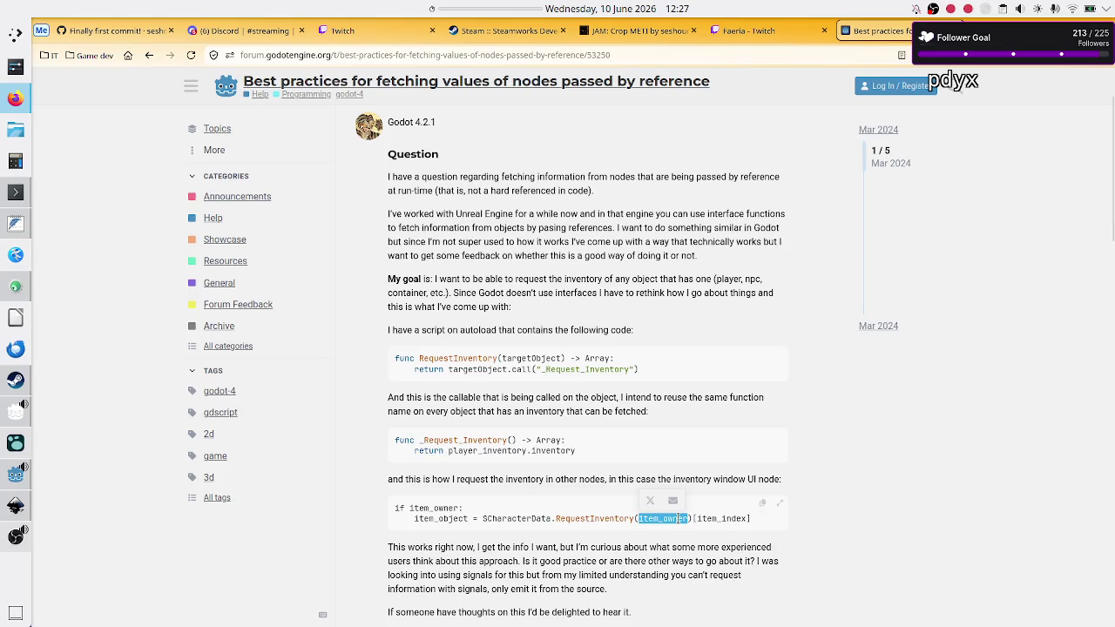
{"action": "left_click", "coordinate": [535, 496]}
Inspect the reply's inventories code block, highlighting the Player, Money and Sword entries.
{"action": "scroll", "coordinate": [527, 506], "scroll_direction": "down", "scroll_amount": 3}
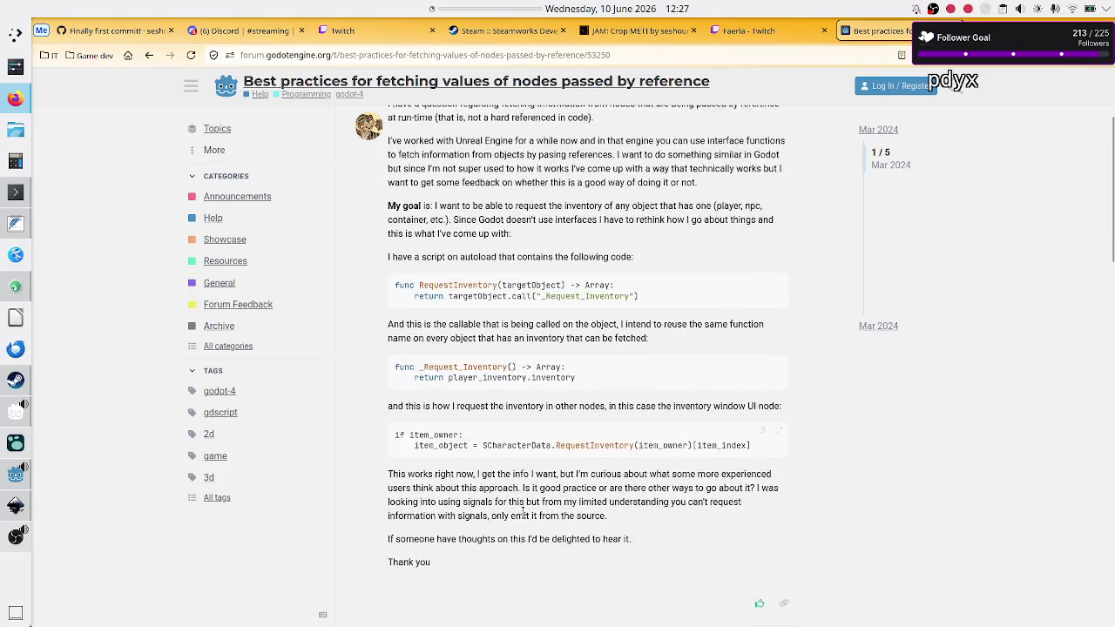
{"action": "scroll", "coordinate": [523, 517], "scroll_direction": "down", "scroll_amount": 3}
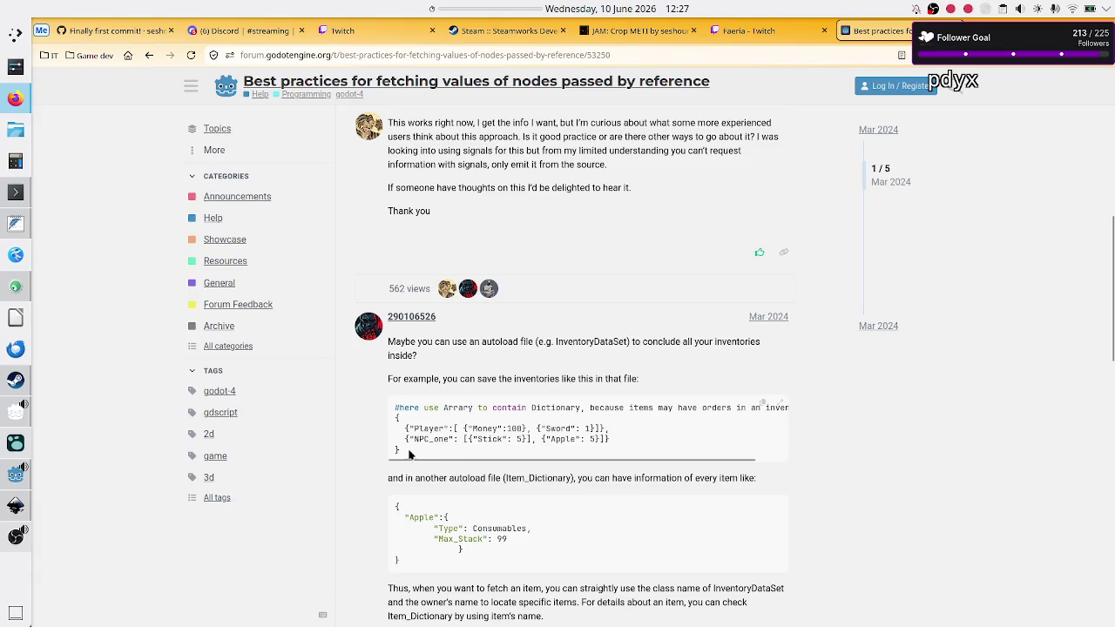
{"action": "mouse_move", "coordinate": [405, 457]}
{"action": "left_mouse_down"}
{"action": "mouse_move", "coordinate": [380, 403]}
{"action": "mouse_move", "coordinate": [393, 419]}
{"action": "left_mouse_up"}
{"action": "left_click", "coordinate": [490, 428]}
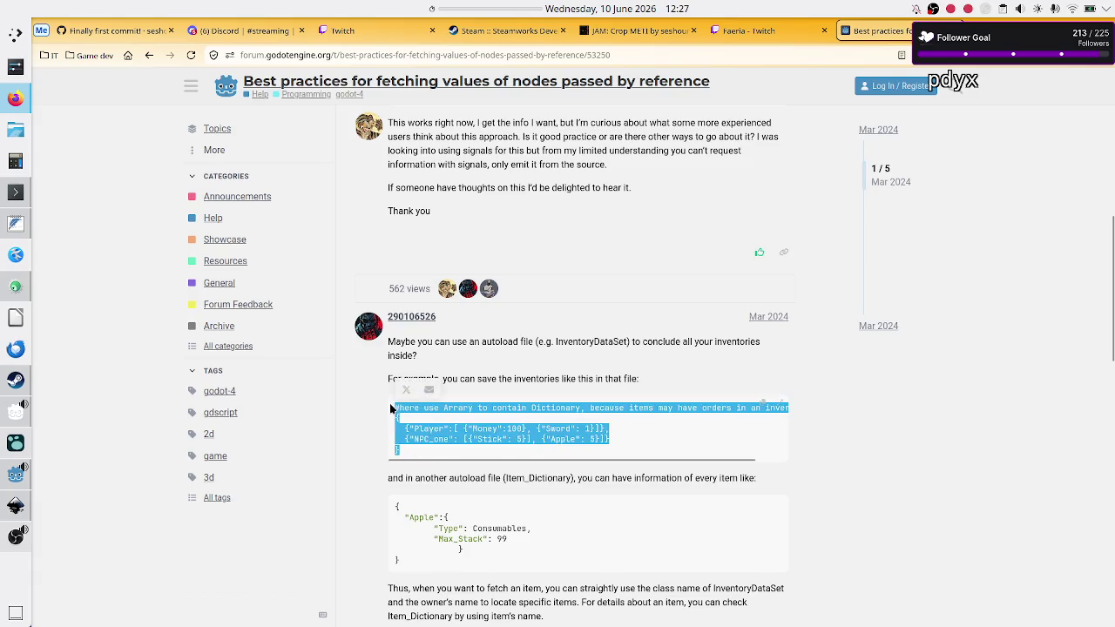
{"action": "left_click", "coordinate": [466, 427]}
{"action": "double_click", "coordinate": [426, 431]}
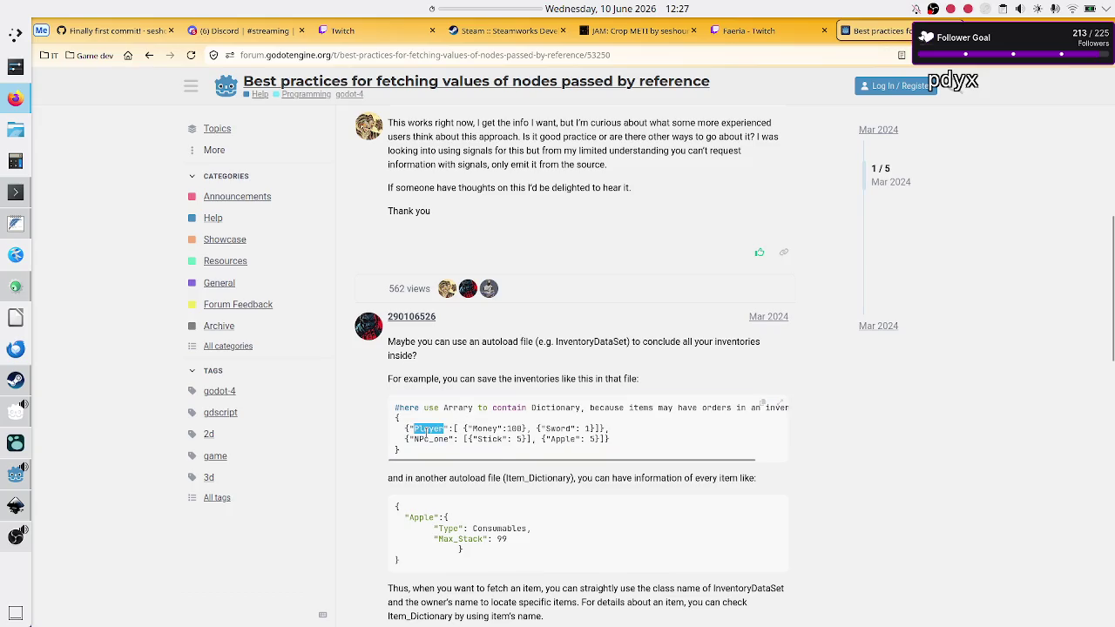
{"action": "double_click", "coordinate": [488, 428]}
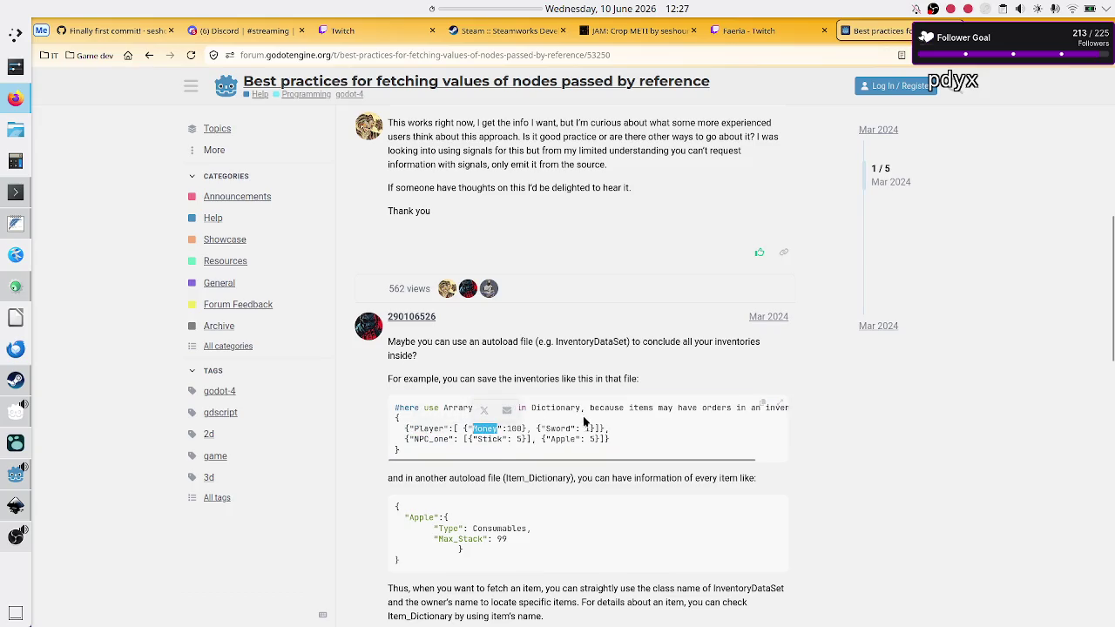
{"action": "double_click", "coordinate": [558, 428]}
{"action": "left_click", "coordinate": [430, 438]}
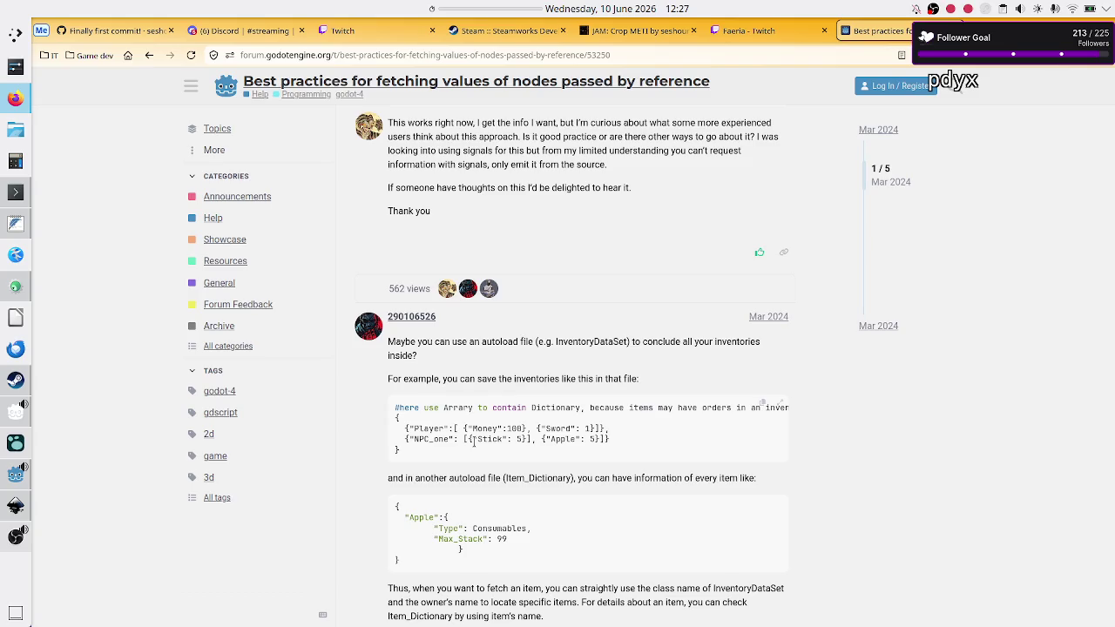
{"action": "scroll", "coordinate": [523, 436], "scroll_direction": "right", "scroll_amount": 3}
{"action": "scroll", "coordinate": [536, 435], "scroll_direction": "left", "scroll_amount": 3}
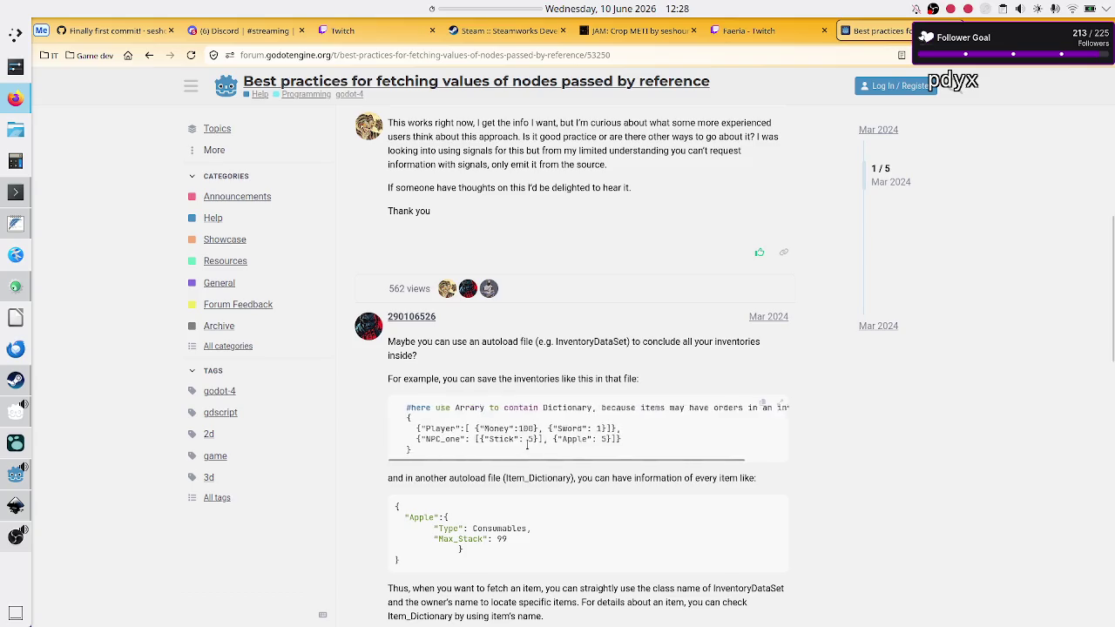
Highlight Dictionary, autoload, Item_Dictionary, Apple and Consumables in the reply and its code.
{"action": "double_click", "coordinate": [558, 408]}
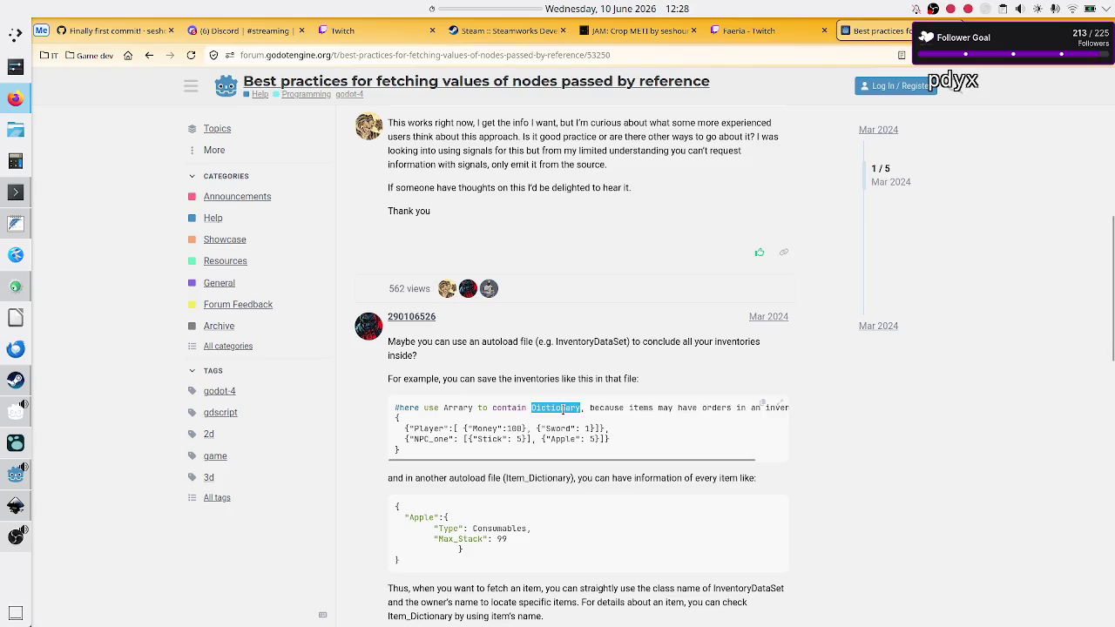
{"action": "double_click", "coordinate": [467, 478]}
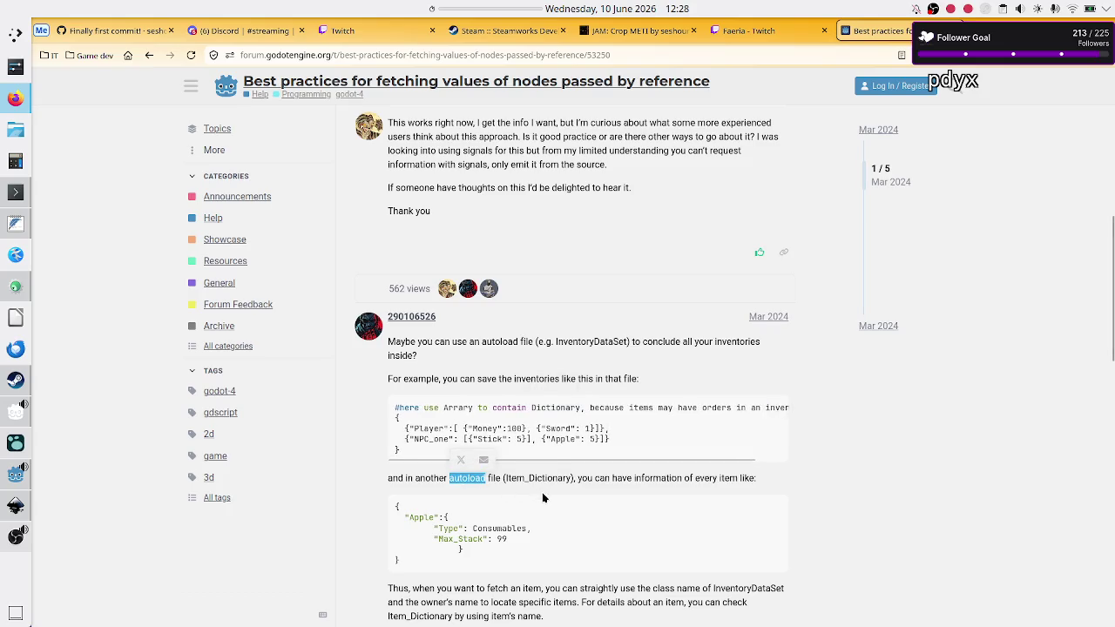
{"action": "scroll", "coordinate": [542, 493], "scroll_direction": "down", "scroll_amount": 1}
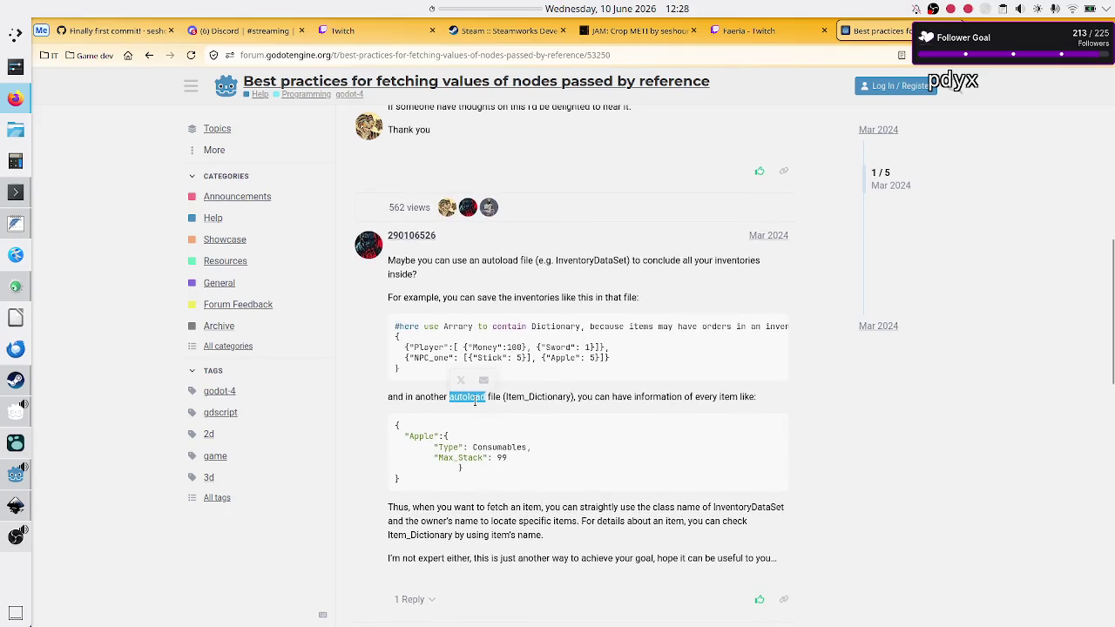
{"action": "double_click", "coordinate": [547, 397]}
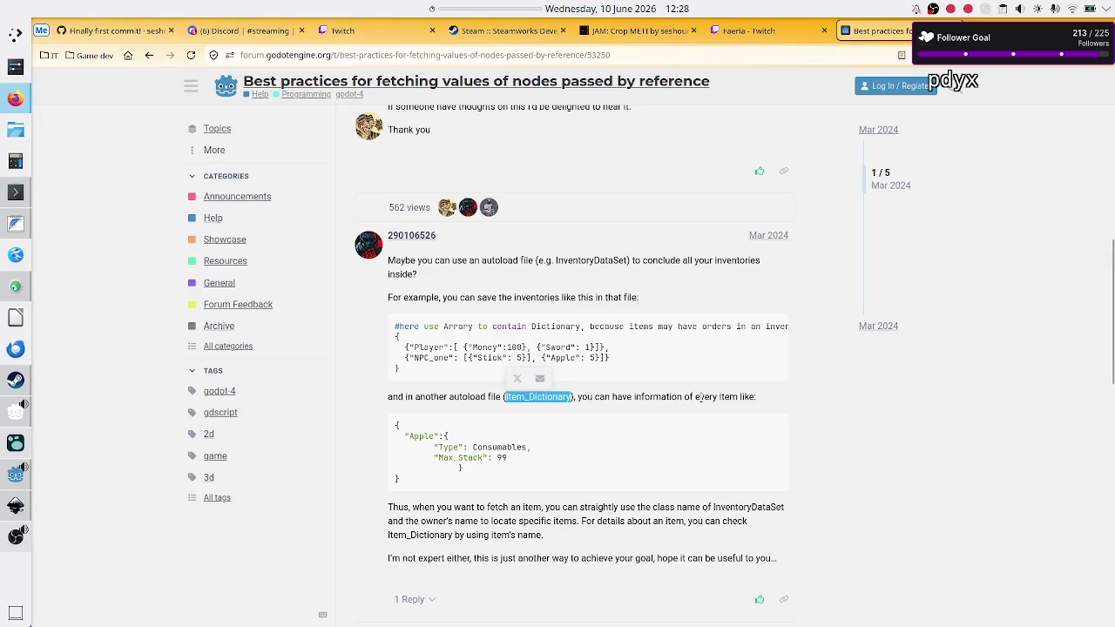
{"action": "mouse_move", "coordinate": [762, 418]}
{"action": "double_click", "coordinate": [563, 358]}
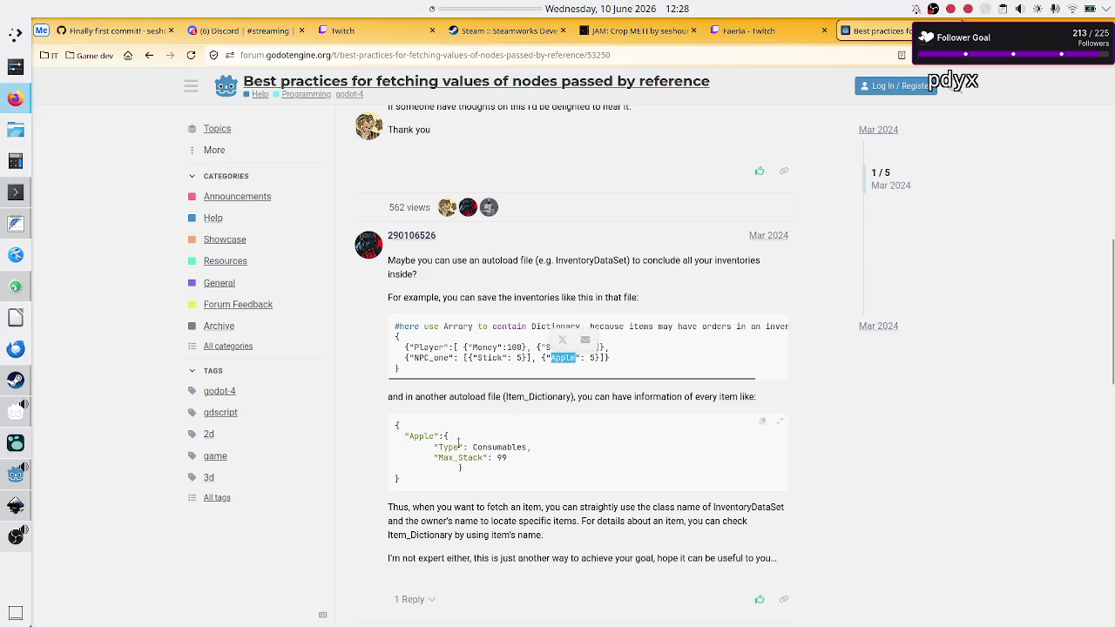
{"action": "left_click", "coordinate": [551, 433]}
{"action": "double_click", "coordinate": [501, 446]}
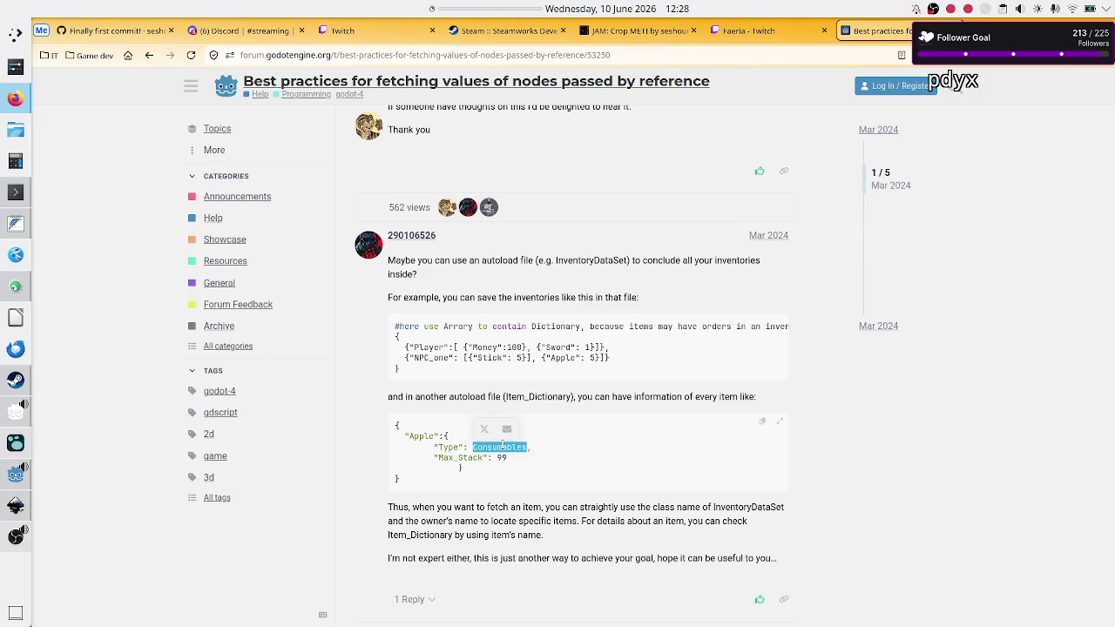
Re-examine the Player, NPC_one, Money, Sword and Apple entries, plus Apple and Max_Stack in the item dictionary.
{"action": "double_click", "coordinate": [427, 347]}
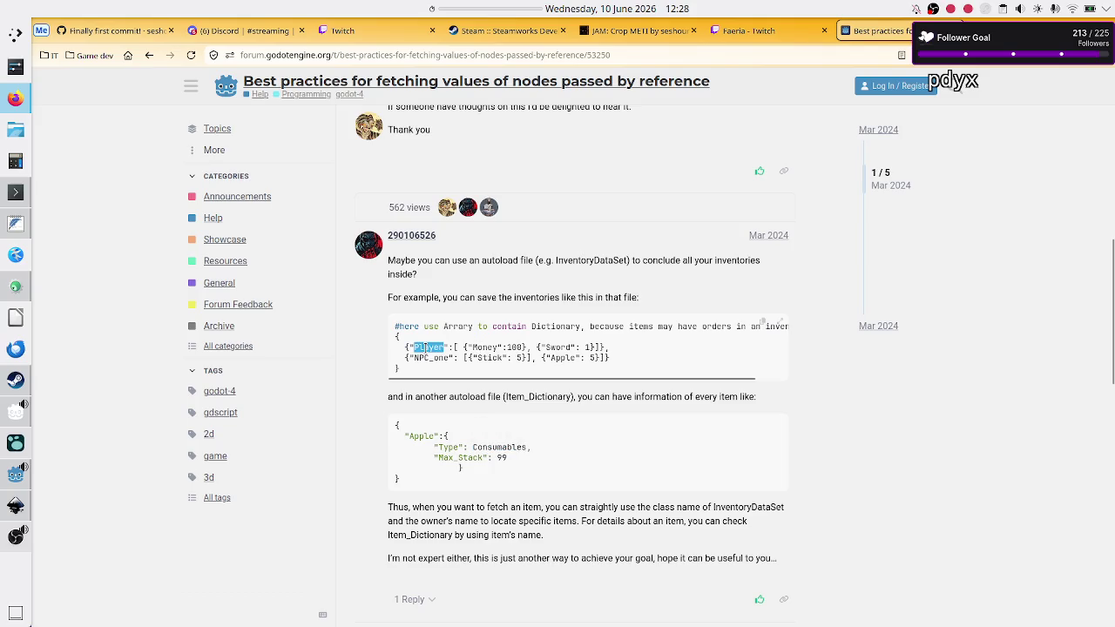
{"action": "double_click", "coordinate": [427, 358]}
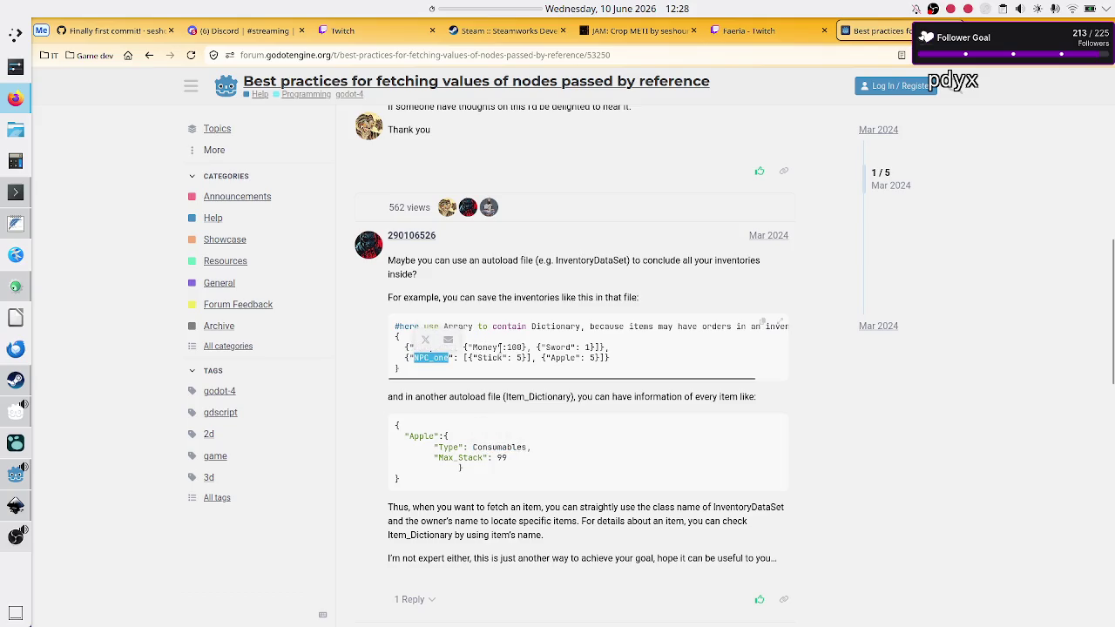
{"action": "double_click", "coordinate": [487, 348]}
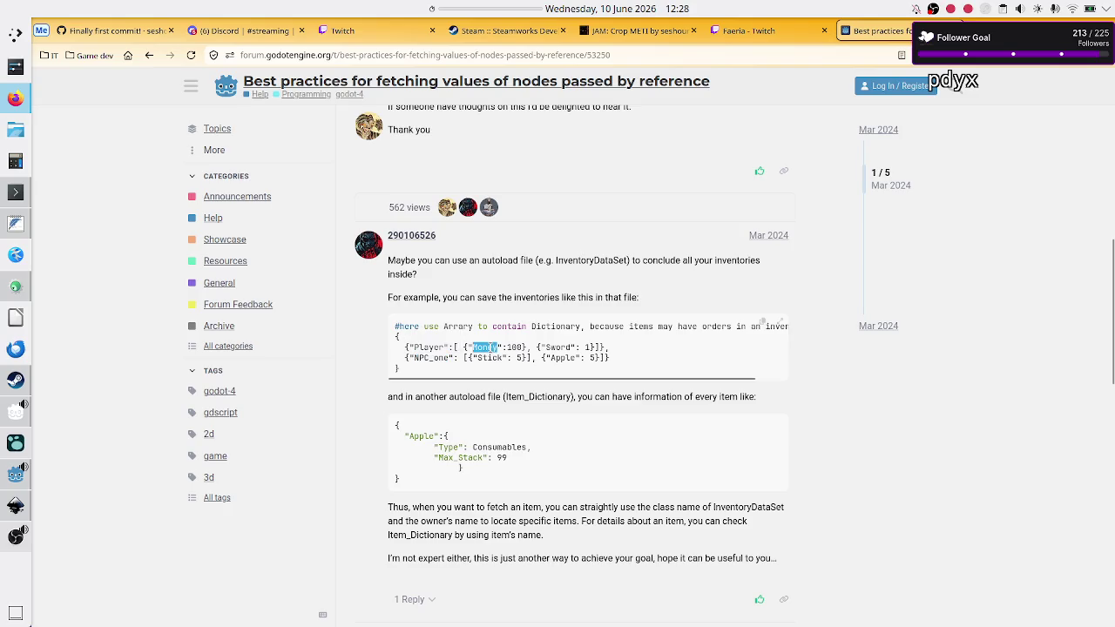
{"action": "double_click", "coordinate": [559, 348]}
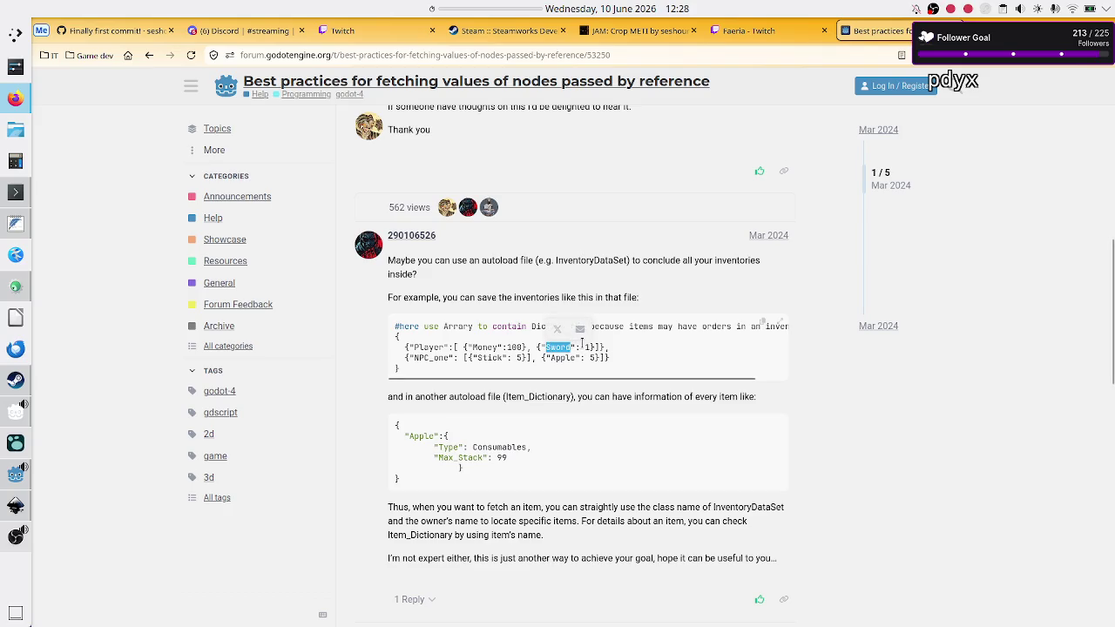
{"action": "left_click", "coordinate": [587, 346]}
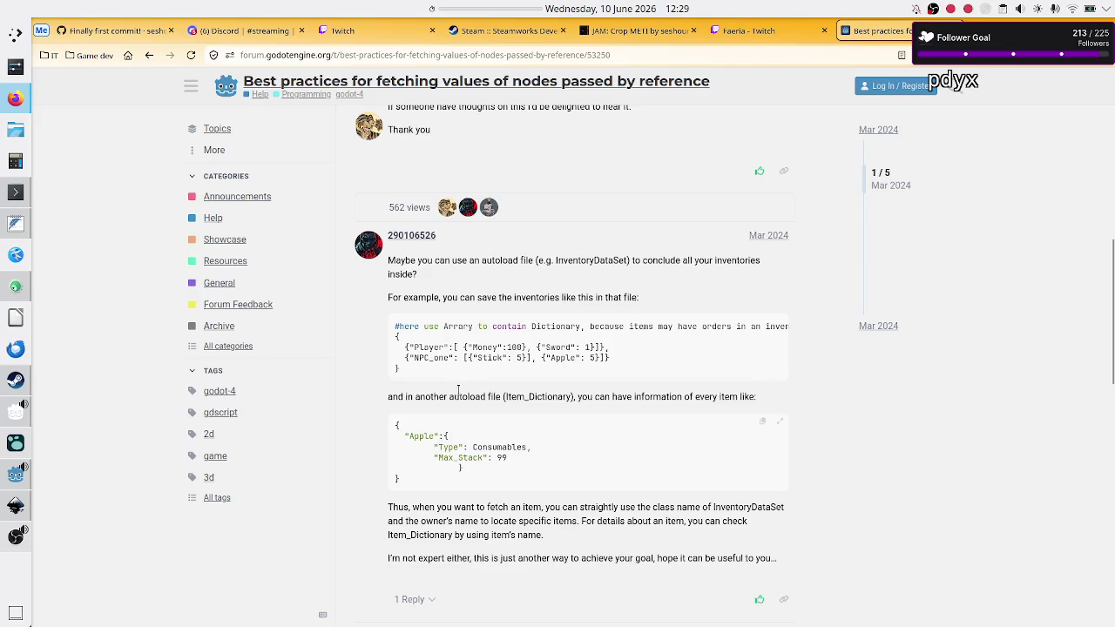
{"action": "double_click", "coordinate": [574, 357]}
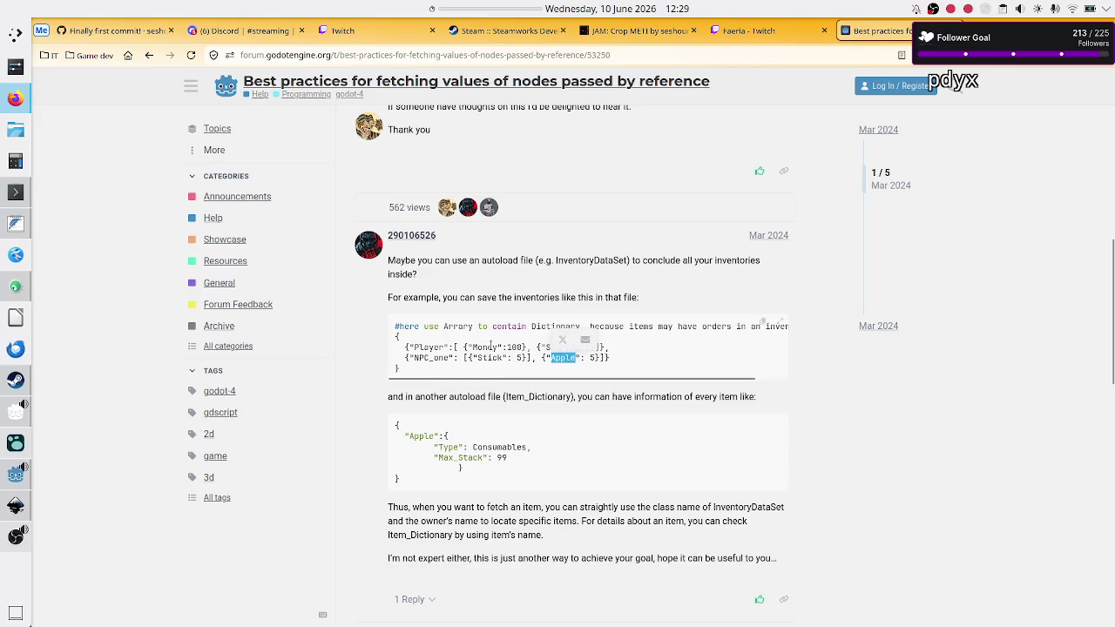
{"action": "left_click", "coordinate": [541, 348]}
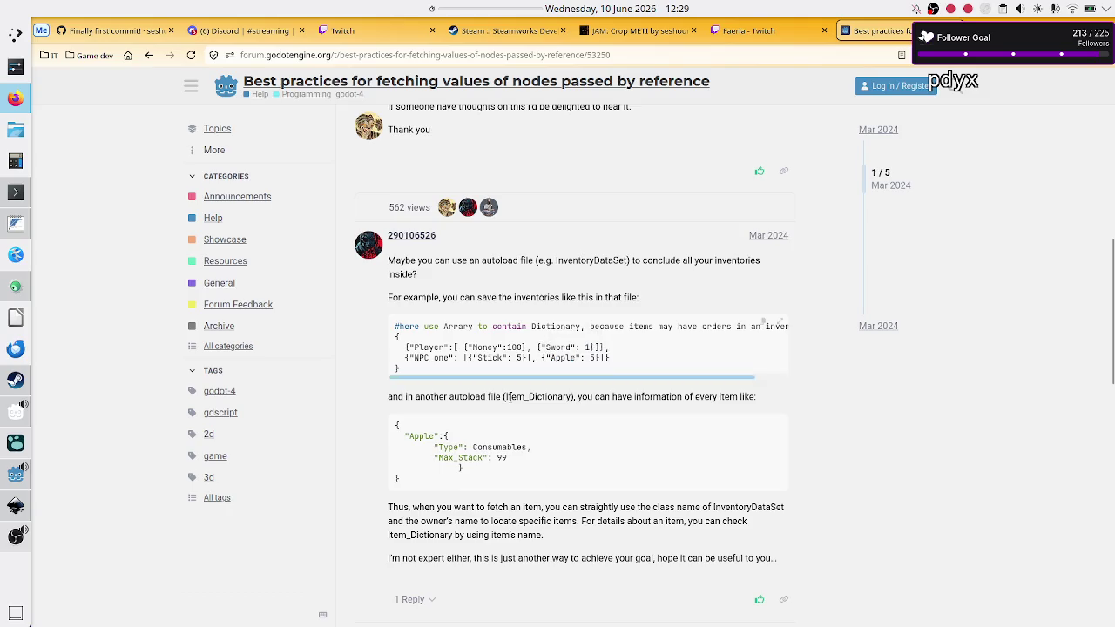
{"action": "double_click", "coordinate": [419, 437]}
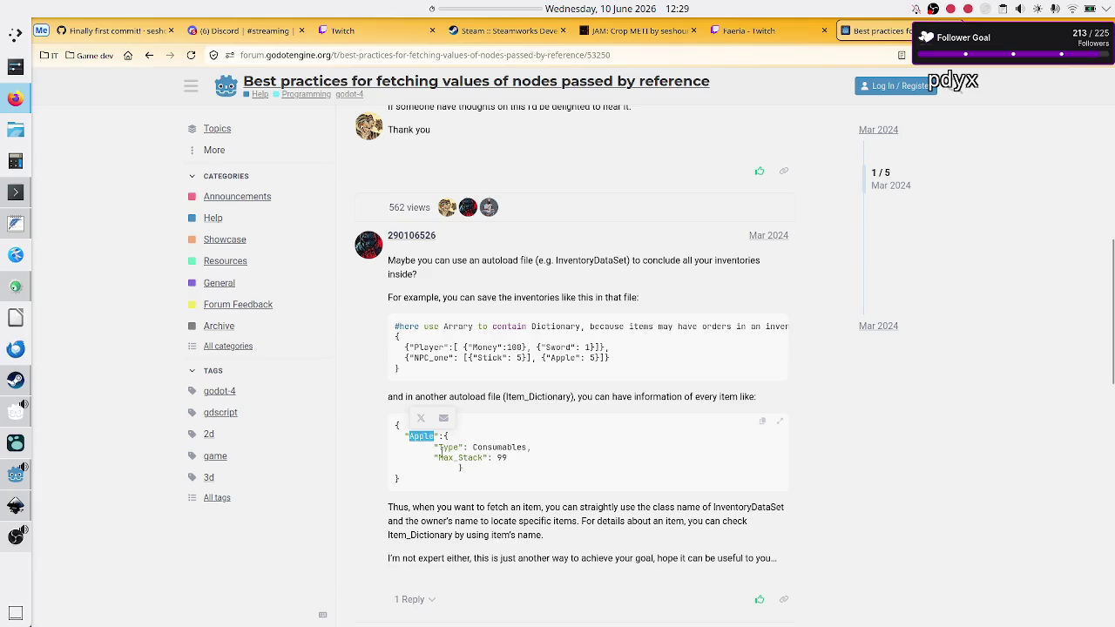
{"action": "double_click", "coordinate": [458, 458]}
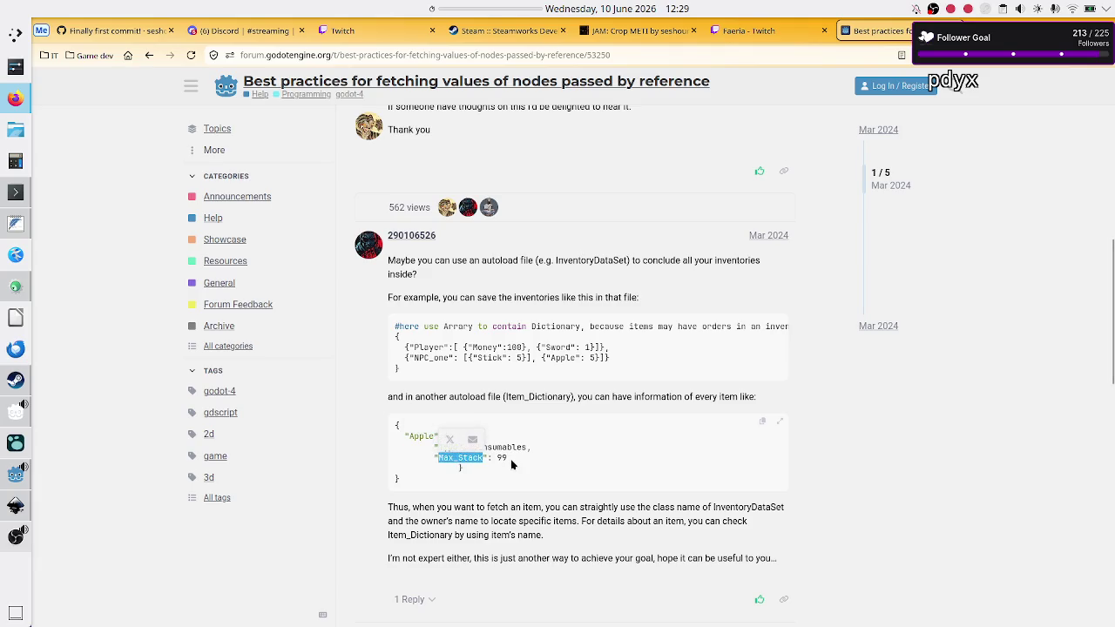
{"action": "left_click", "coordinate": [506, 457]}
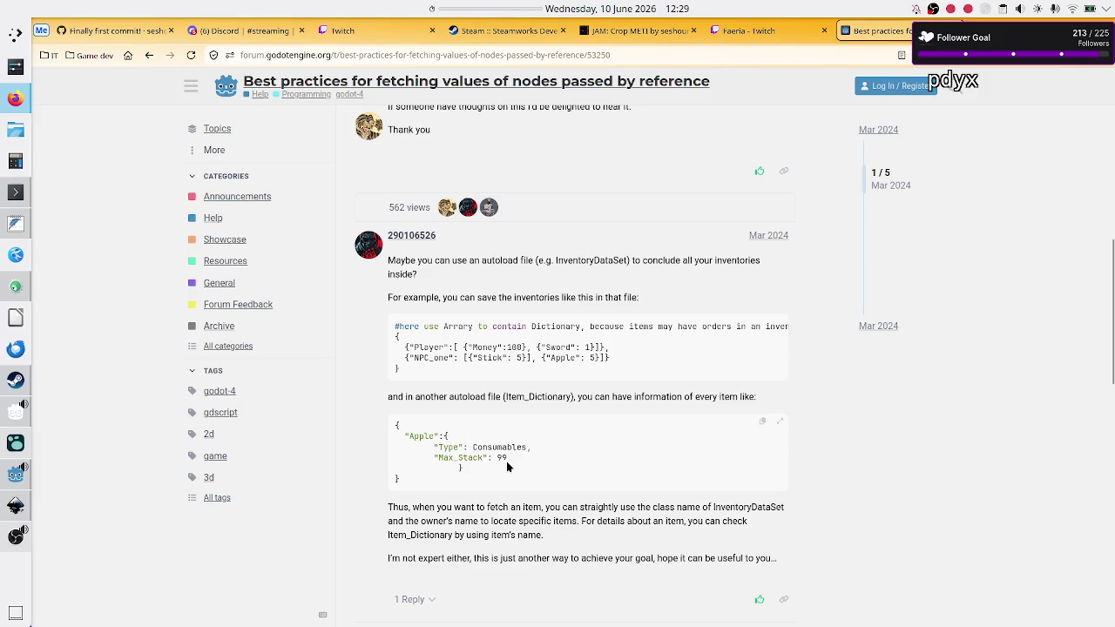
{"action": "left_click_drag", "start_coordinate": [505, 458], "coordinate": [435, 458]}
Highlight name, InventoryDataSet and the inventories dictionary lines in the code sample.
{"action": "scroll", "coordinate": [453, 518], "scroll_direction": "down", "scroll_amount": 2}
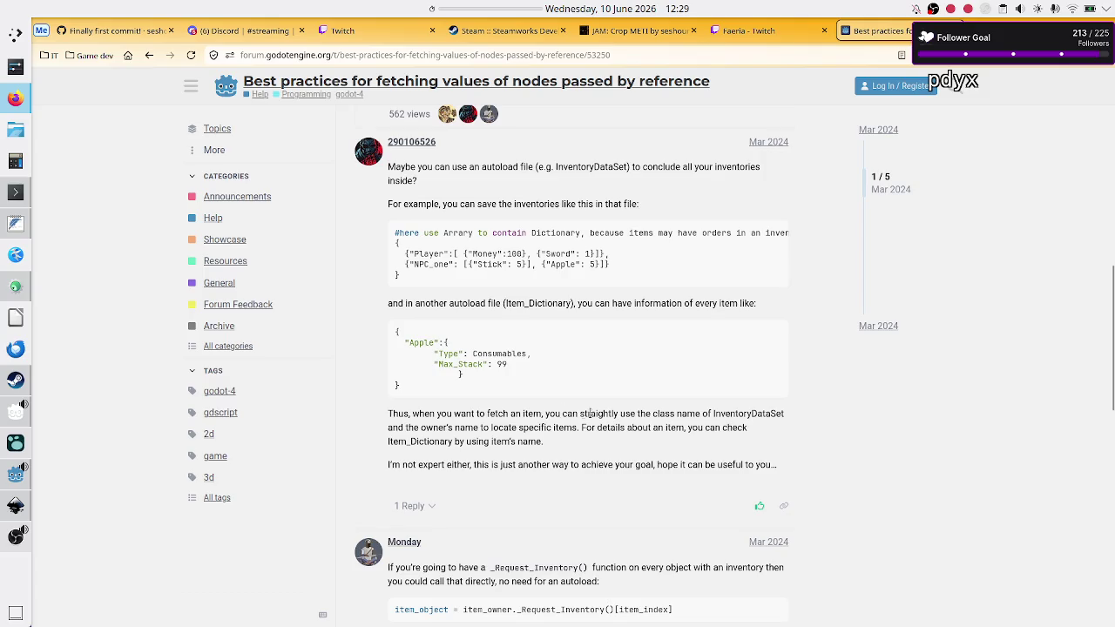
{"action": "double_click", "coordinate": [689, 415]}
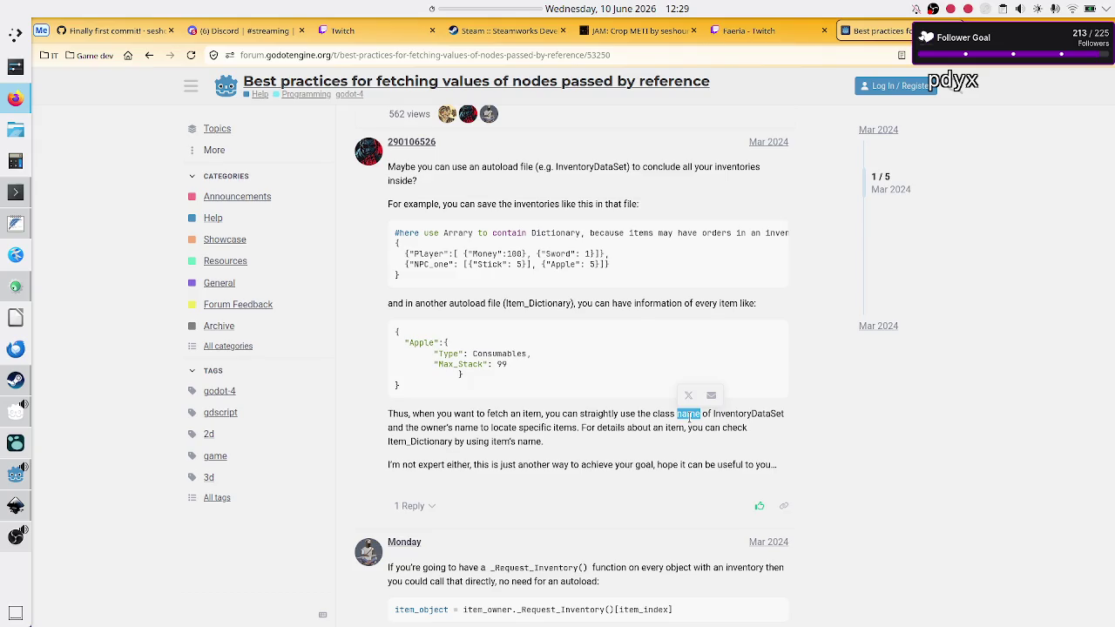
{"action": "double_click", "coordinate": [750, 417]}
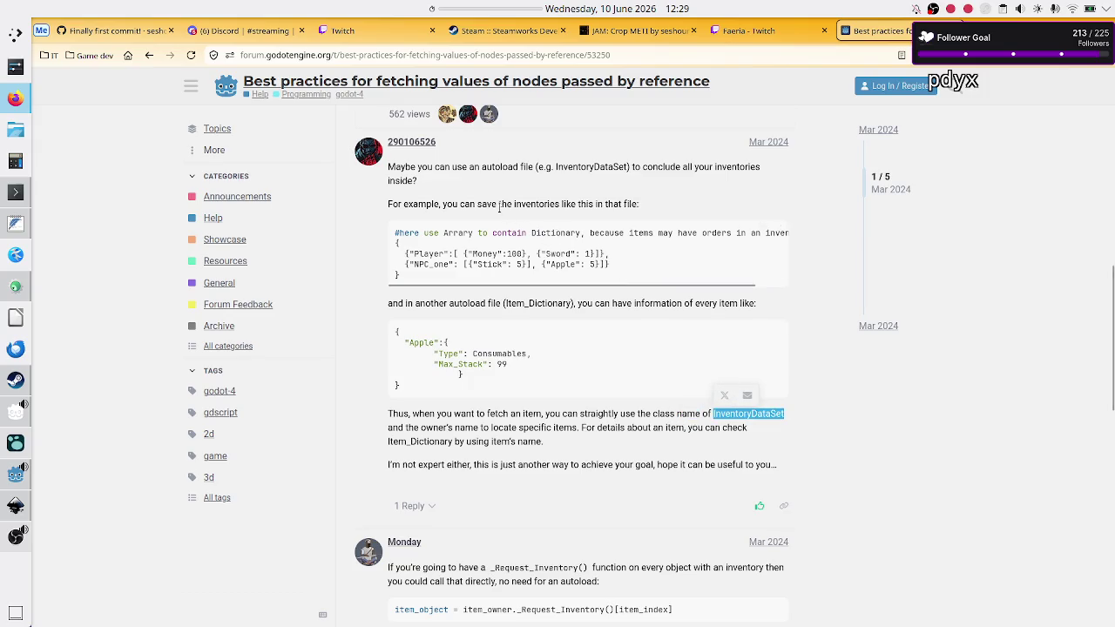
{"action": "scroll", "coordinate": [562, 403], "scroll_direction": "up", "scroll_amount": 2}
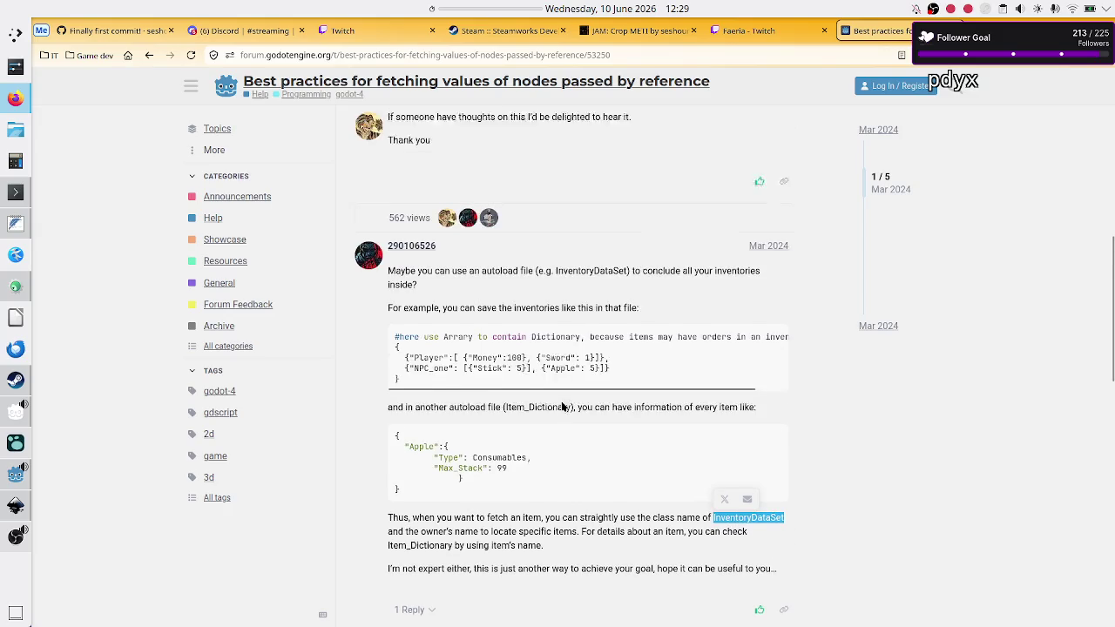
{"action": "scroll", "coordinate": [562, 407], "scroll_direction": "up", "scroll_amount": 5}
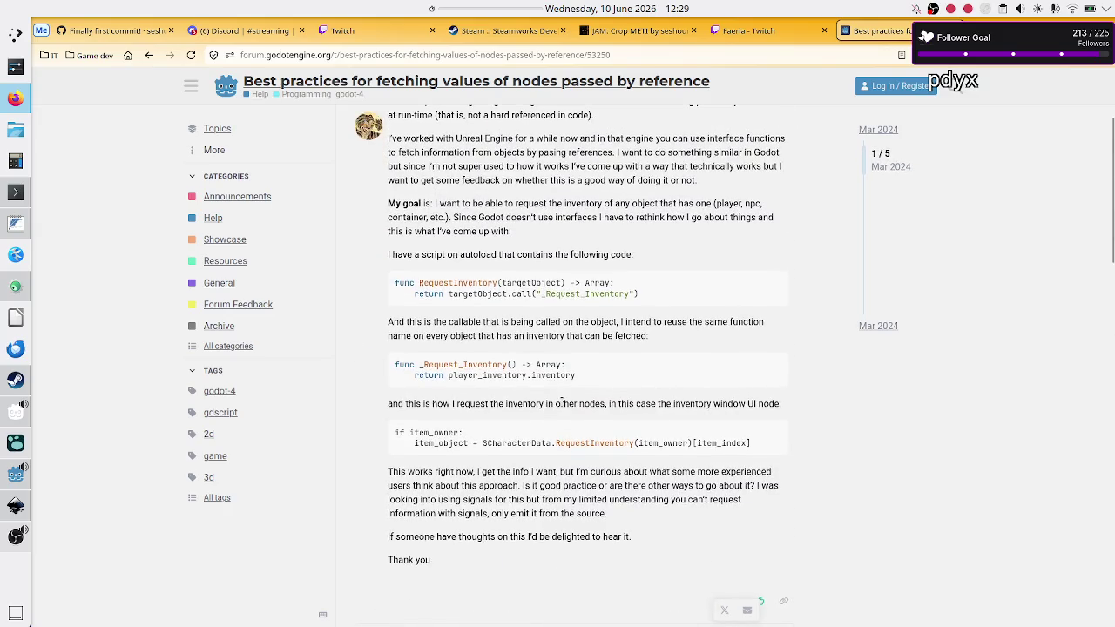
{"action": "scroll", "coordinate": [562, 405], "scroll_direction": "down", "scroll_amount": 1}
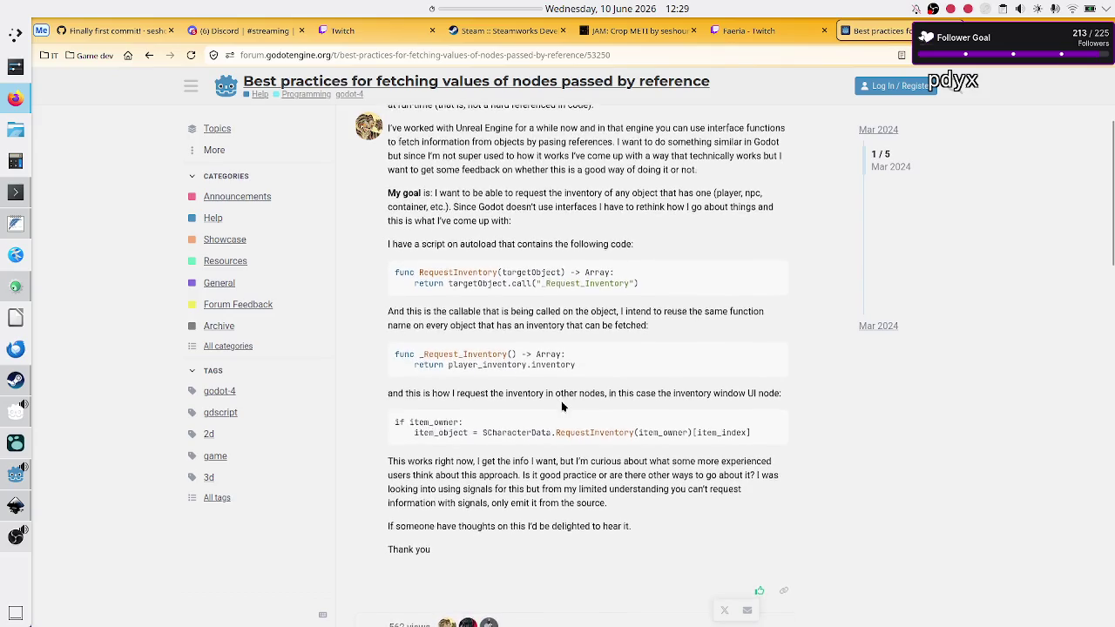
{"action": "scroll", "coordinate": [562, 406], "scroll_direction": "down", "scroll_amount": 4}
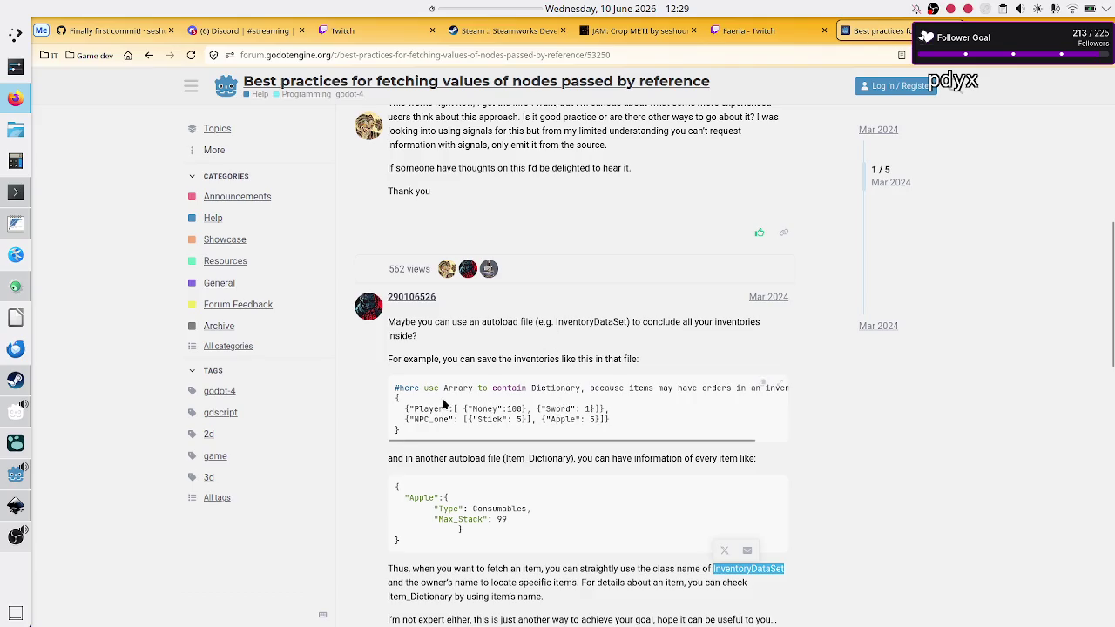
{"action": "left_click", "coordinate": [407, 433]}
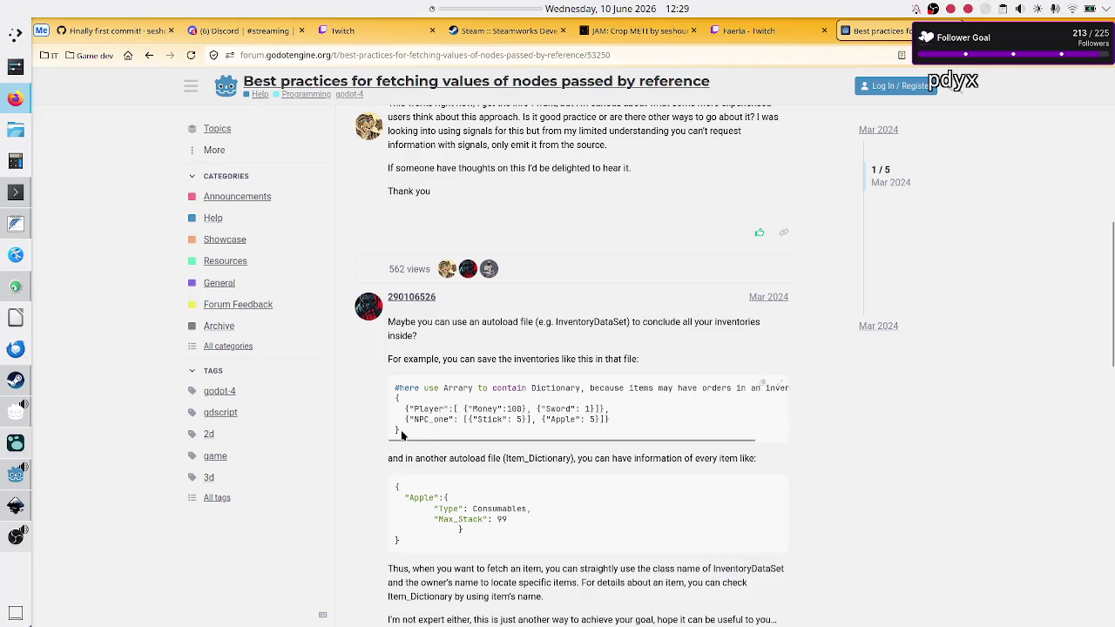
{"action": "mouse_move", "coordinate": [397, 430]}
{"action": "left_mouse_down"}
{"action": "mouse_move", "coordinate": [396, 389]}
{"action": "mouse_move", "coordinate": [394, 399]}
{"action": "left_mouse_up"}
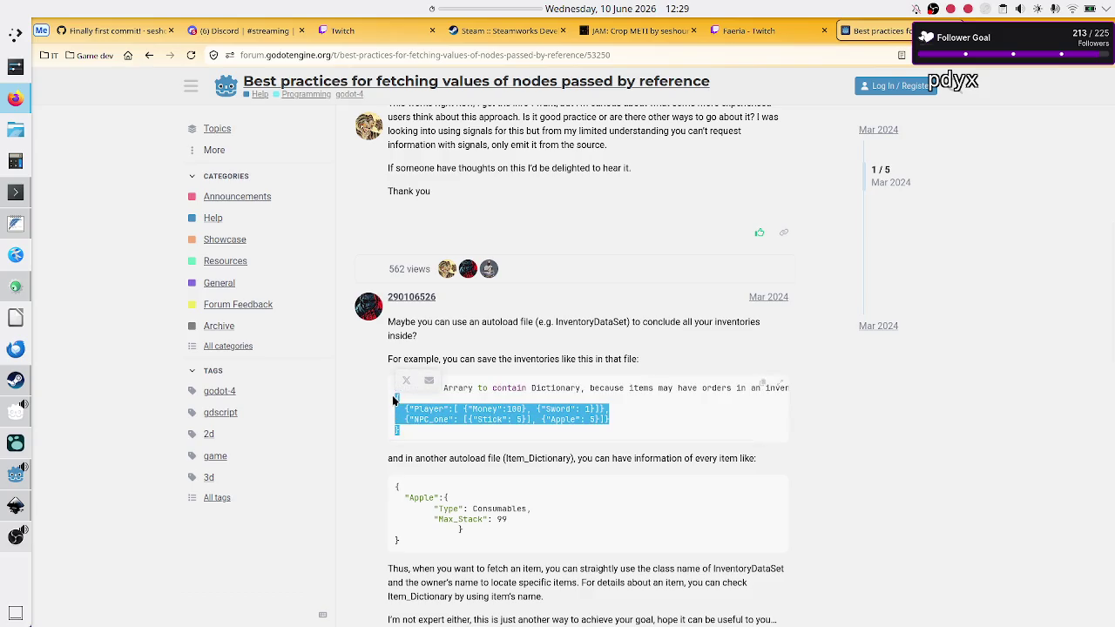
{"action": "left_click", "coordinate": [522, 434]}
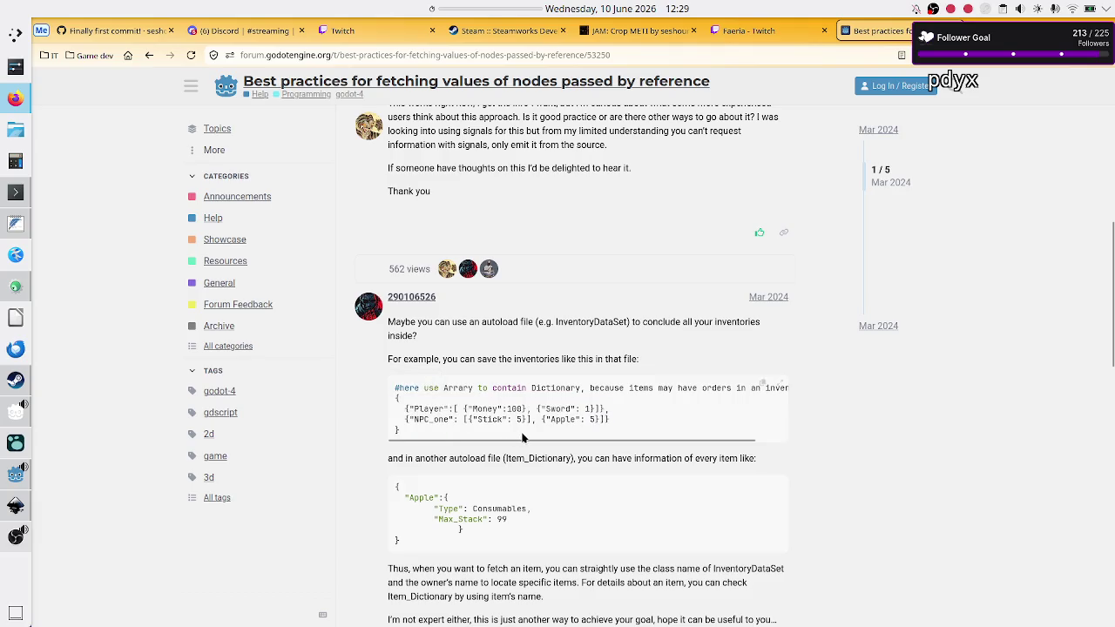
{"action": "scroll", "coordinate": [523, 436], "scroll_direction": "right", "scroll_amount": 2}
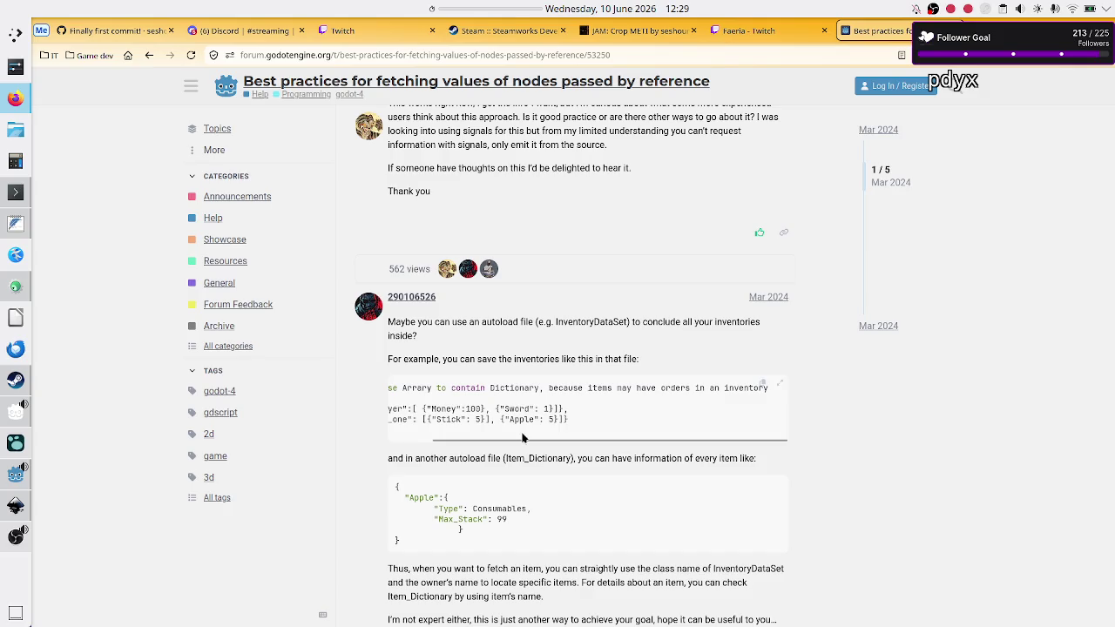
{"action": "scroll", "coordinate": [522, 436], "scroll_direction": "left", "scroll_amount": 3}
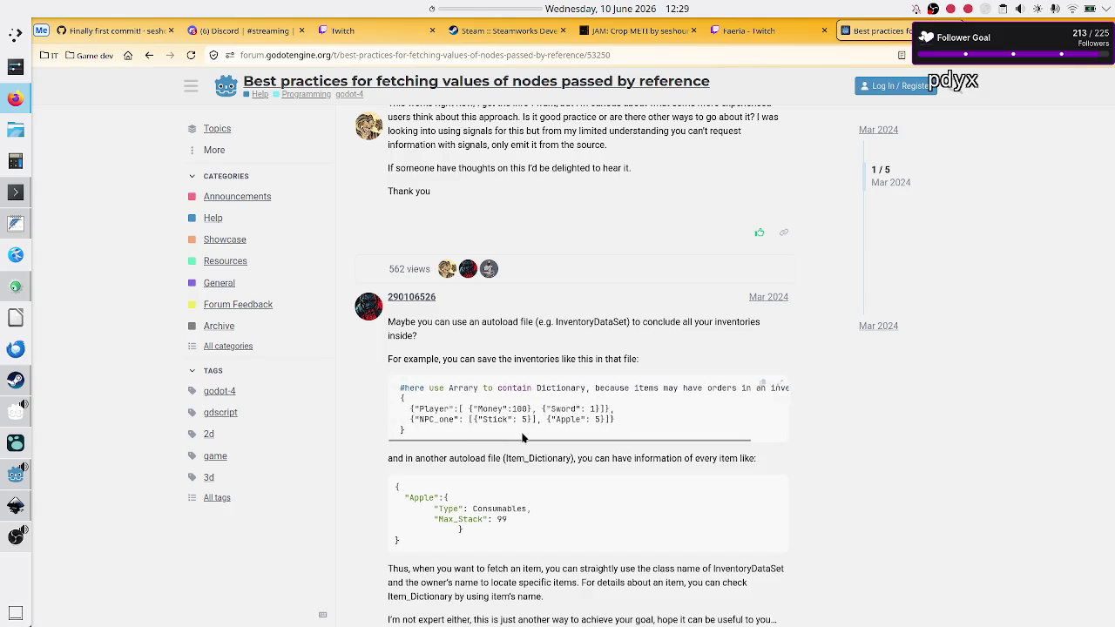
{"action": "scroll", "coordinate": [688, 455], "scroll_direction": "down", "scroll_amount": 3}
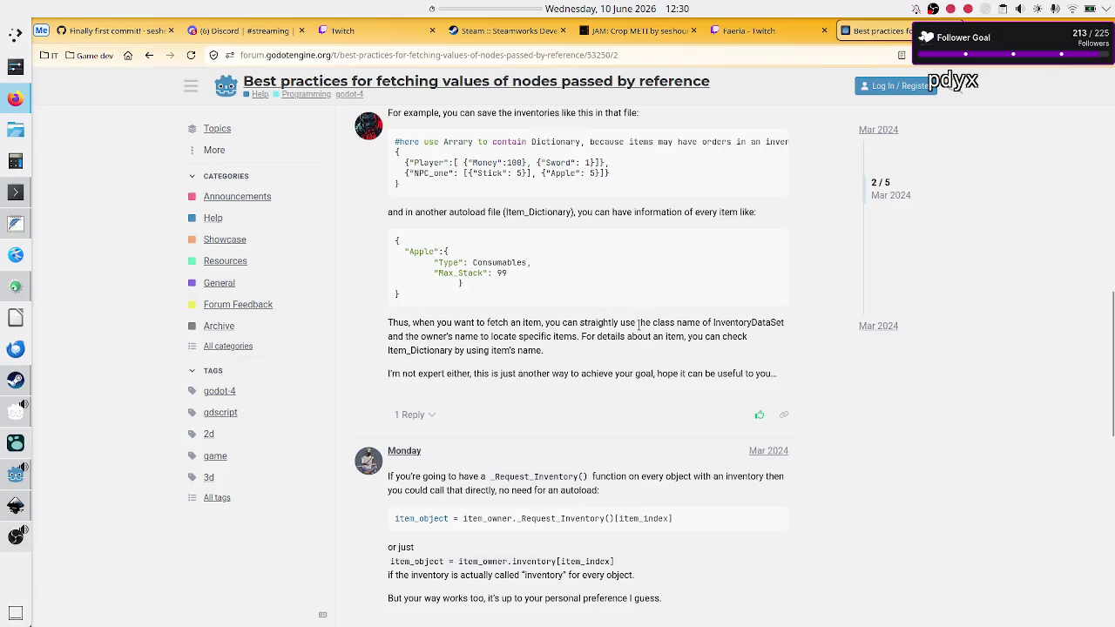
Highlight InventoryDataSet and the sentences about the owner's name and checking Item_Dictionary.
{"action": "left_click_drag", "start_coordinate": [714, 324], "coordinate": [771, 328]}
{"action": "left_click", "coordinate": [771, 327]}
{"action": "left_click_drag", "start_coordinate": [423, 336], "coordinate": [528, 338]}
{"action": "left_click", "coordinate": [430, 168]}
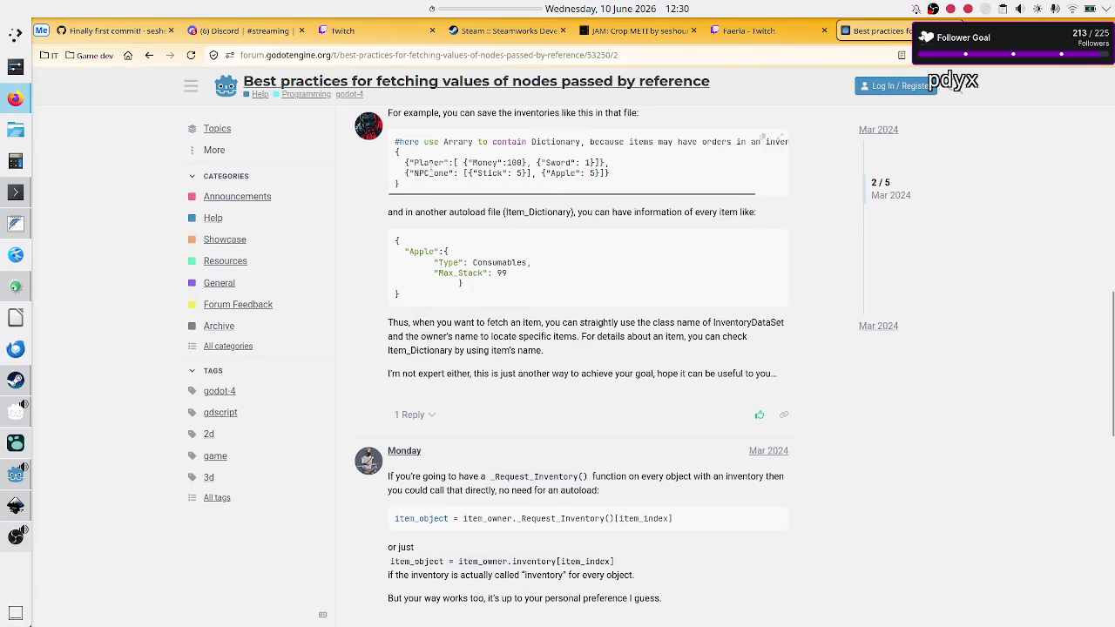
{"action": "left_click_drag", "start_coordinate": [512, 336], "coordinate": [576, 350]}
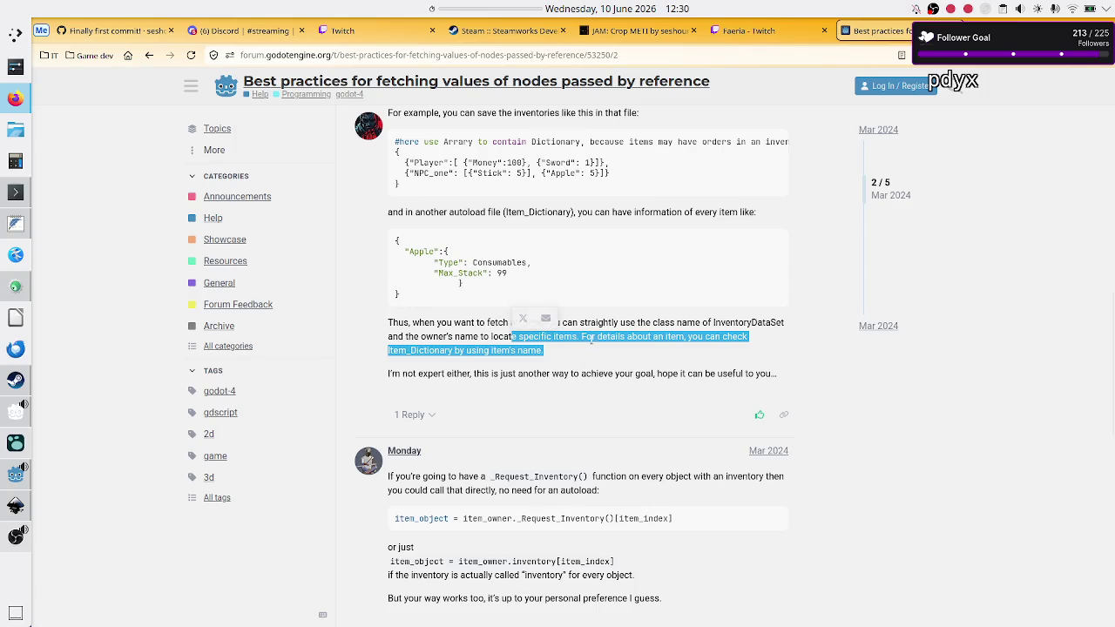
{"action": "double_click", "coordinate": [422, 351]}
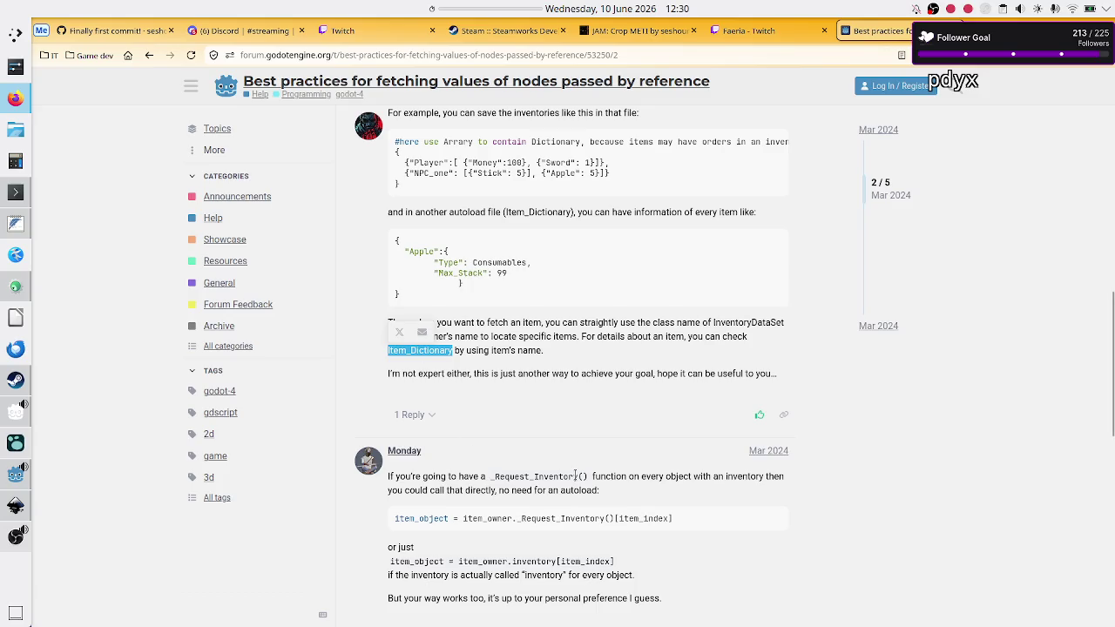
{"action": "scroll", "coordinate": [575, 473], "scroll_direction": "up", "scroll_amount": 2}
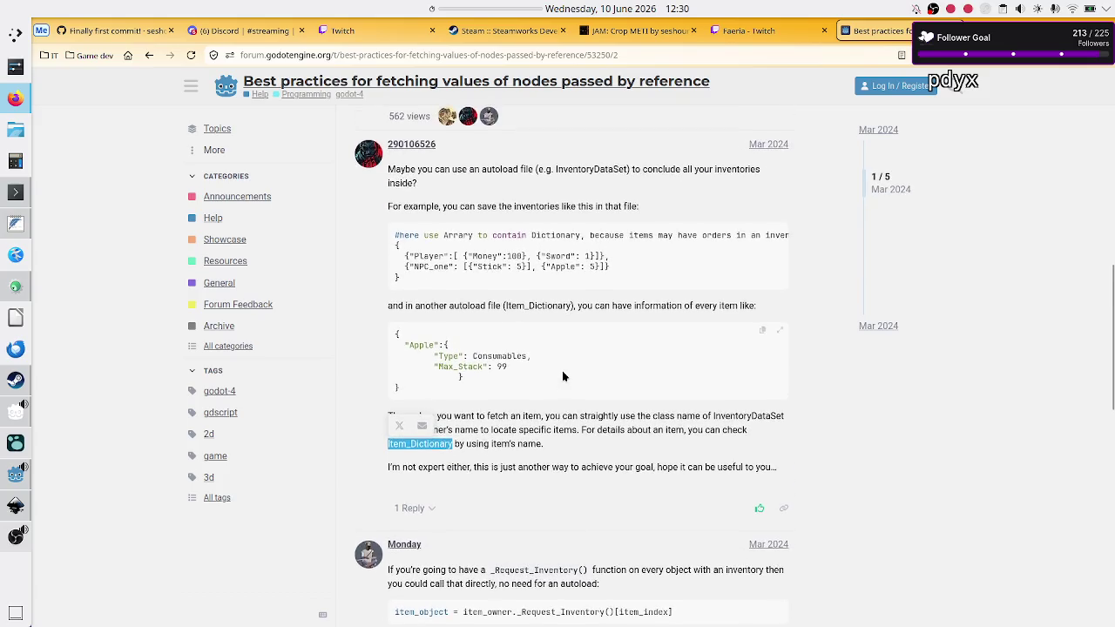
{"action": "scroll", "coordinate": [563, 376], "scroll_direction": "down", "scroll_amount": 5}
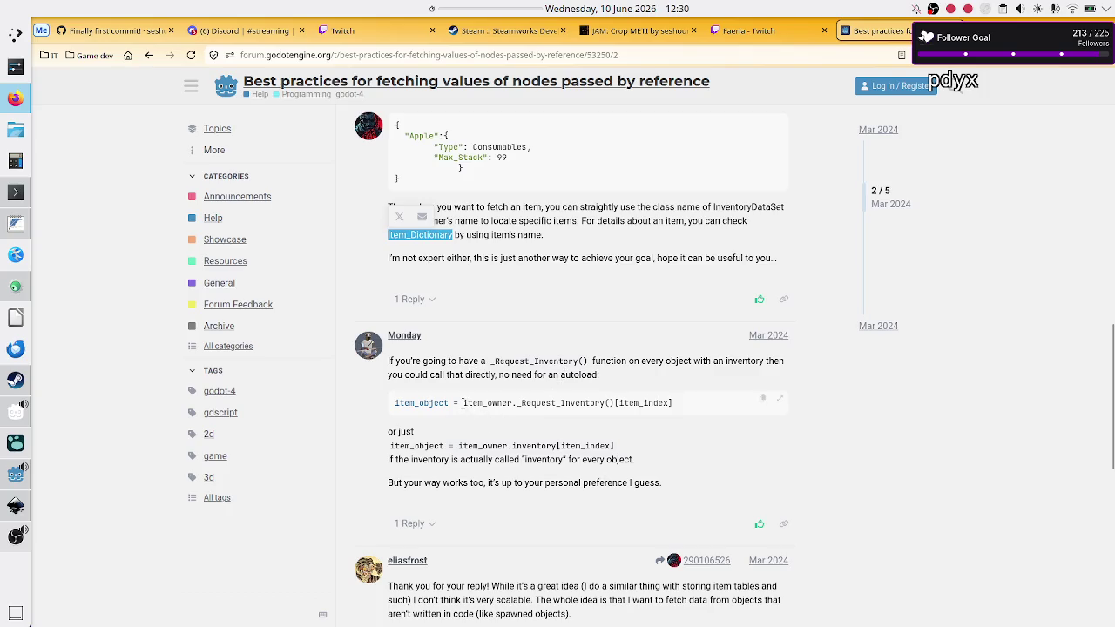
Trace item_owner and the targetObject parameter through RequestInventory and _Request_Inventory.
{"action": "left_click_drag", "start_coordinate": [462, 403], "coordinate": [511, 403]}
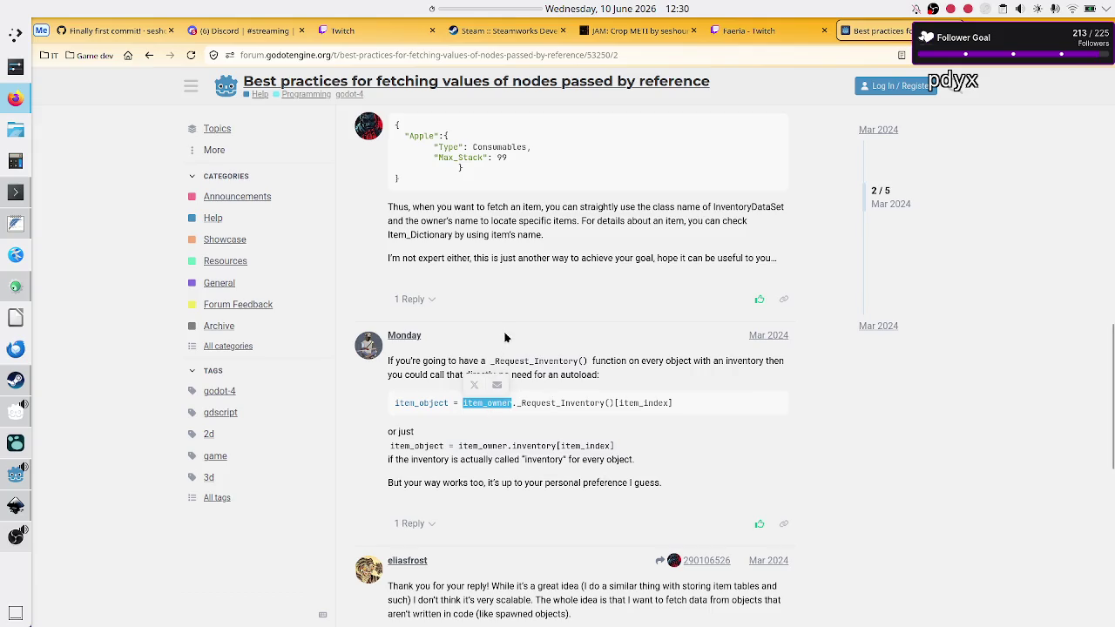
{"action": "scroll", "coordinate": [539, 391], "scroll_direction": "up", "scroll_amount": 4}
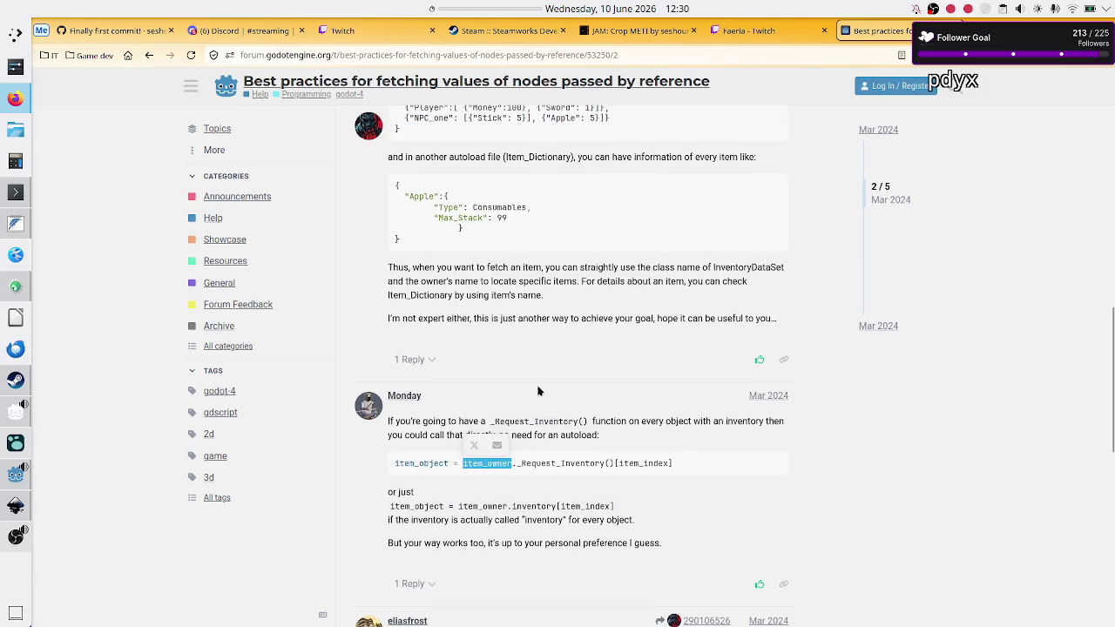
{"action": "scroll", "coordinate": [538, 391], "scroll_direction": "up", "scroll_amount": 8}
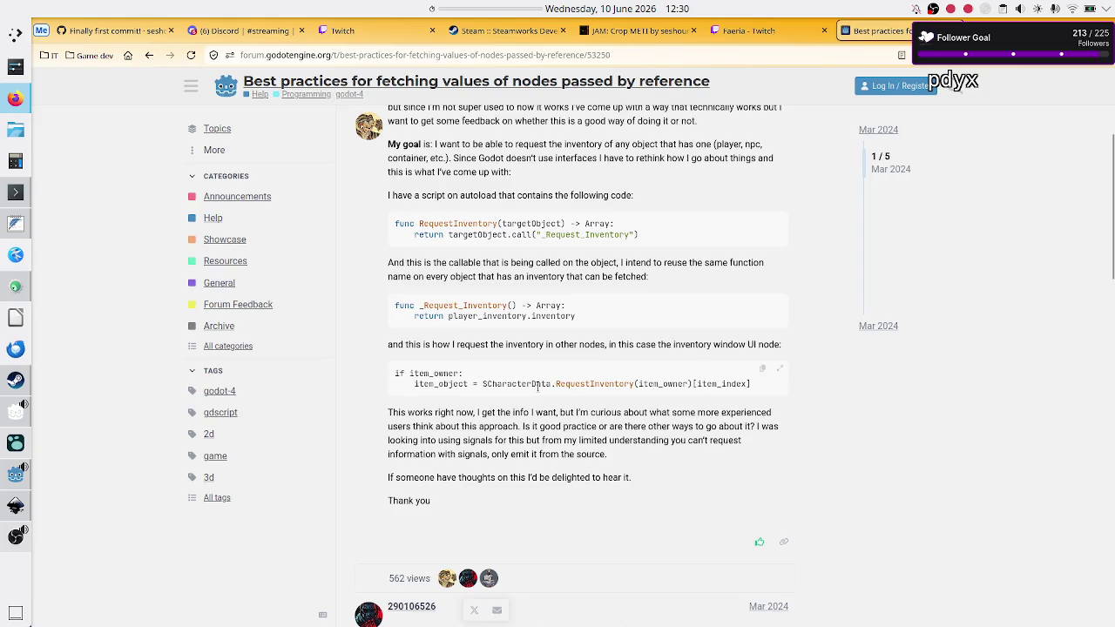
{"action": "scroll", "coordinate": [538, 385], "scroll_direction": "down", "scroll_amount": 1}
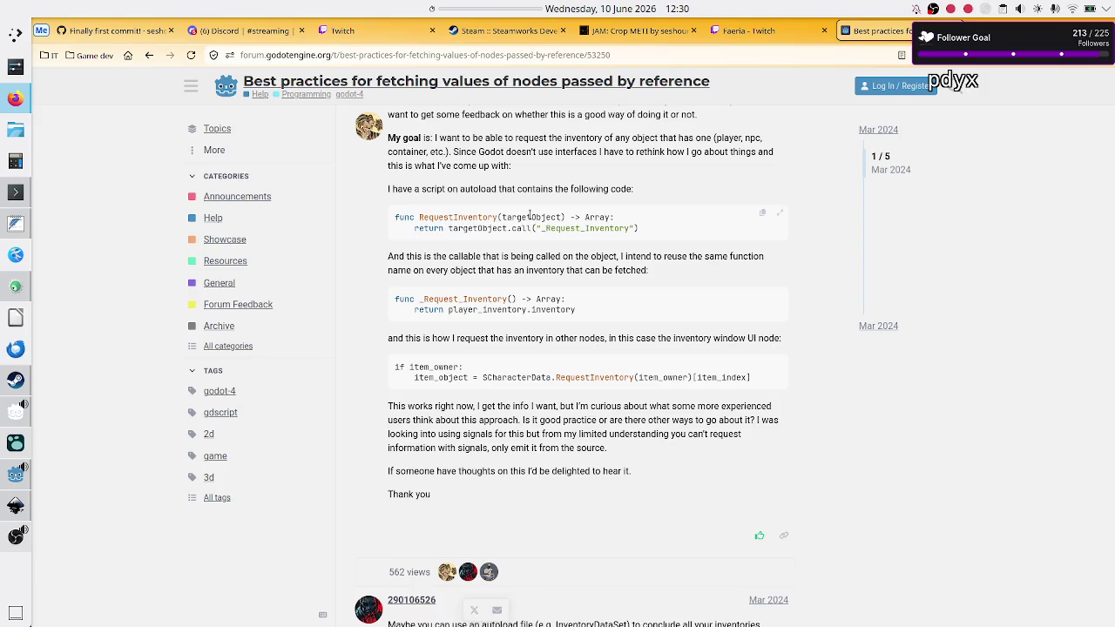
{"action": "double_click", "coordinate": [530, 217]}
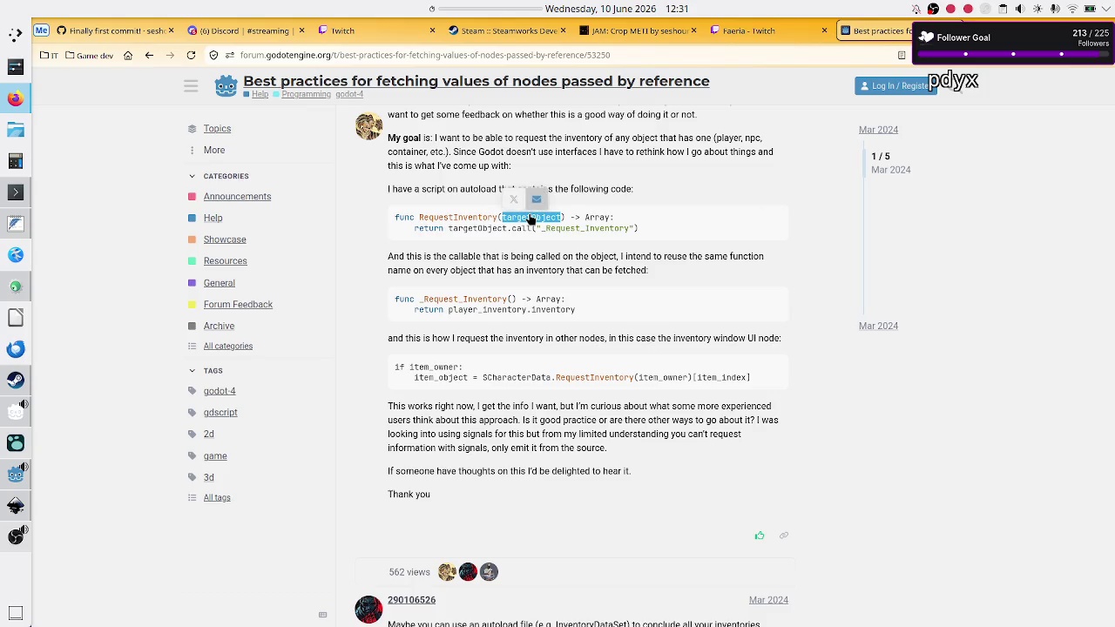
{"action": "left_click_drag", "start_coordinate": [452, 228], "coordinate": [512, 228]}
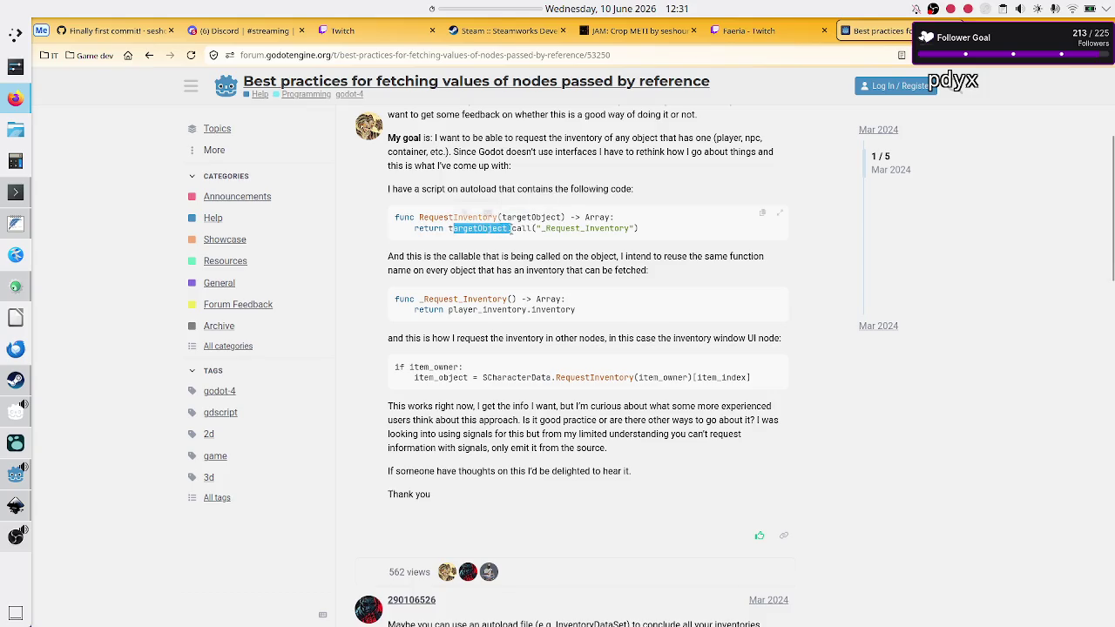
{"action": "double_click", "coordinate": [676, 378]}
{"action": "double_click", "coordinate": [581, 228]}
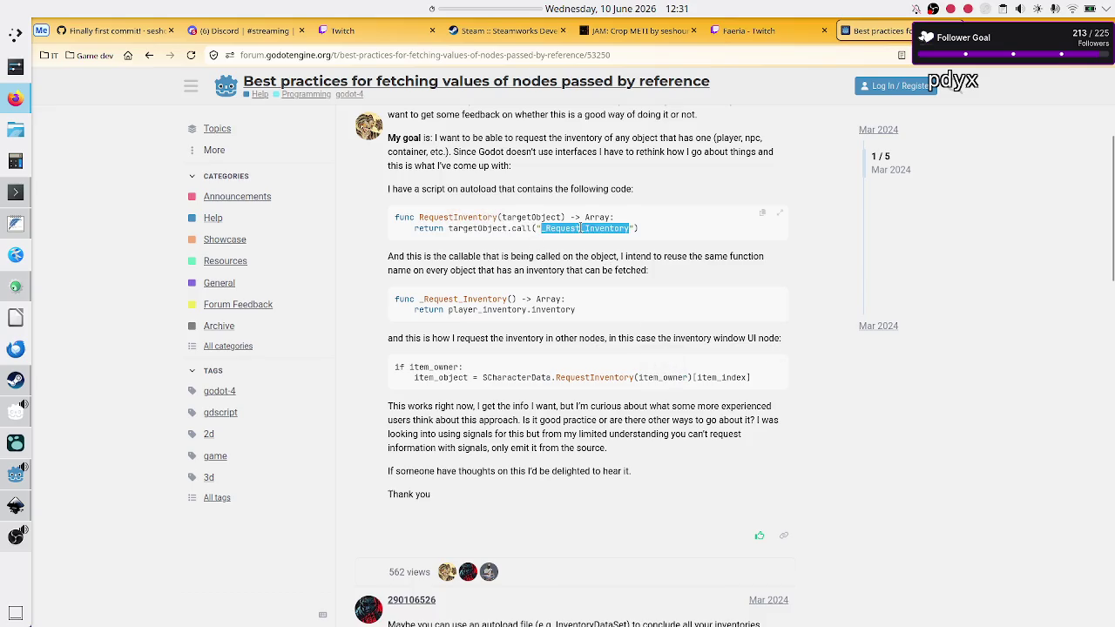
{"action": "scroll", "coordinate": [534, 439], "scroll_direction": "down", "scroll_amount": 3}
{"action": "scroll", "coordinate": [533, 433], "scroll_direction": "down", "scroll_amount": 3}
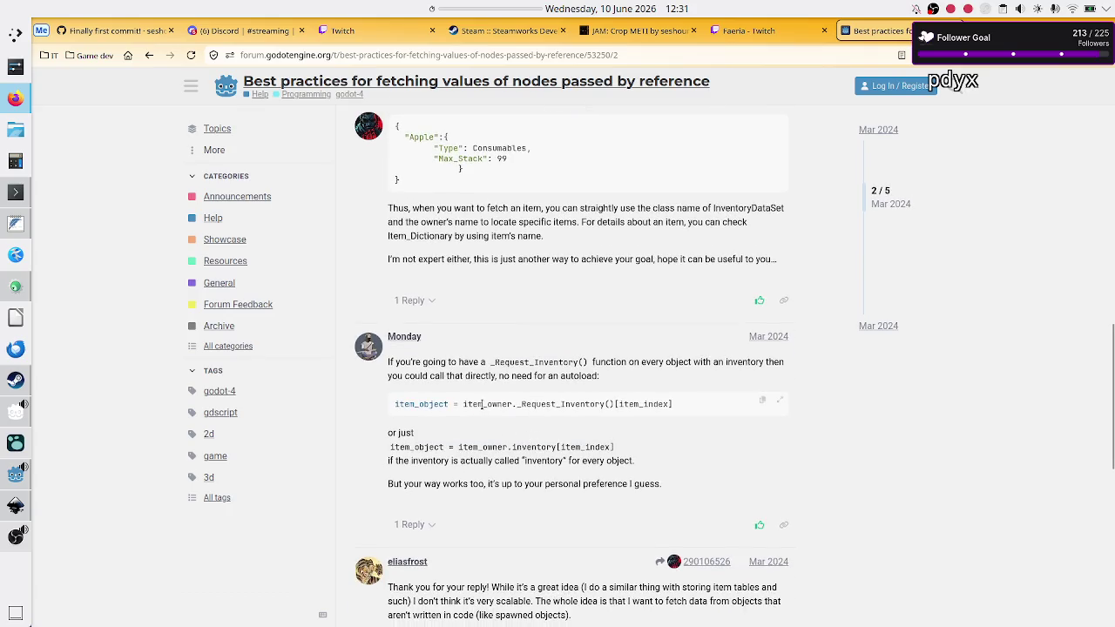
Inspect Monday's code: the item_owner call, item_object, the inventory index lookup and _Request_Inventory.
{"action": "left_click_drag", "start_coordinate": [482, 404], "coordinate": [649, 404]}
{"action": "left_click", "coordinate": [646, 404]}
{"action": "double_click", "coordinate": [407, 448]}
{"action": "double_click", "coordinate": [534, 447]}
{"action": "left_click", "coordinate": [511, 452]}
{"action": "left_click_drag", "start_coordinate": [512, 452], "coordinate": [592, 442]}
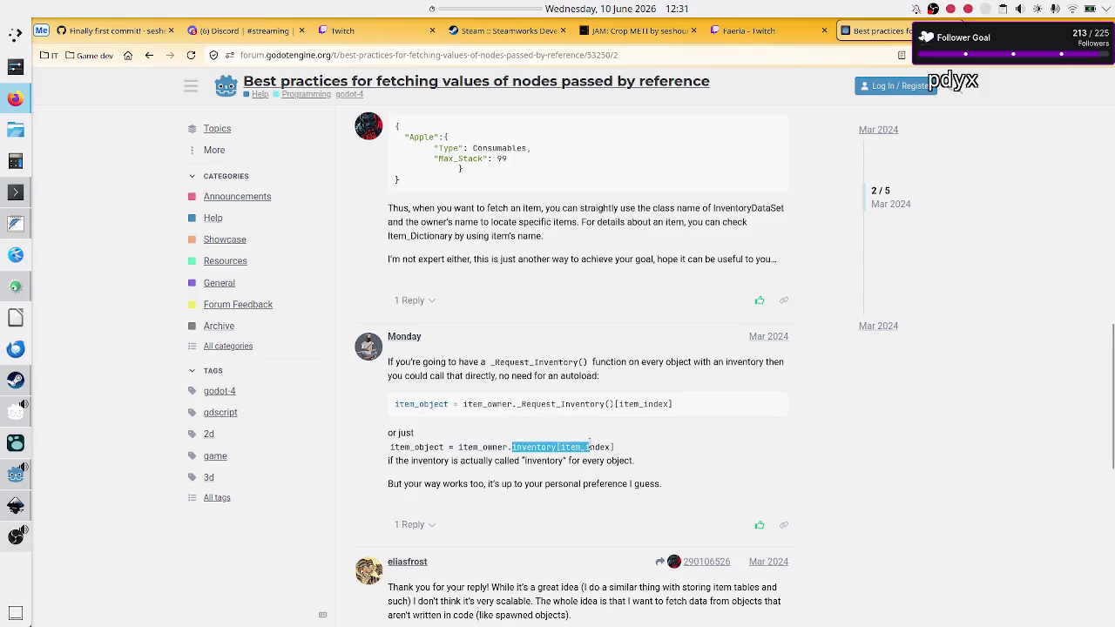
{"action": "scroll", "coordinate": [550, 348], "scroll_direction": "up", "scroll_amount": 3}
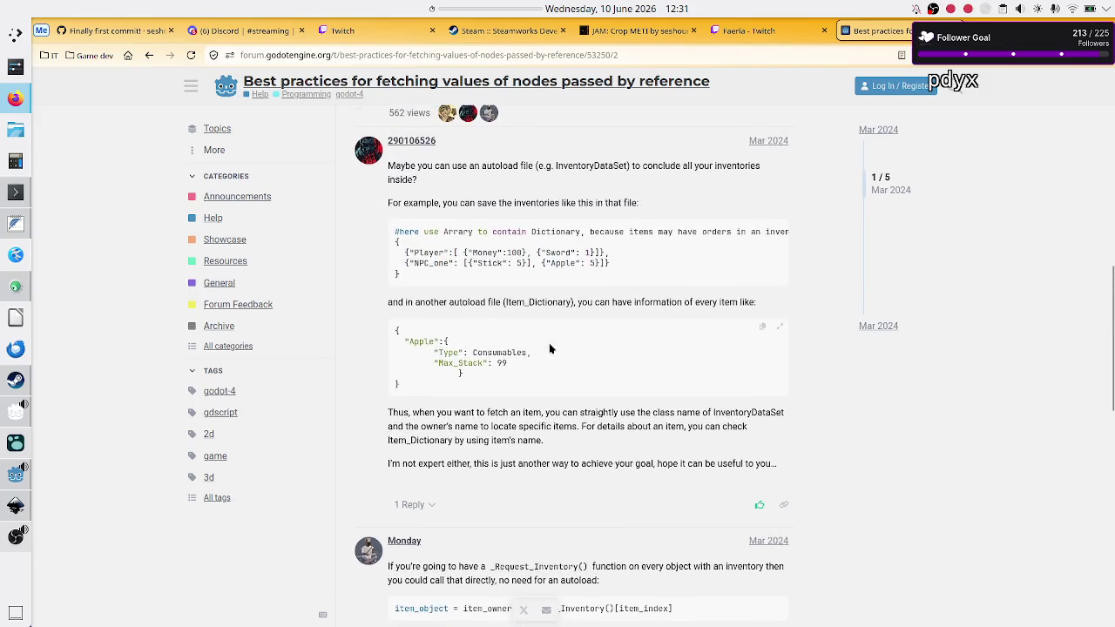
{"action": "scroll", "coordinate": [550, 349], "scroll_direction": "down", "scroll_amount": 3}
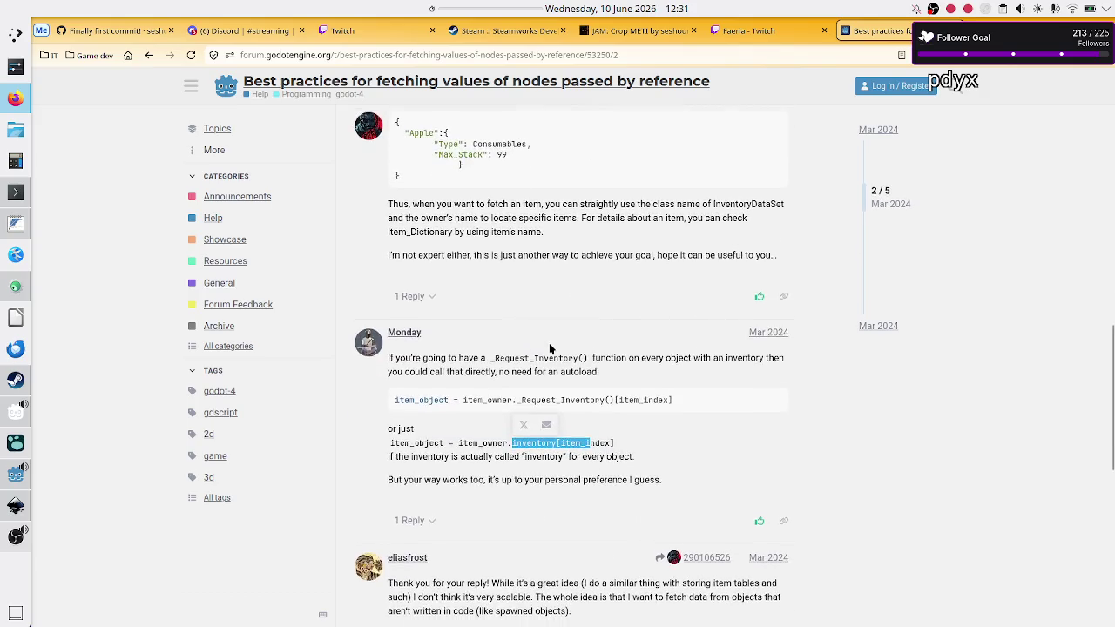
{"action": "scroll", "coordinate": [550, 349], "scroll_direction": "down", "scroll_amount": 1}
{"action": "double_click", "coordinate": [571, 346]}
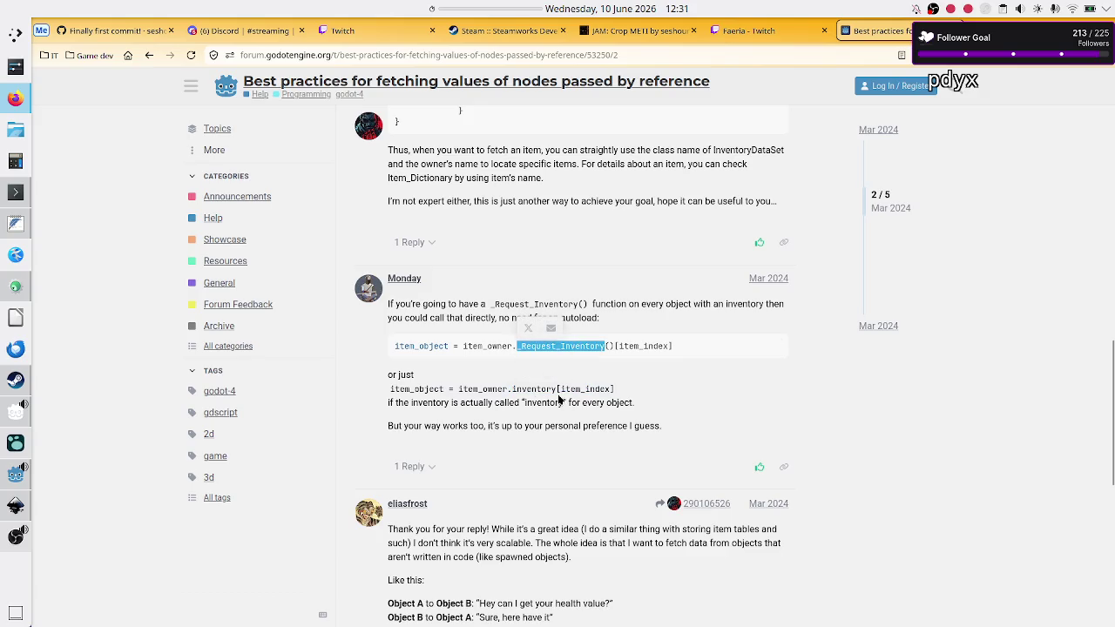
{"action": "double_click", "coordinate": [533, 388]}
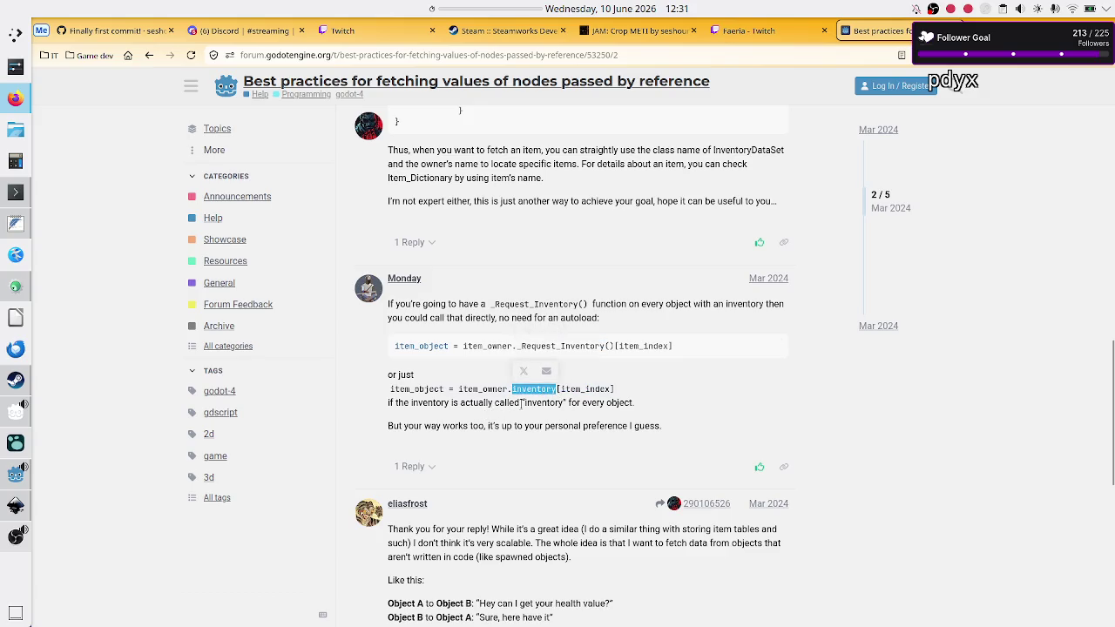
{"action": "left_click", "coordinate": [522, 403]}
Select item_owner in the suggested code line and in the shorter code example further down.
{"action": "scroll", "coordinate": [549, 427], "scroll_direction": "down", "scroll_amount": 1}
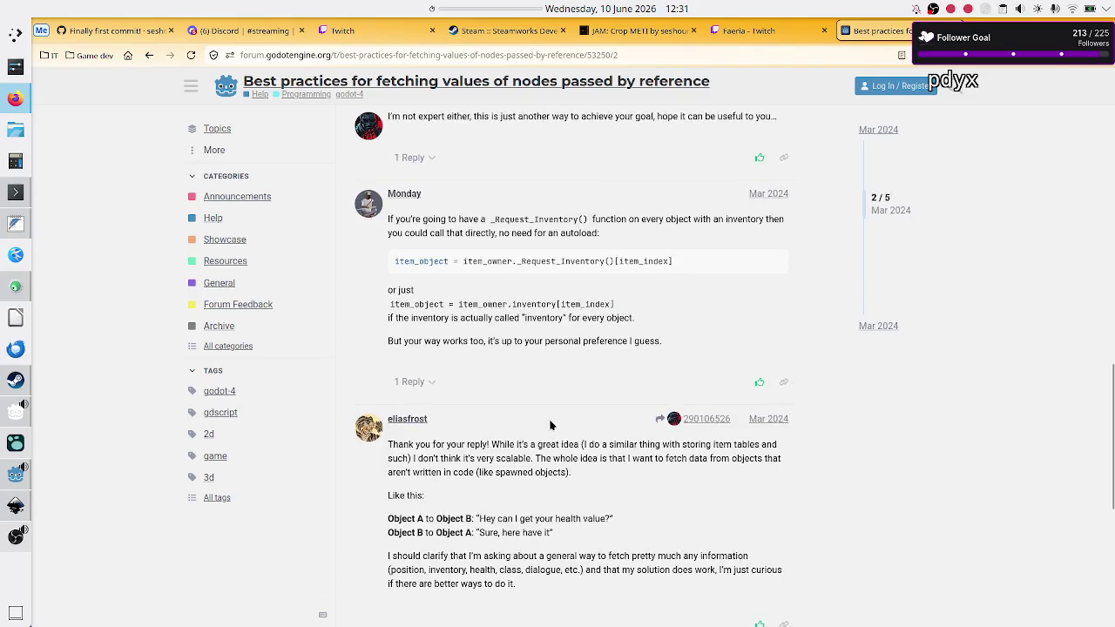
{"action": "scroll", "coordinate": [550, 426], "scroll_direction": "up", "scroll_amount": 5}
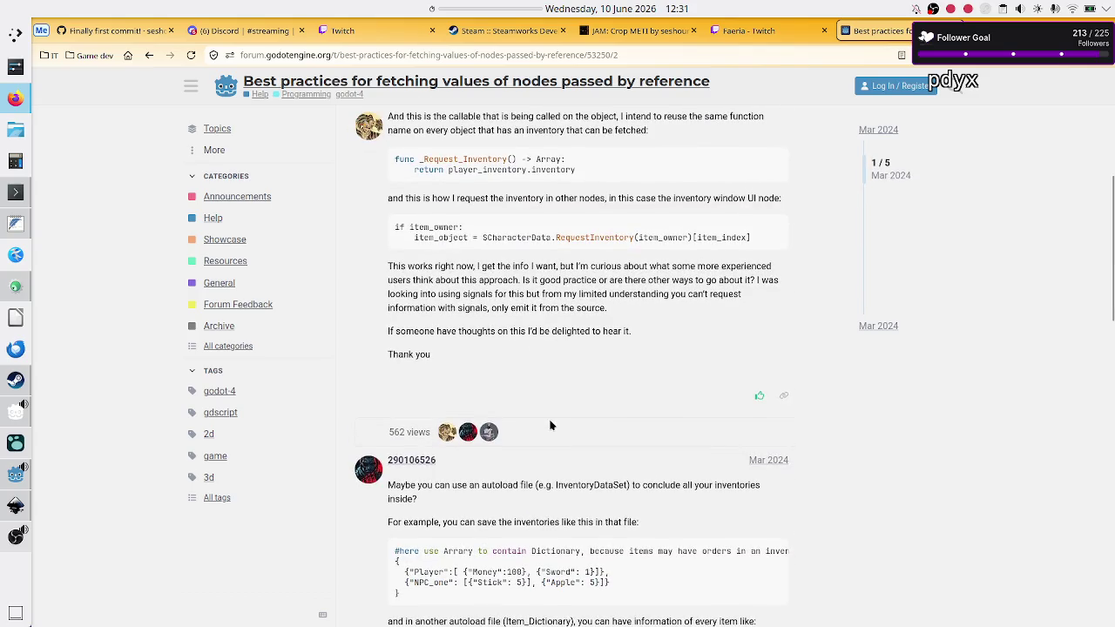
{"action": "scroll", "coordinate": [550, 425], "scroll_direction": "down", "scroll_amount": 1}
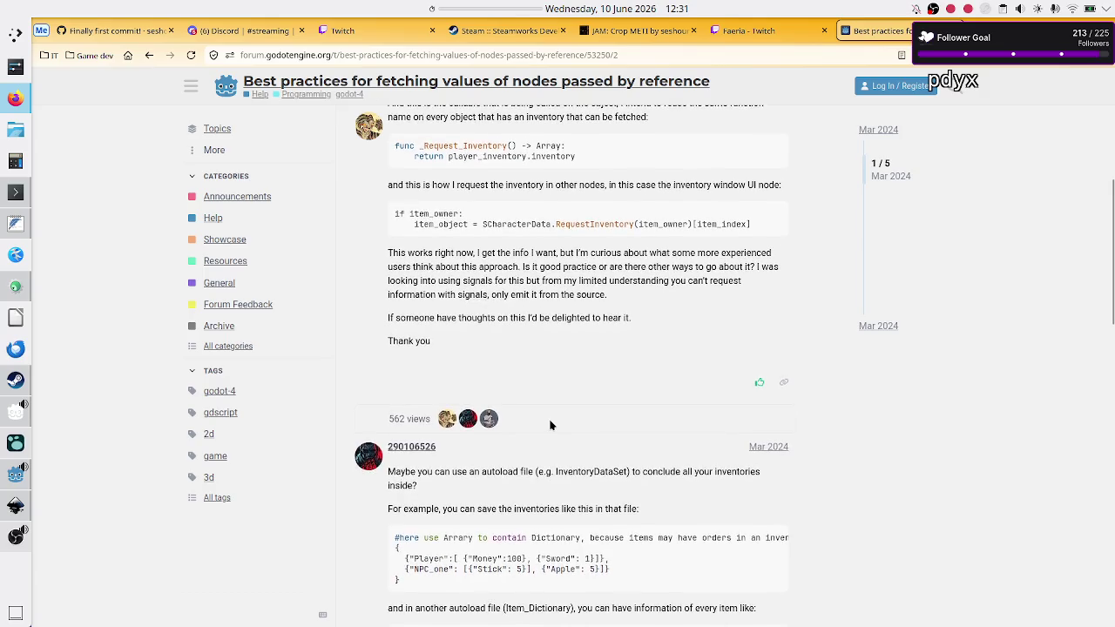
{"action": "scroll", "coordinate": [550, 425], "scroll_direction": "down", "scroll_amount": 1}
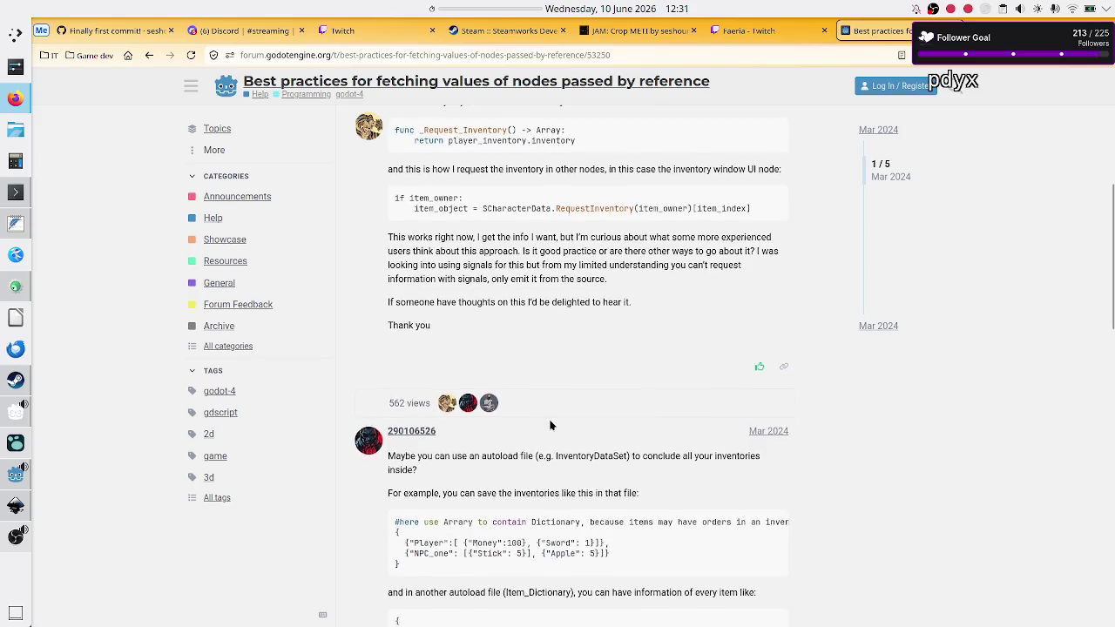
{"action": "scroll", "coordinate": [550, 425], "scroll_direction": "down", "scroll_amount": 5}
{"action": "scroll", "coordinate": [550, 425], "scroll_direction": "down", "scroll_amount": 5}
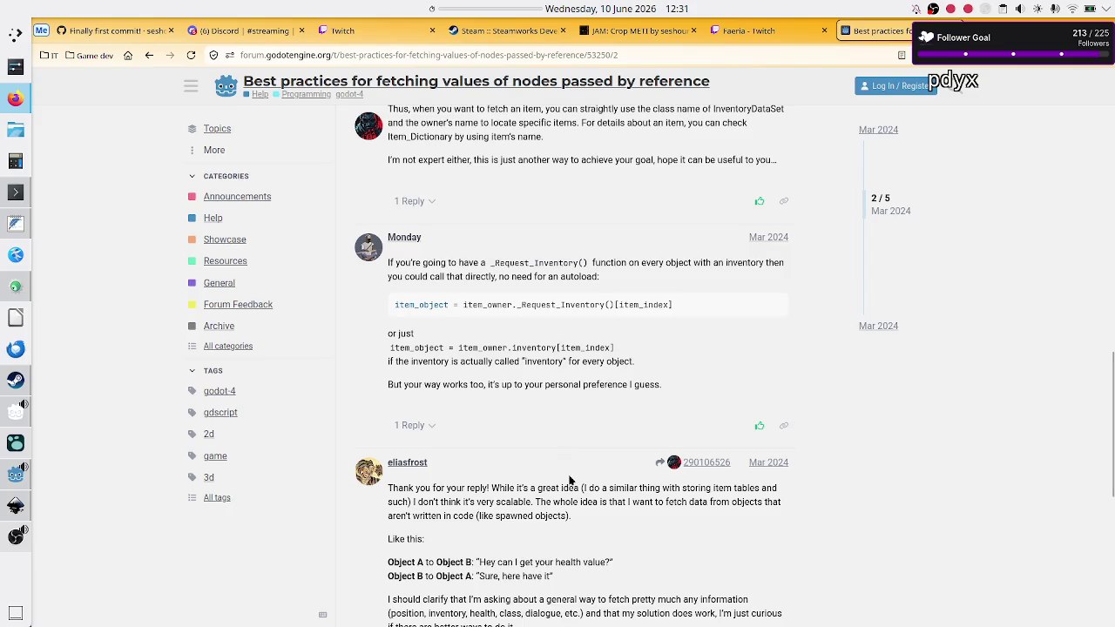
{"action": "scroll", "coordinate": [569, 475], "scroll_direction": "down", "scroll_amount": 2}
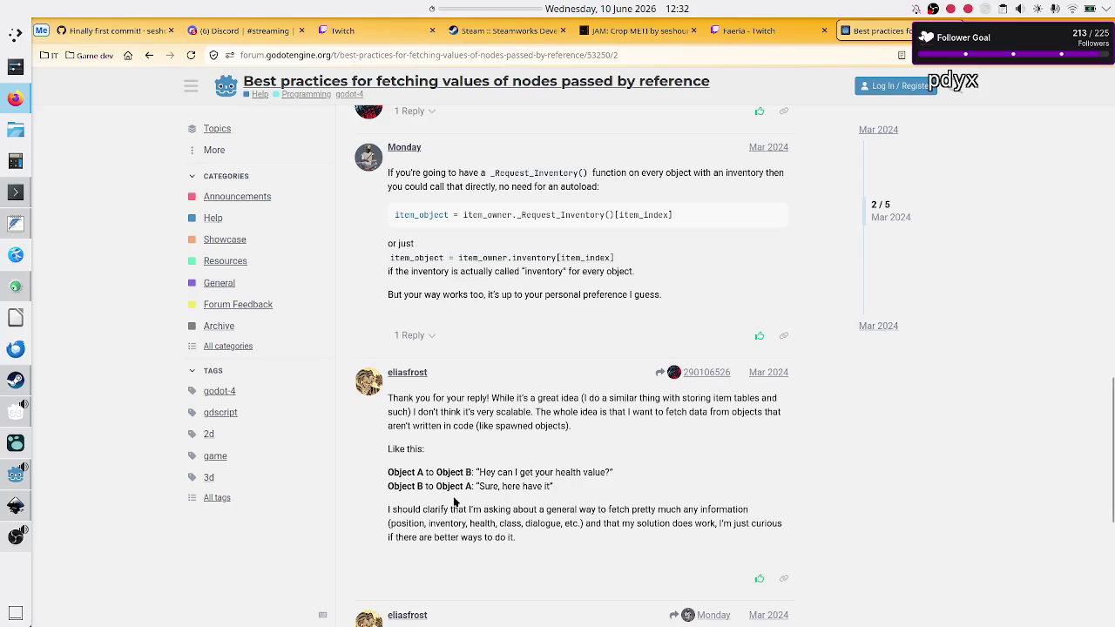
{"action": "scroll", "coordinate": [454, 501], "scroll_direction": "down", "scroll_amount": 2}
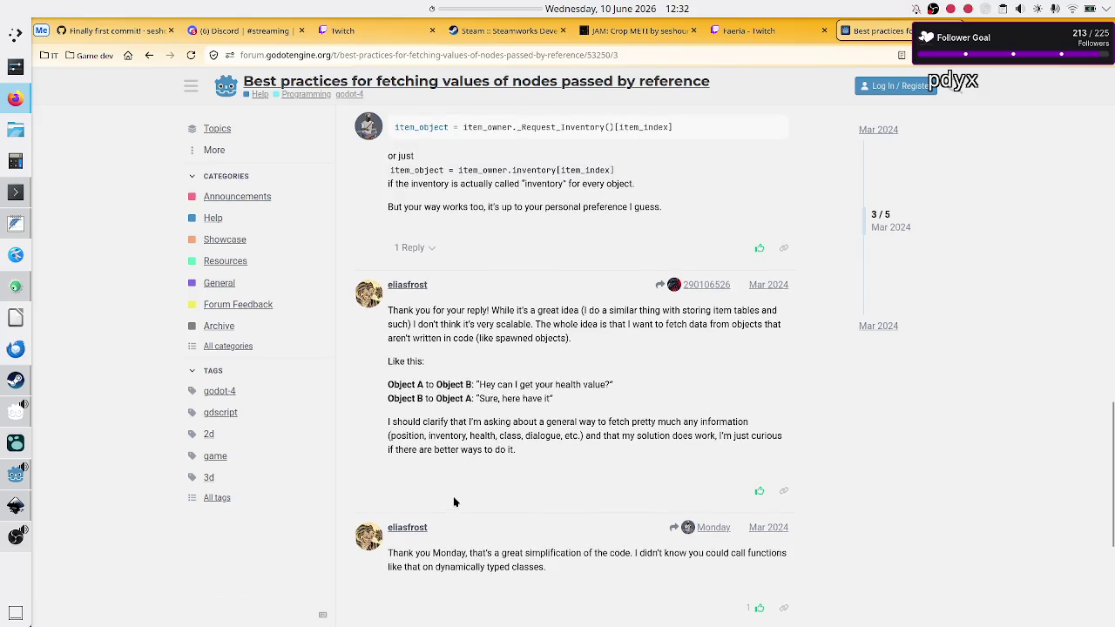
{"action": "scroll", "coordinate": [454, 502], "scroll_direction": "down", "scroll_amount": 2}
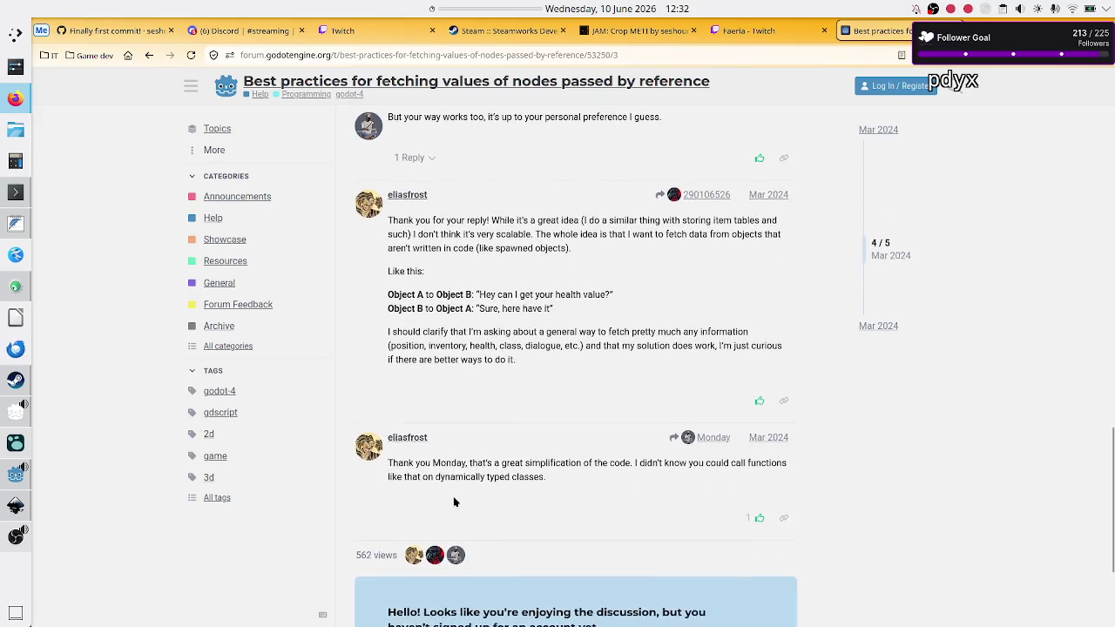
{"action": "scroll", "coordinate": [457, 444], "scroll_direction": "up", "scroll_amount": 4}
{"action": "scroll", "coordinate": [457, 421], "scroll_direction": "up", "scroll_amount": 3}
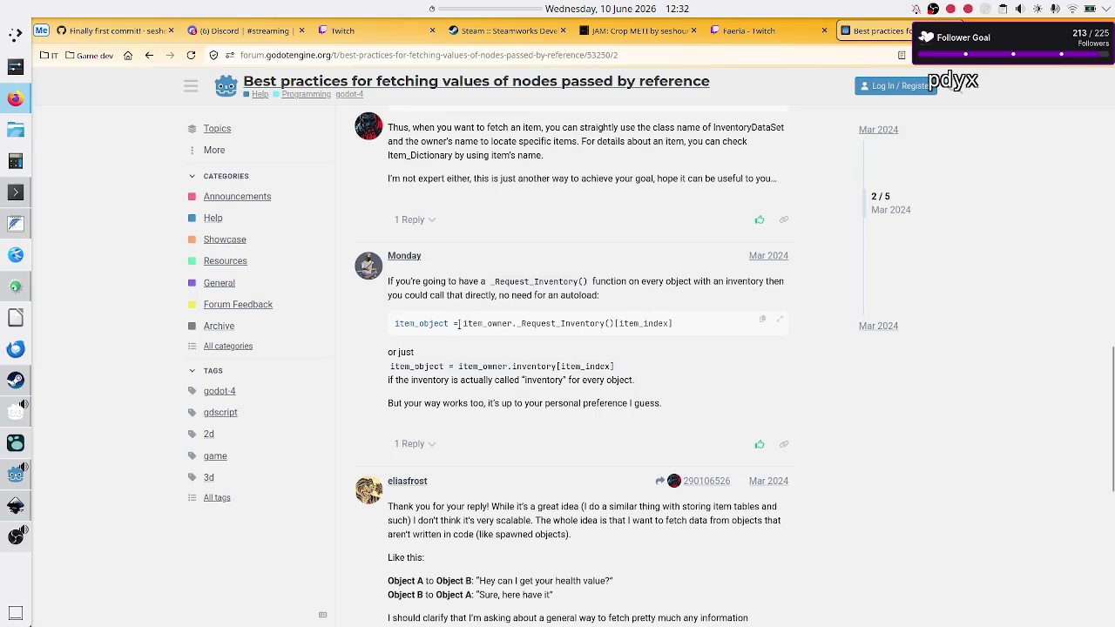
{"action": "left_click_drag", "start_coordinate": [459, 324], "coordinate": [505, 323]}
{"action": "left_click", "coordinate": [453, 367]}
{"action": "left_click_drag", "start_coordinate": [459, 367], "coordinate": [505, 365]}
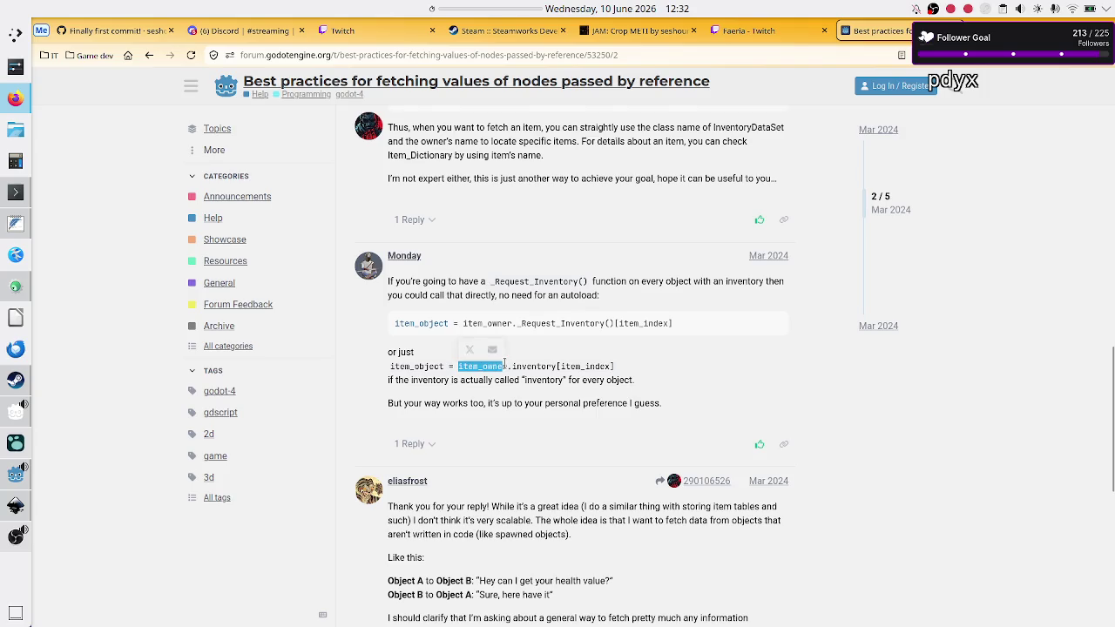
{"action": "left_click", "coordinate": [519, 366]}
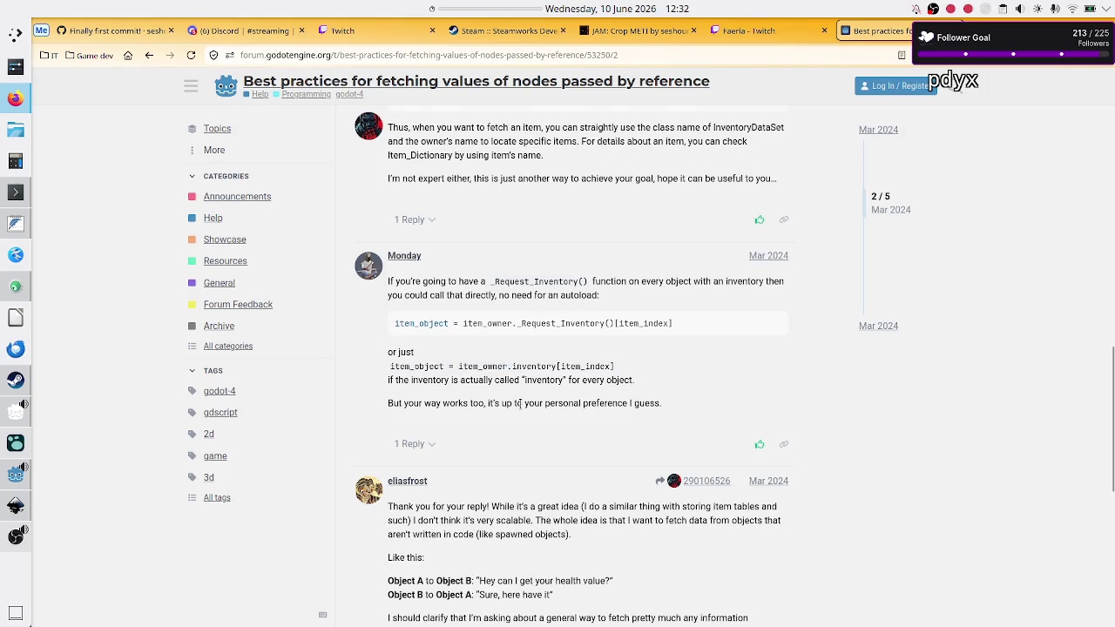
Highlight 'dynamically typed classes', then inventory and item_owner in the code, then return to search results.
{"action": "scroll", "coordinate": [519, 403], "scroll_direction": "down", "scroll_amount": 3}
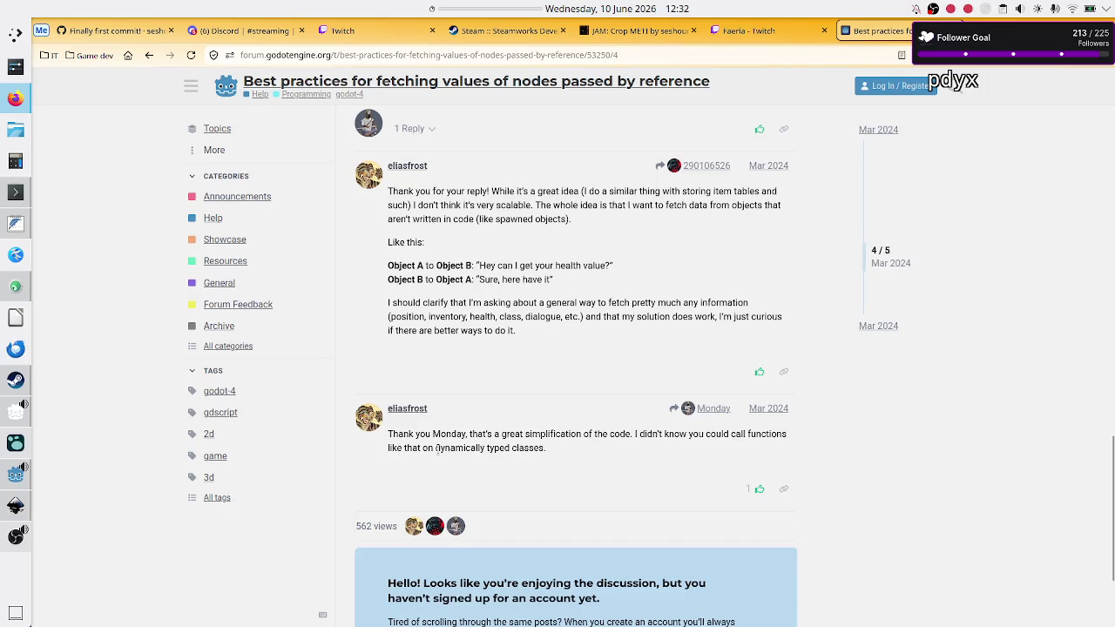
{"action": "left_click_drag", "start_coordinate": [433, 448], "coordinate": [555, 449]}
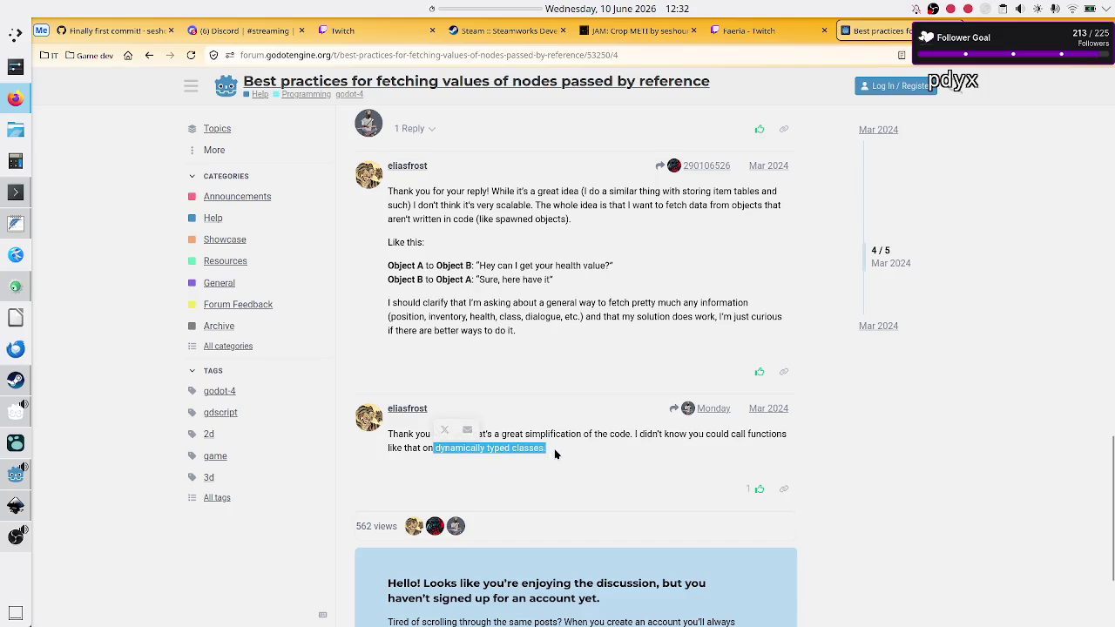
{"action": "scroll", "coordinate": [540, 334], "scroll_direction": "up", "scroll_amount": 2}
{"action": "scroll", "coordinate": [540, 333], "scroll_direction": "up", "scroll_amount": 1}
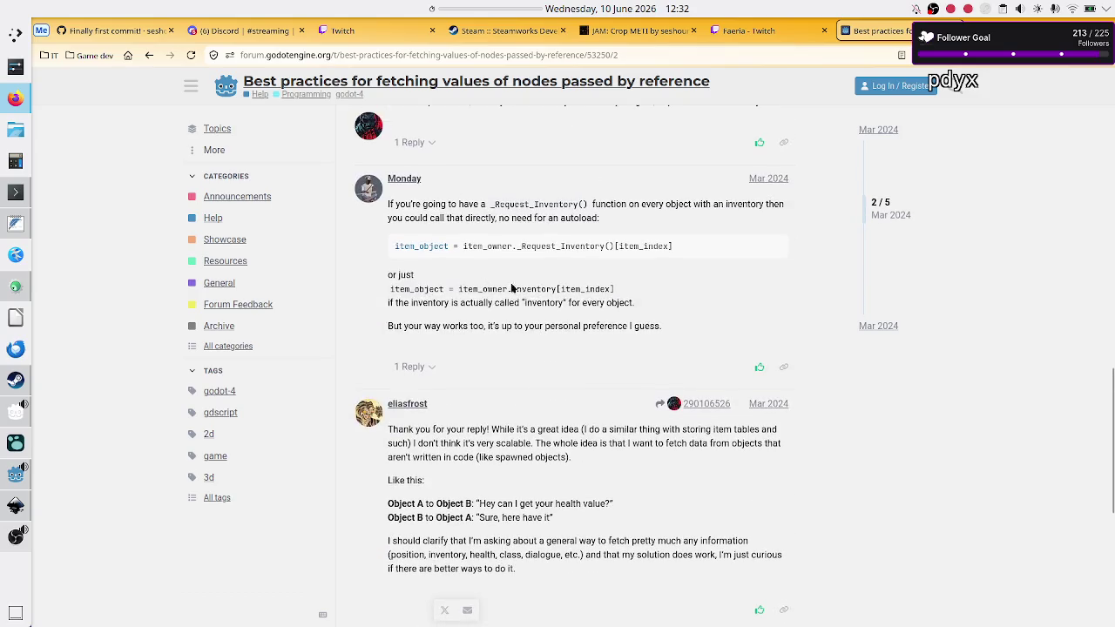
{"action": "double_click", "coordinate": [541, 288]}
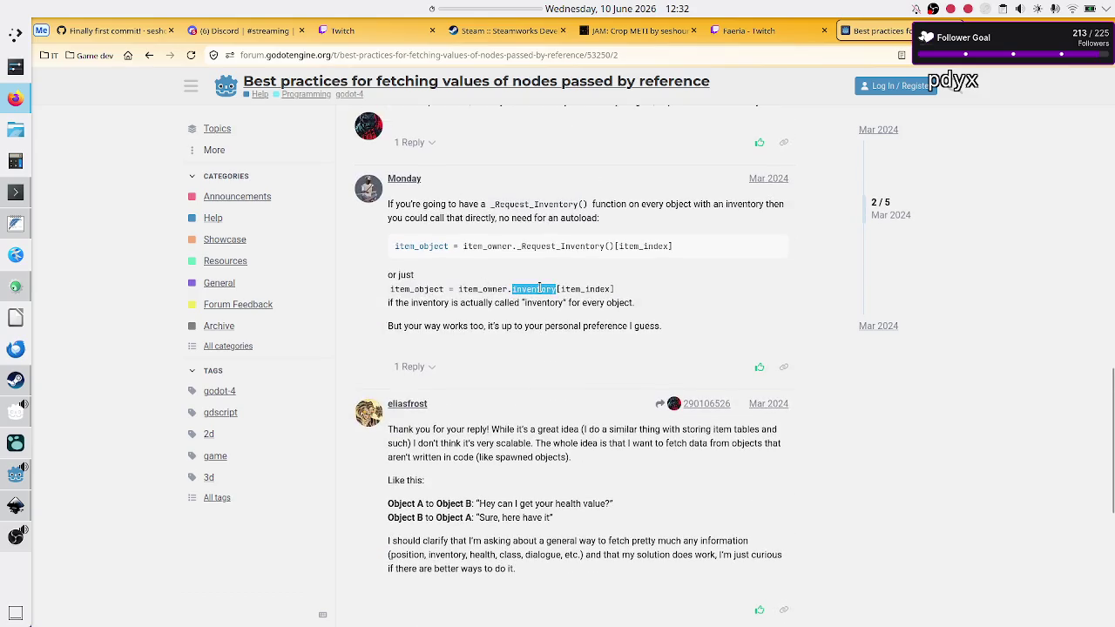
{"action": "double_click", "coordinate": [479, 288]}
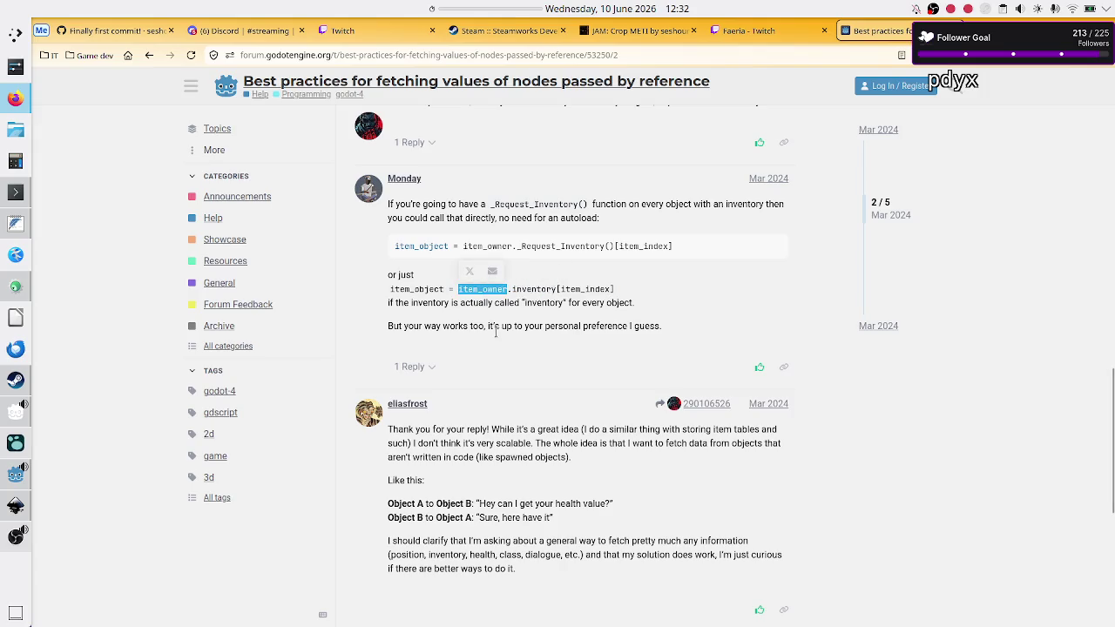
{"action": "left_click", "coordinate": [568, 288]}
{"action": "double_click", "coordinate": [538, 288]}
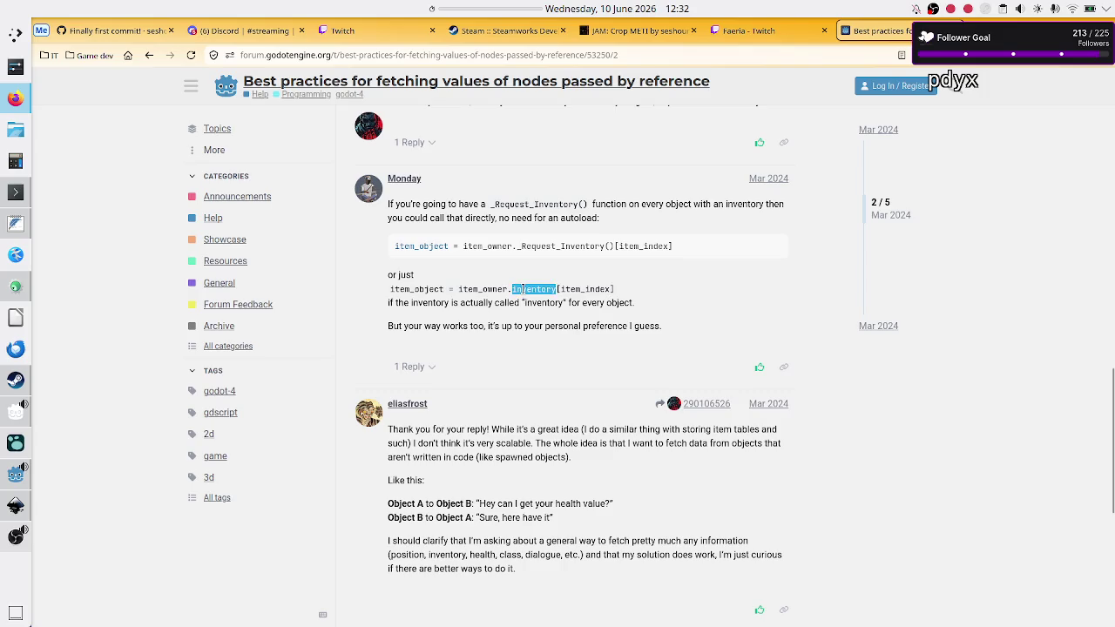
{"action": "left_click", "coordinate": [541, 290]}
{"action": "left_click", "coordinate": [148, 56]}
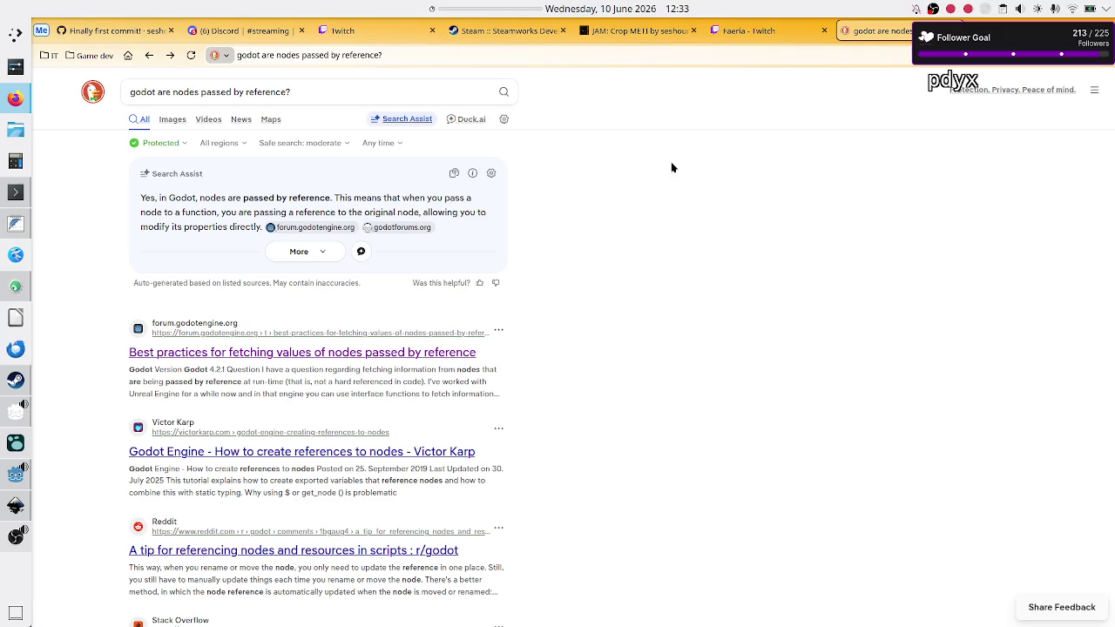
Scroll the search results, then close that tab to reveal the debug_button.gd commit diff.
{"action": "scroll", "coordinate": [438, 381], "scroll_direction": "down", "scroll_amount": 3}
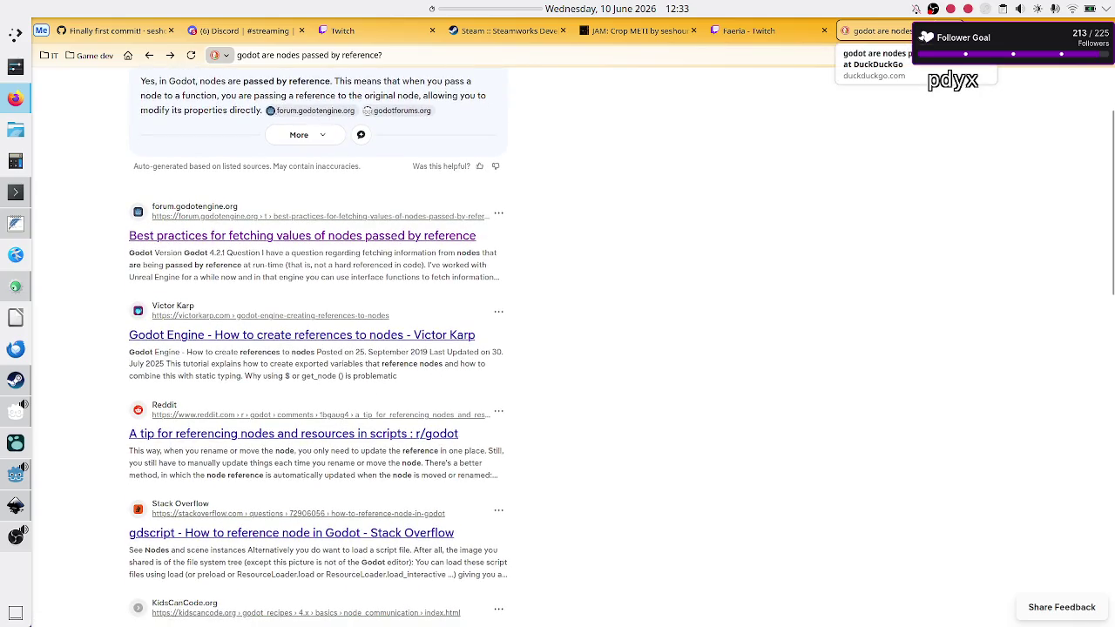
{"action": "middle_click", "coordinate": [850, 30]}
Mark line 8 (btn_type export) in the debug_button.gd diff, then switch to the Discord channel.
{"action": "left_click", "coordinate": [634, 179]}
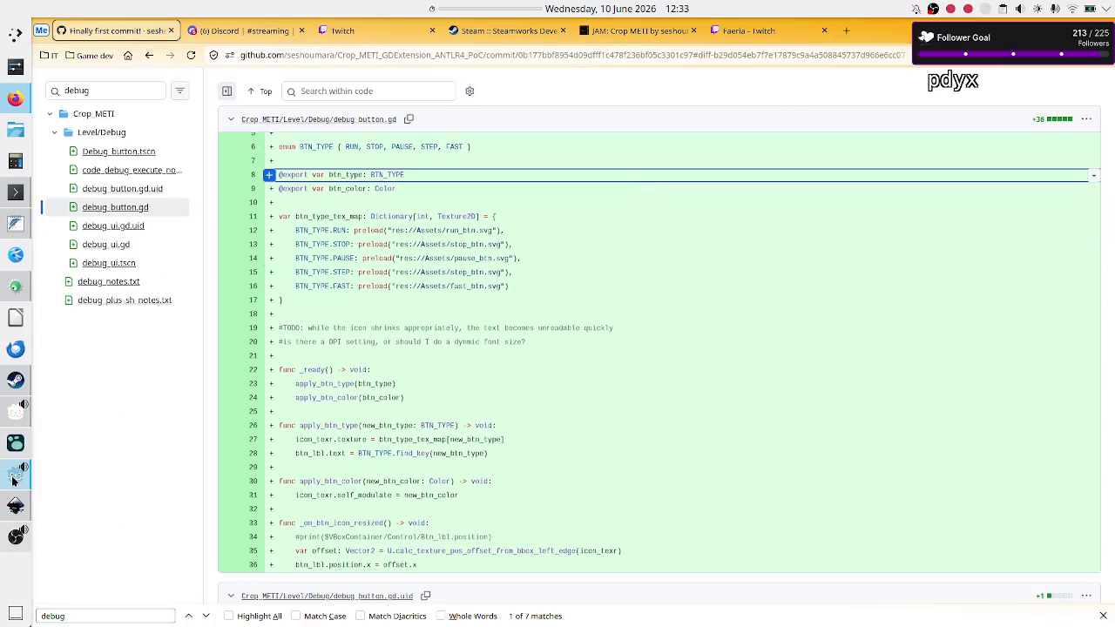
{"action": "mouse_move", "coordinate": [13, 481]}
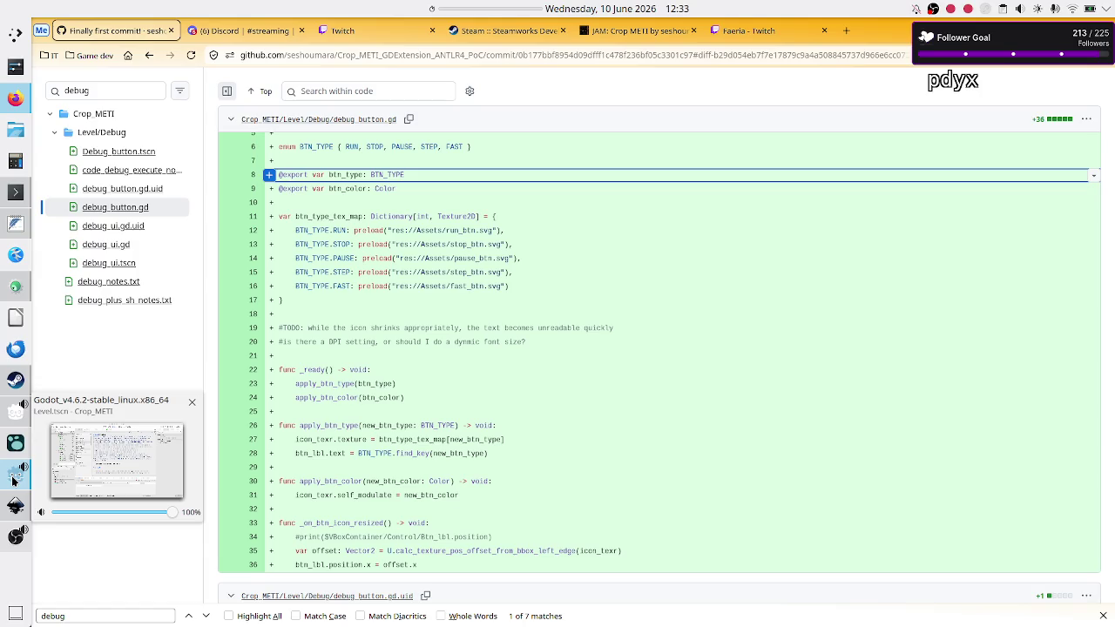
{"action": "left_click", "coordinate": [247, 36]}
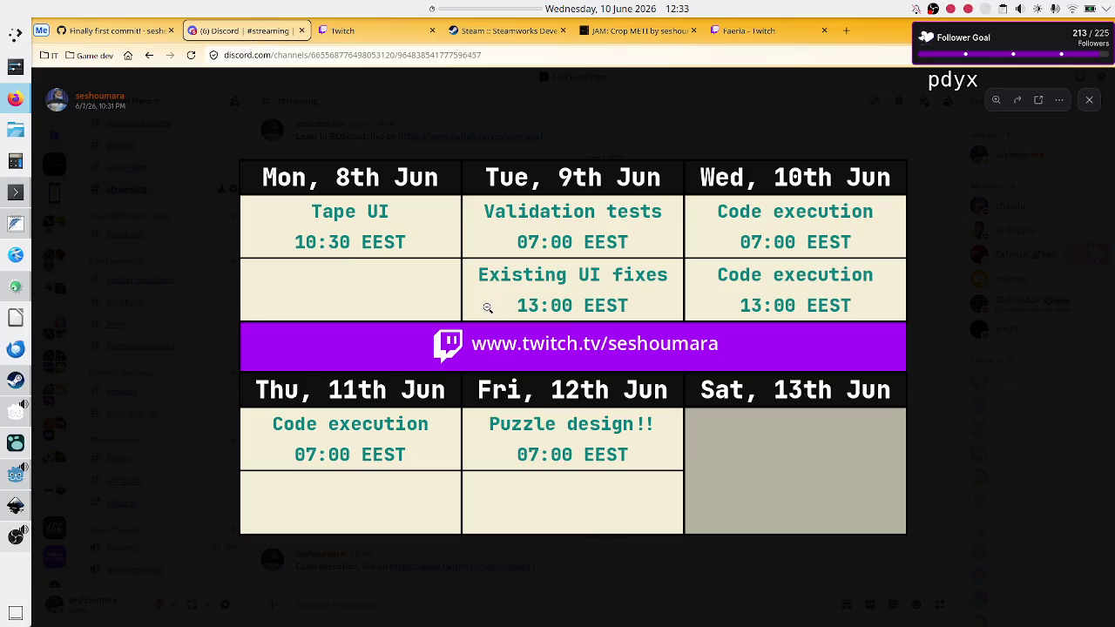
Zoom into the stream schedule image, then return to Godot and open Execution.gd.
{"action": "left_click", "coordinate": [759, 296]}
{"action": "left_click", "coordinate": [759, 295]}
{"action": "left_click", "coordinate": [11, 486]}
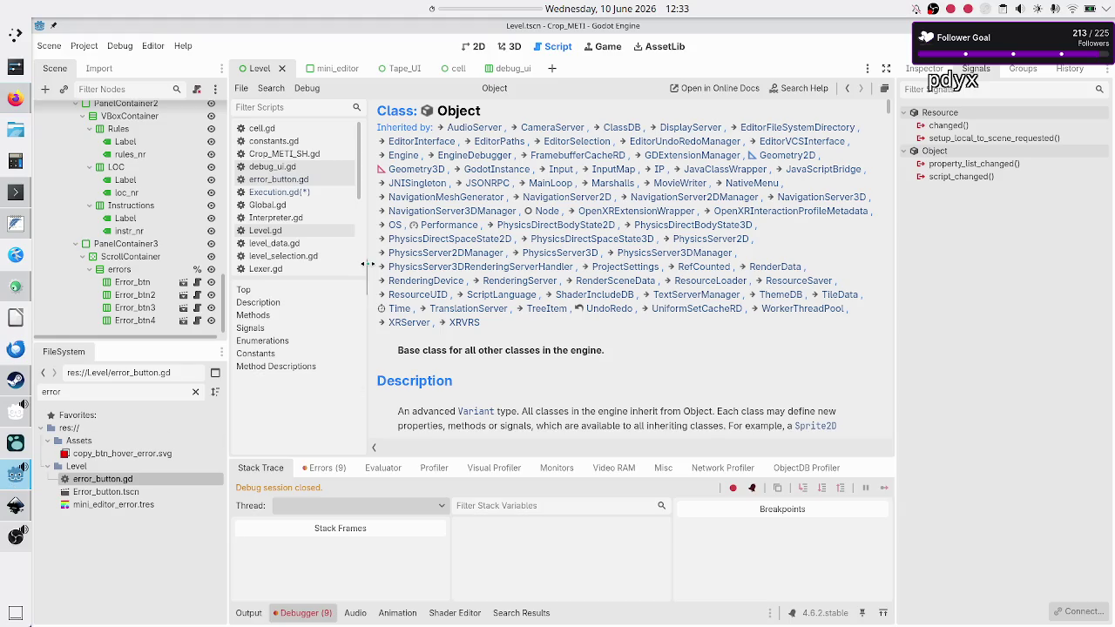
{"action": "left_click", "coordinate": [305, 192]}
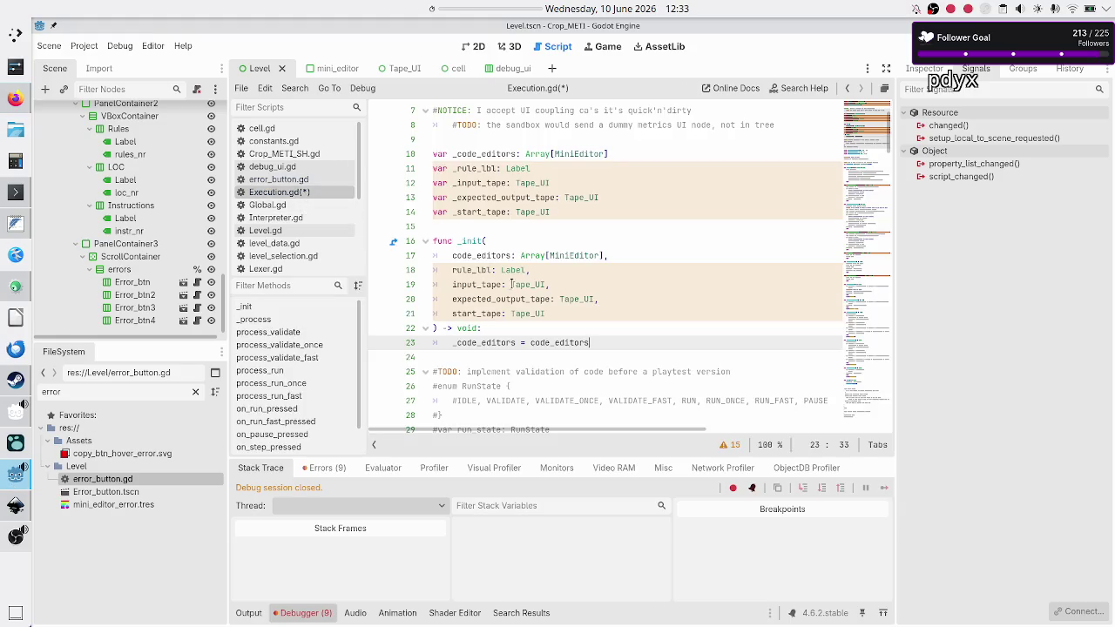
In _init, add the assignments _rule_lbl = rule and _input_tape = input_tape.
{"action": "key", "text": "Return"}
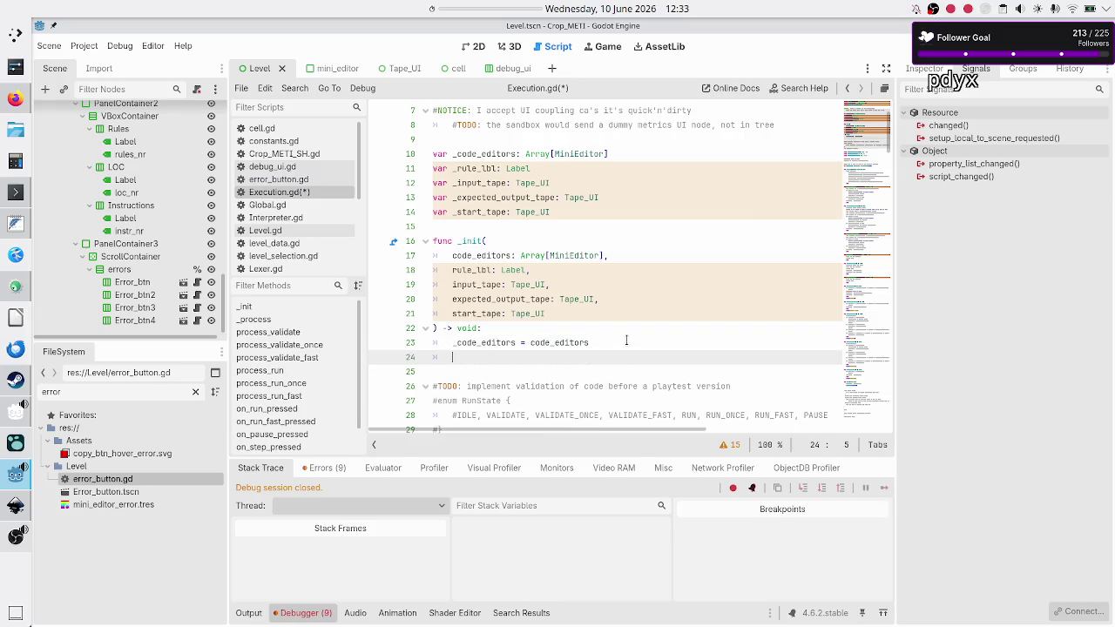
{"action": "type", "text": "_rule_lbl"}
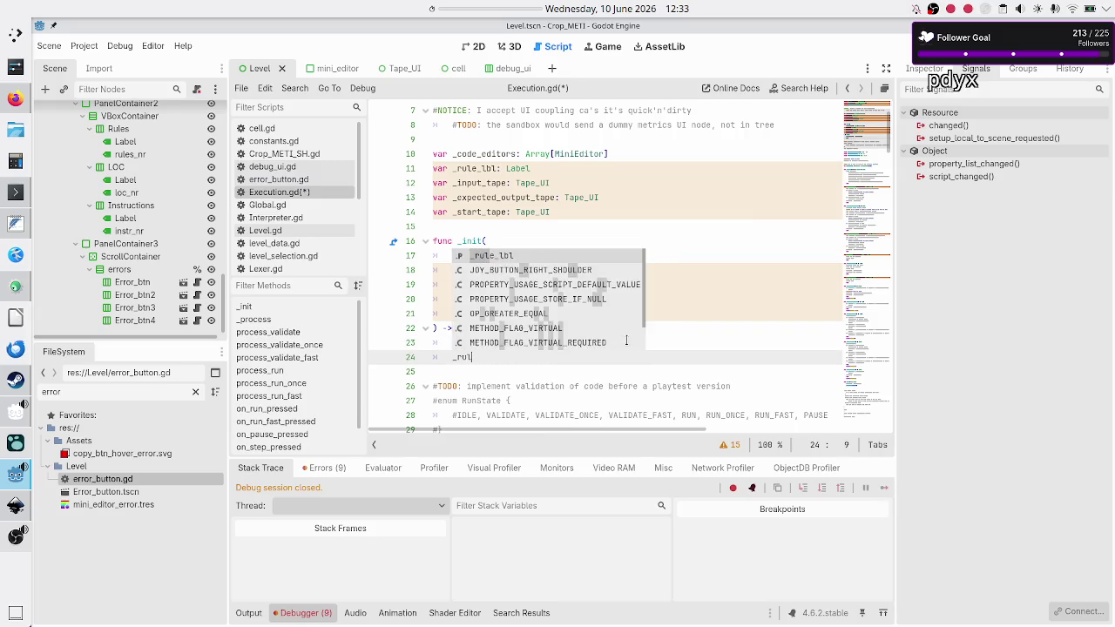
{"action": "type", "text": " = rule"}
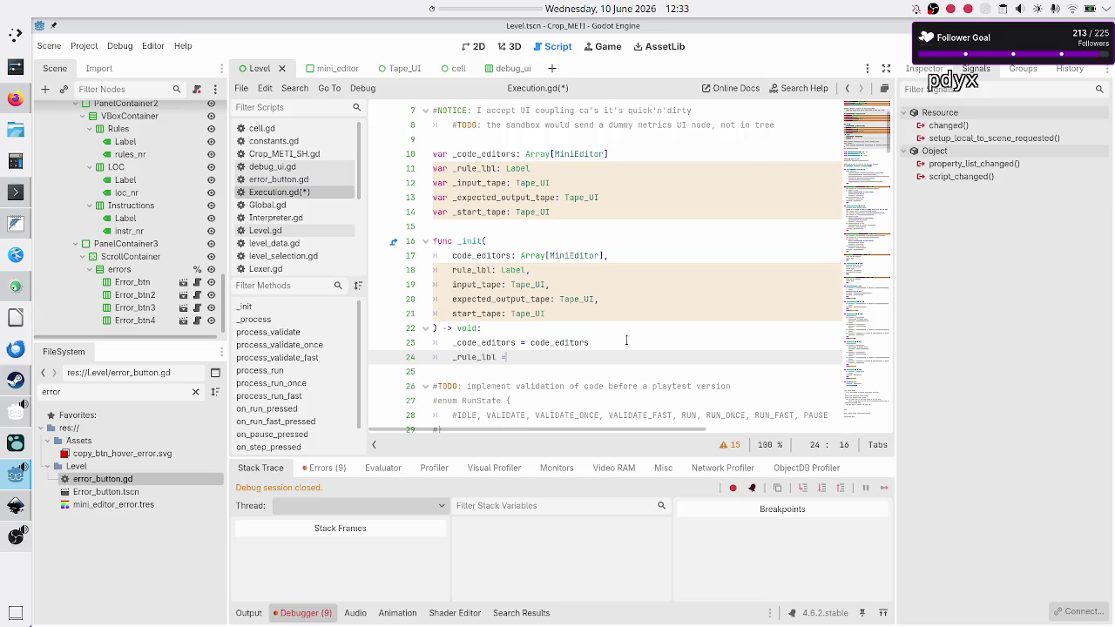
{"action": "key", "text": "Return"}
{"action": "key", "text": "Return"}
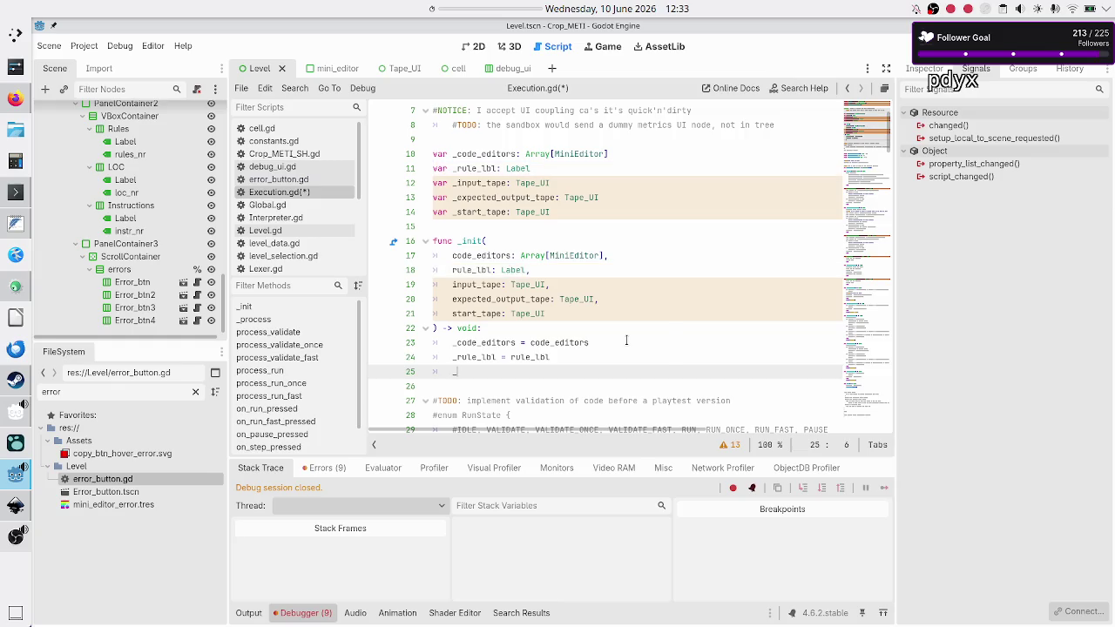
{"action": "type", "text": "input_tape"}
{"action": "type", "text": " = input_tape"}
{"action": "key", "text": "Return"}
Add _expected_output_tape = expected_output_tape and _start_tape = start_tape, then save Execution.gd.
{"action": "type", "text": "_expec"}
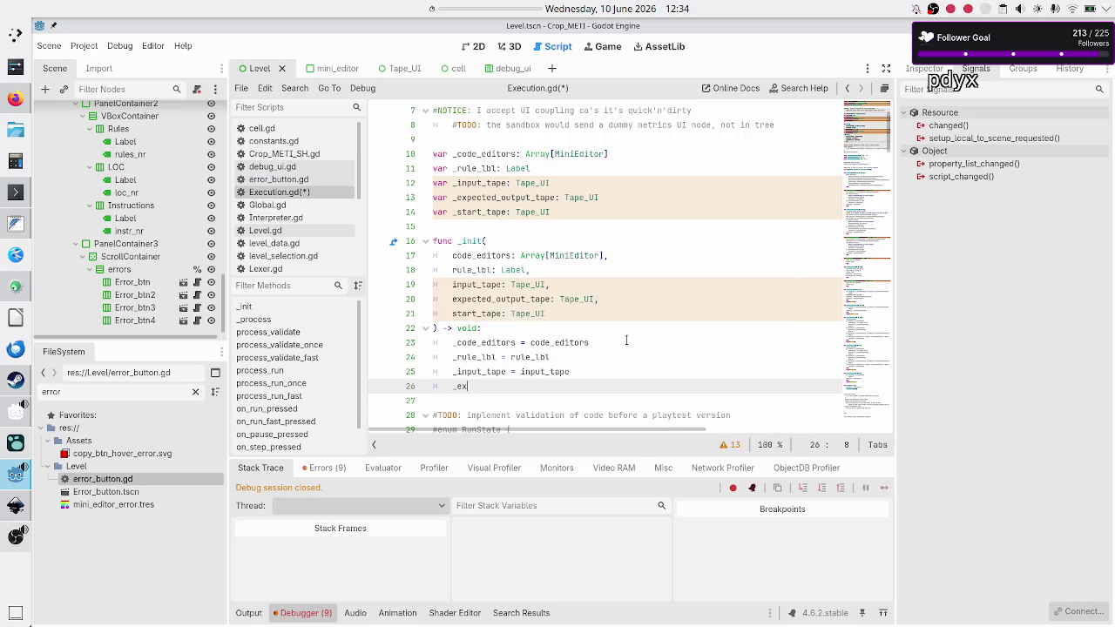
{"action": "key", "text": "Return"}
{"action": "type", "text": "= expec"}
{"action": "key", "text": "Return"}
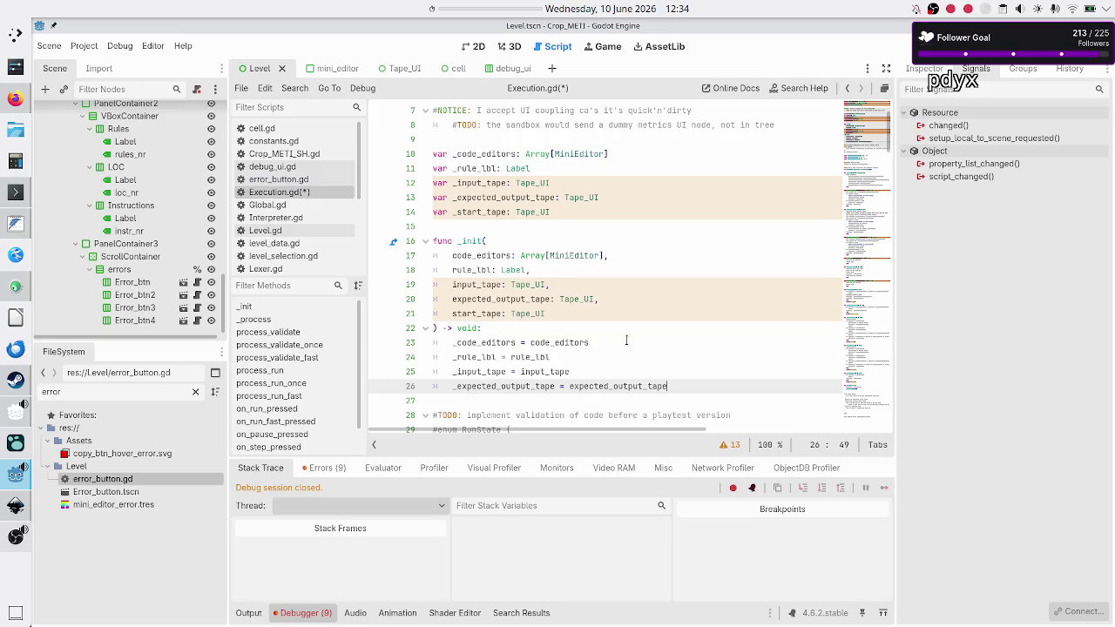
{"action": "key", "text": "Return"}
{"action": "type", "text": "_start"}
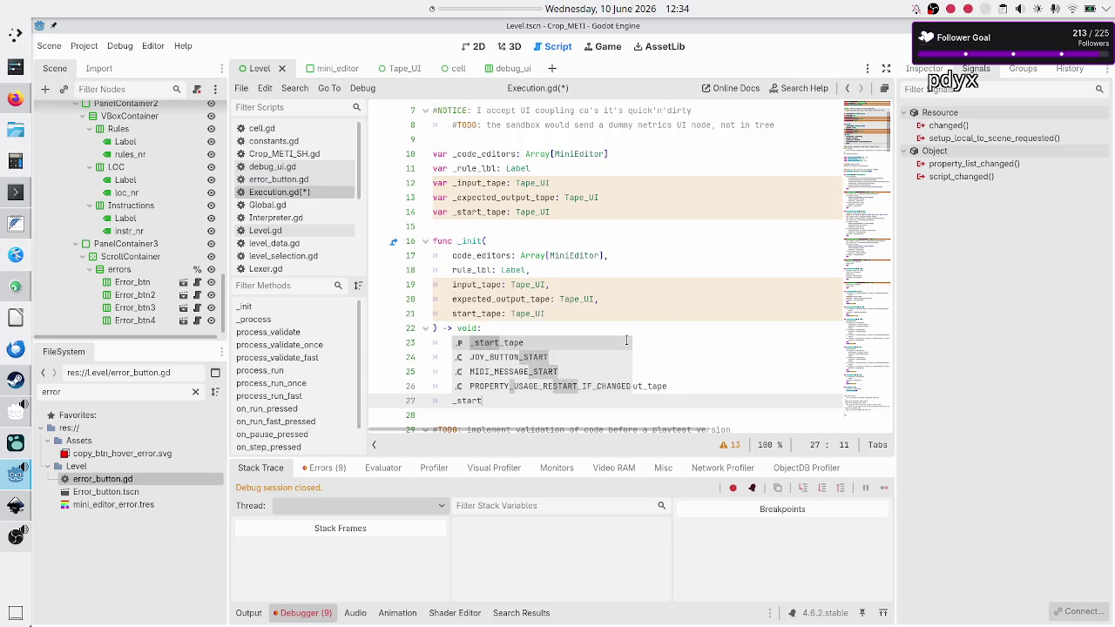
{"action": "key", "text": "Return"}
{"action": "type", "text": "= star"}
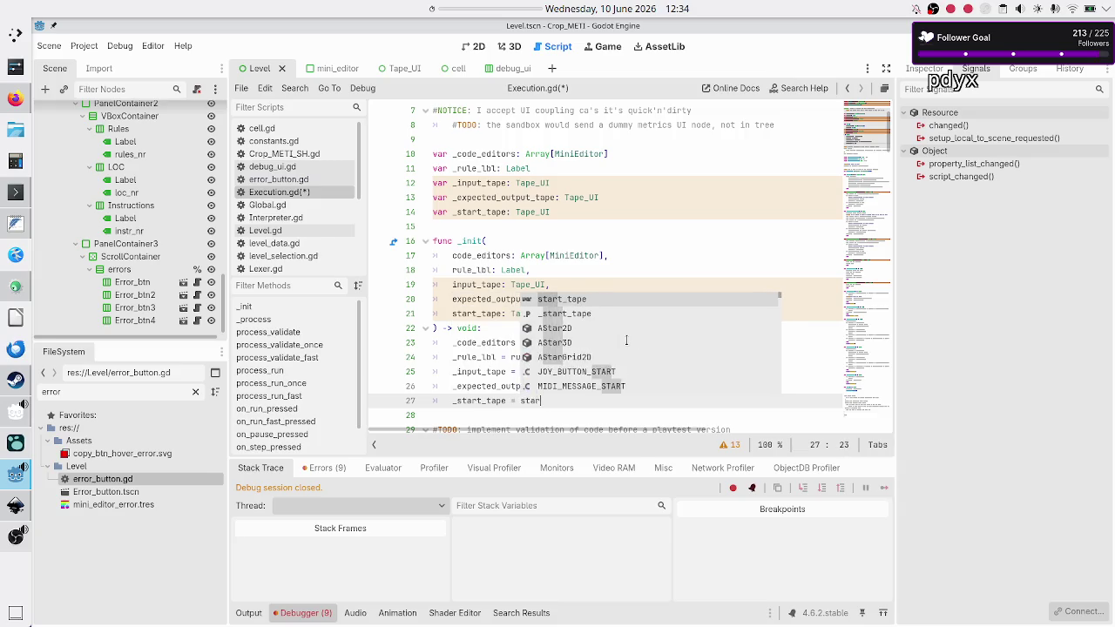
{"action": "key", "text": "Return"}
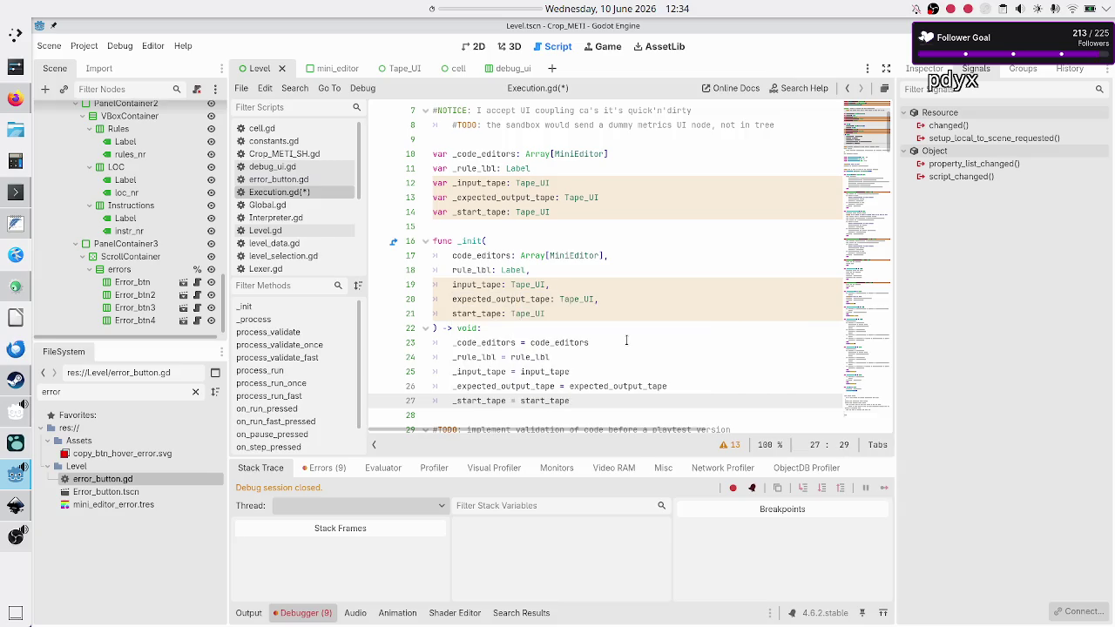
{"action": "key", "text": "Down"}
{"action": "key", "text": "ctrl+s"}
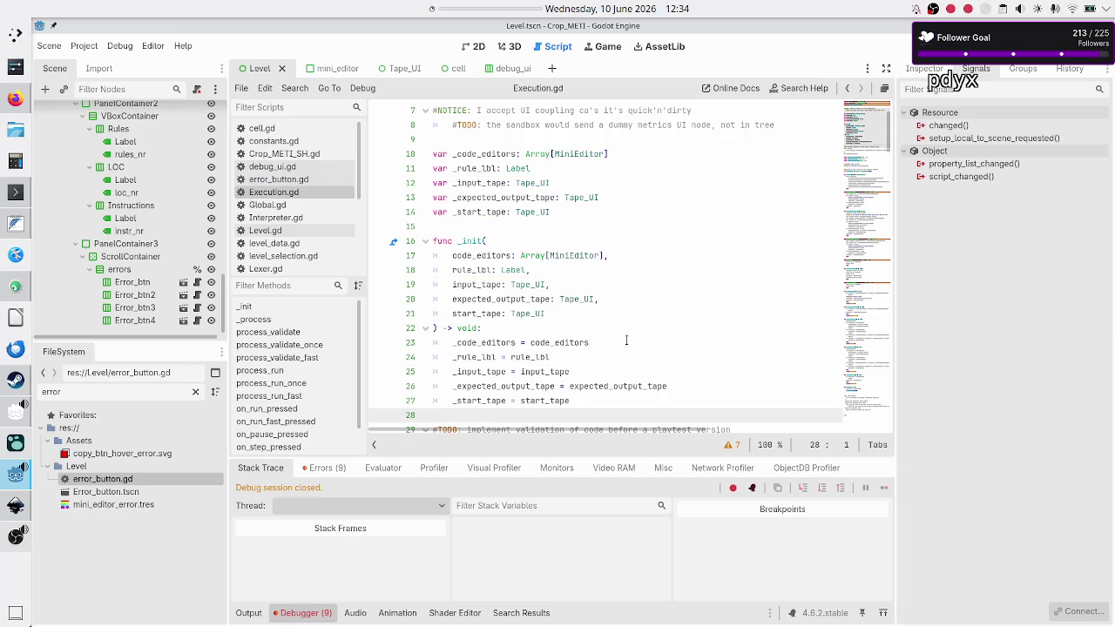
{"action": "scroll", "coordinate": [685, 311], "scroll_direction": "down", "scroll_amount": 4}
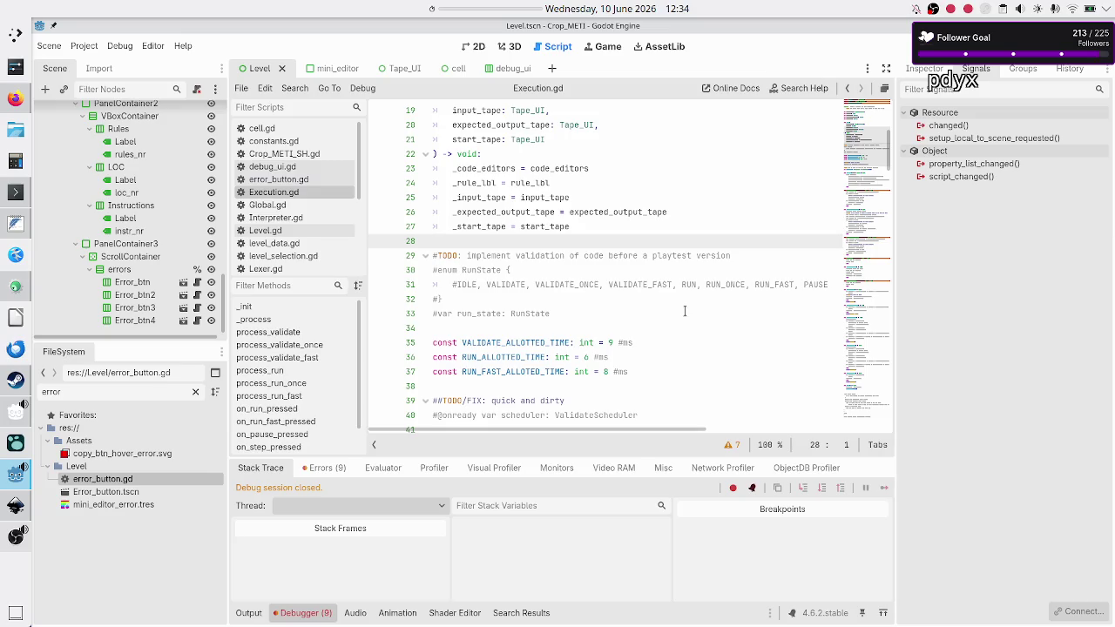
{"action": "scroll", "coordinate": [621, 285], "scroll_direction": "down", "scroll_amount": 3}
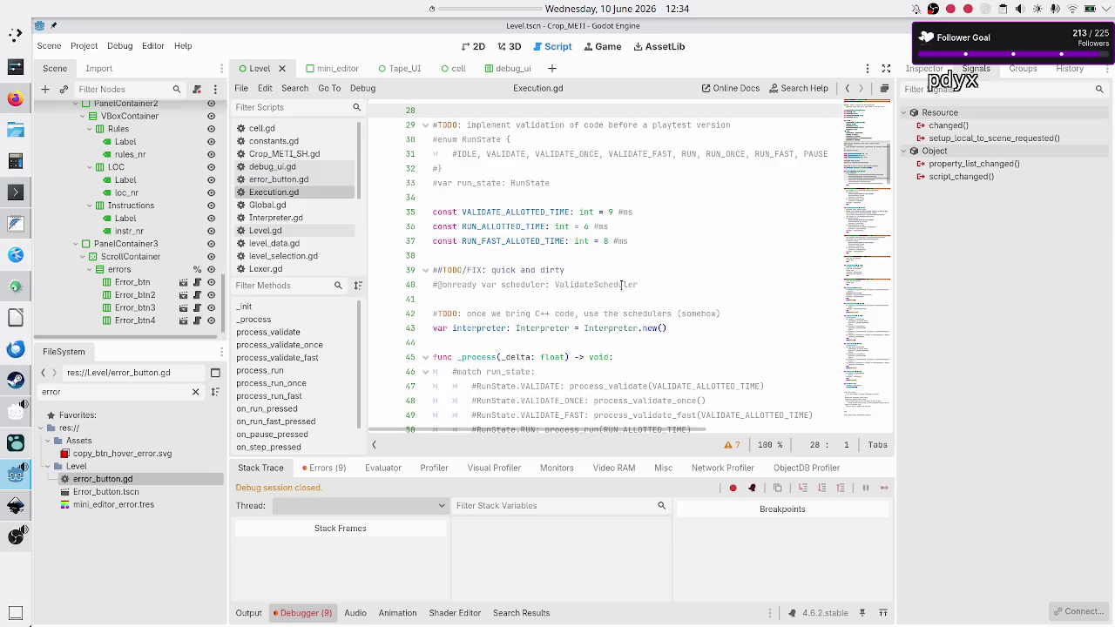
{"action": "scroll", "coordinate": [621, 284], "scroll_direction": "down", "scroll_amount": 20}
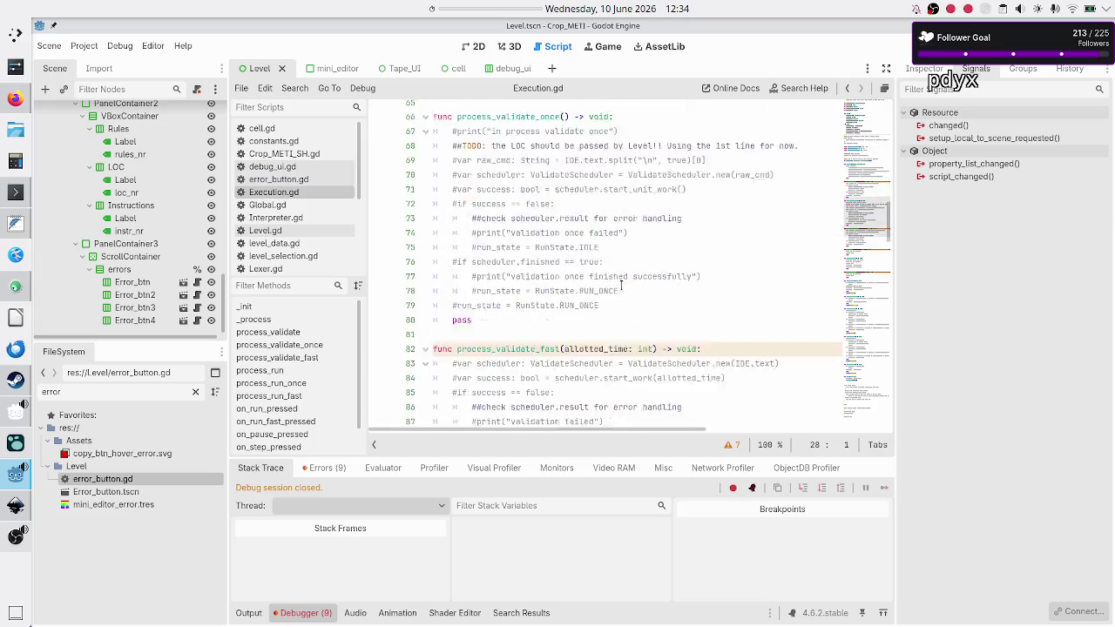
{"action": "scroll", "coordinate": [621, 285], "scroll_direction": "down", "scroll_amount": 15}
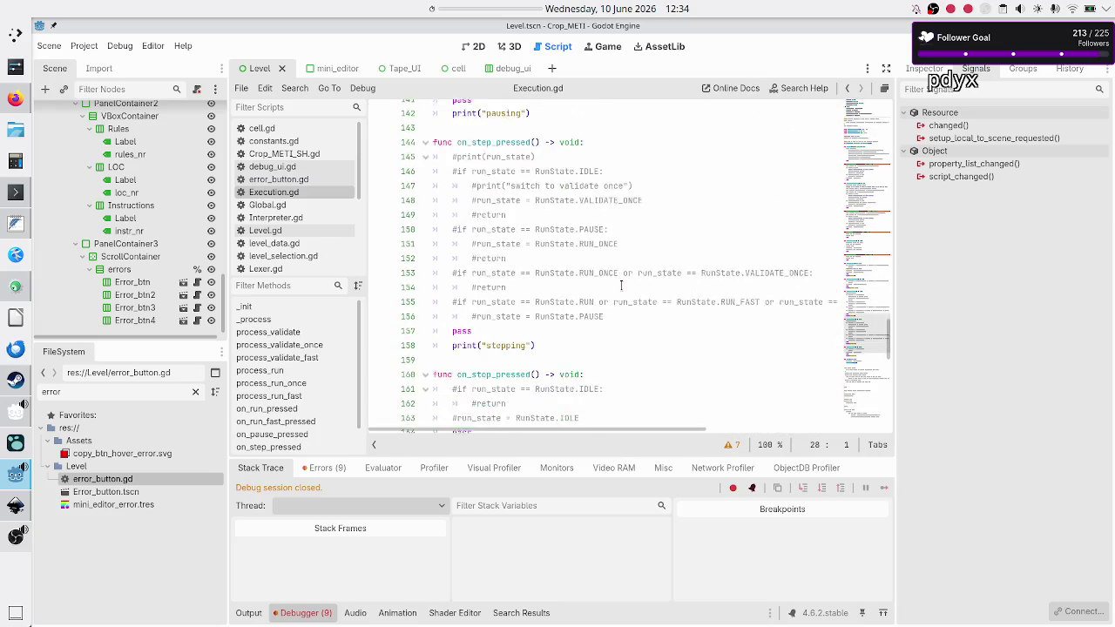
{"action": "scroll", "coordinate": [621, 285], "scroll_direction": "down", "scroll_amount": 1}
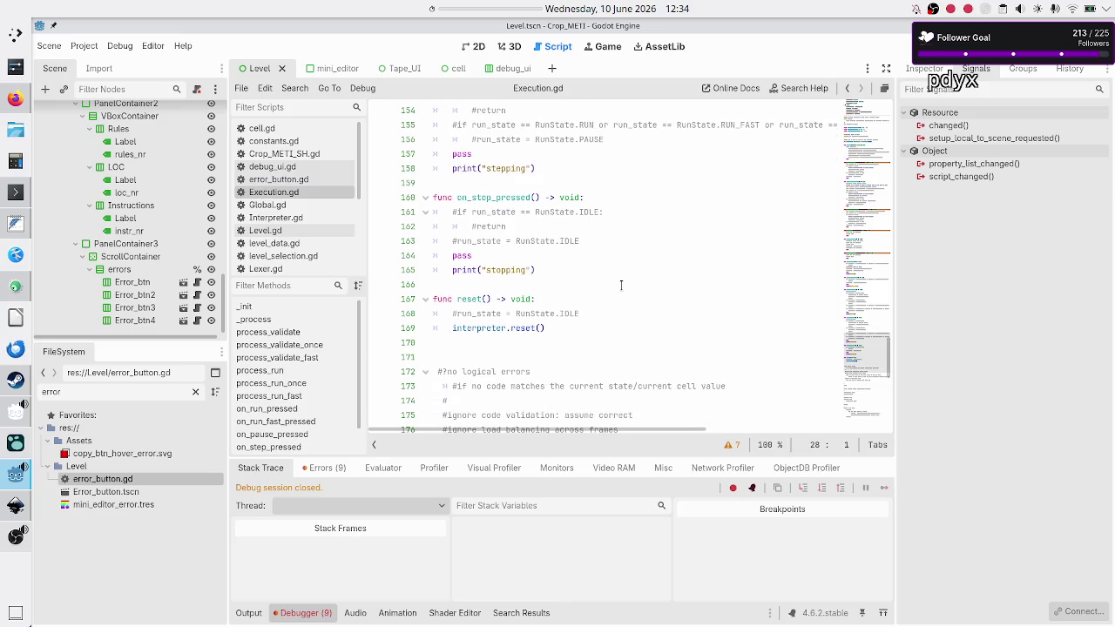
{"action": "scroll", "coordinate": [621, 284], "scroll_direction": "up", "scroll_amount": 1}
{"action": "scroll", "coordinate": [621, 286], "scroll_direction": "up", "scroll_amount": 20}
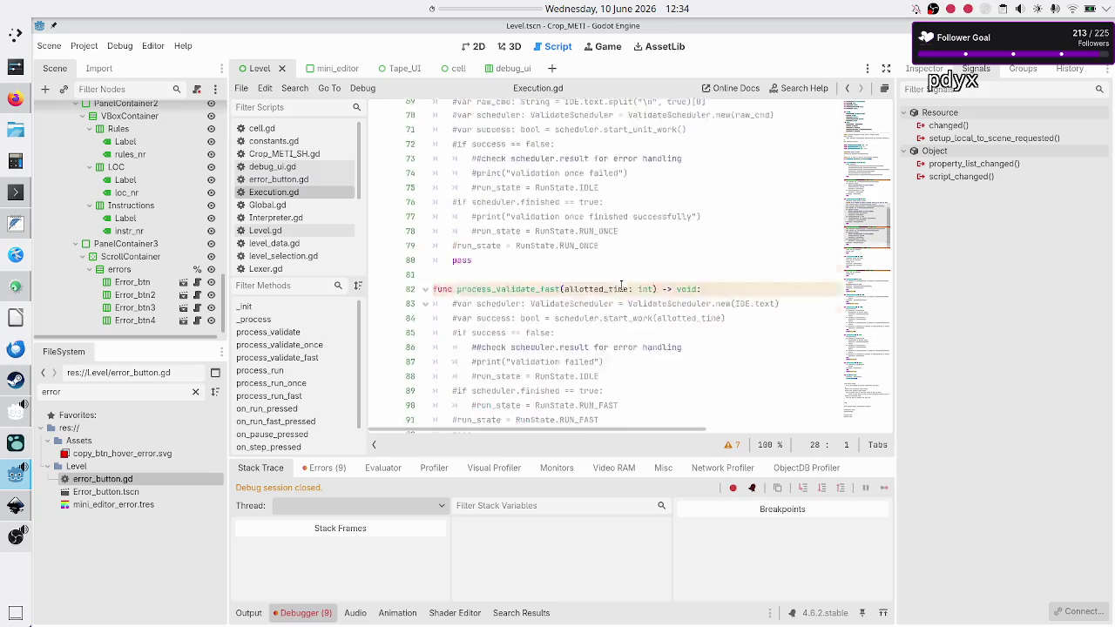
{"action": "scroll", "coordinate": [568, 265], "scroll_direction": "up", "scroll_amount": 4}
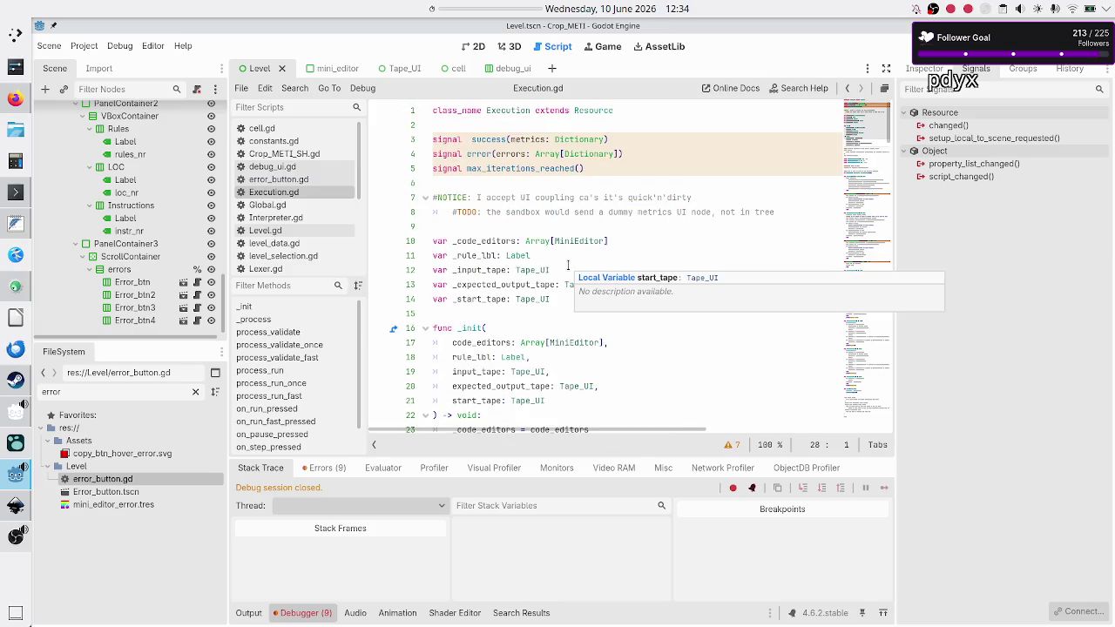
{"action": "mouse_move", "coordinate": [555, 298]}
{"action": "left_mouse_down"}
{"action": "mouse_move", "coordinate": [470, 299]}
{"action": "mouse_move", "coordinate": [412, 250]}
{"action": "left_mouse_up"}
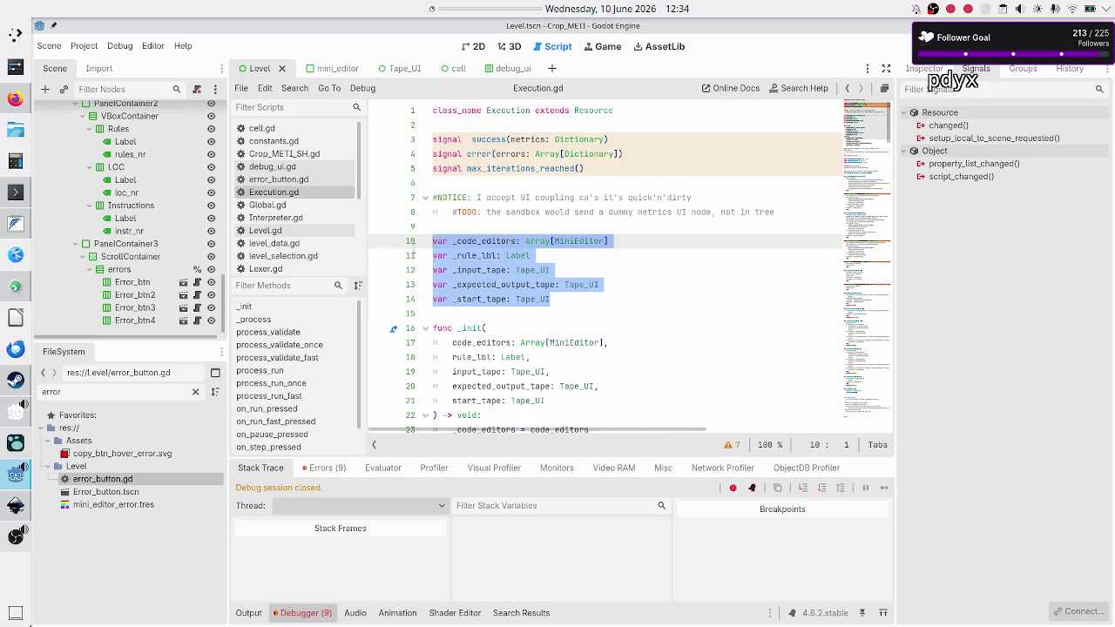
{"action": "left_click", "coordinate": [464, 224]}
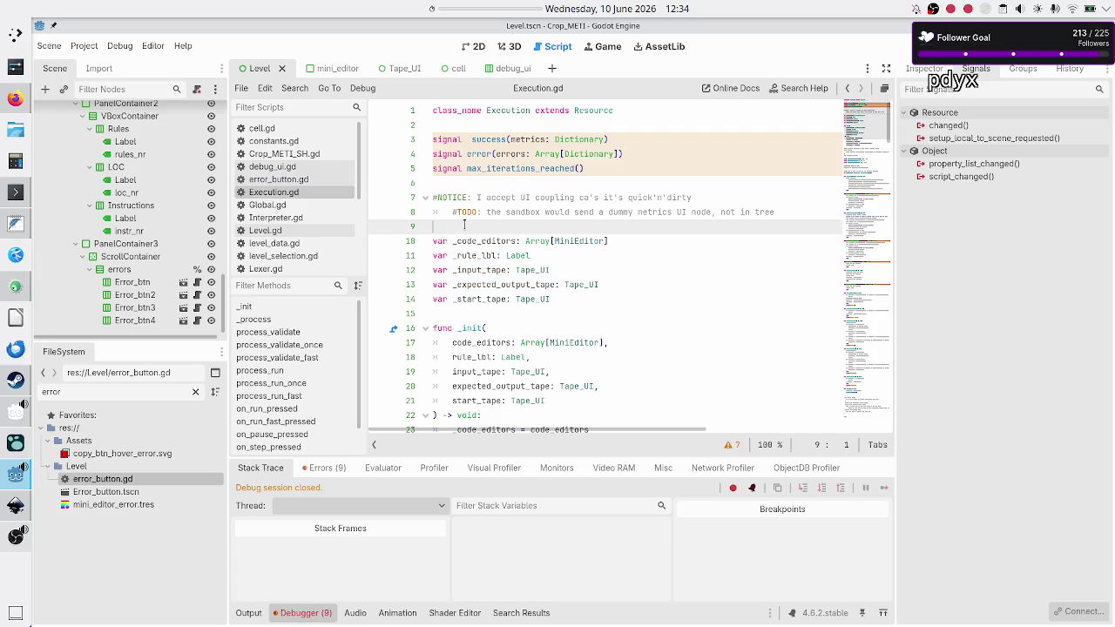
{"action": "scroll", "coordinate": [539, 251], "scroll_direction": "down", "scroll_amount": 8}
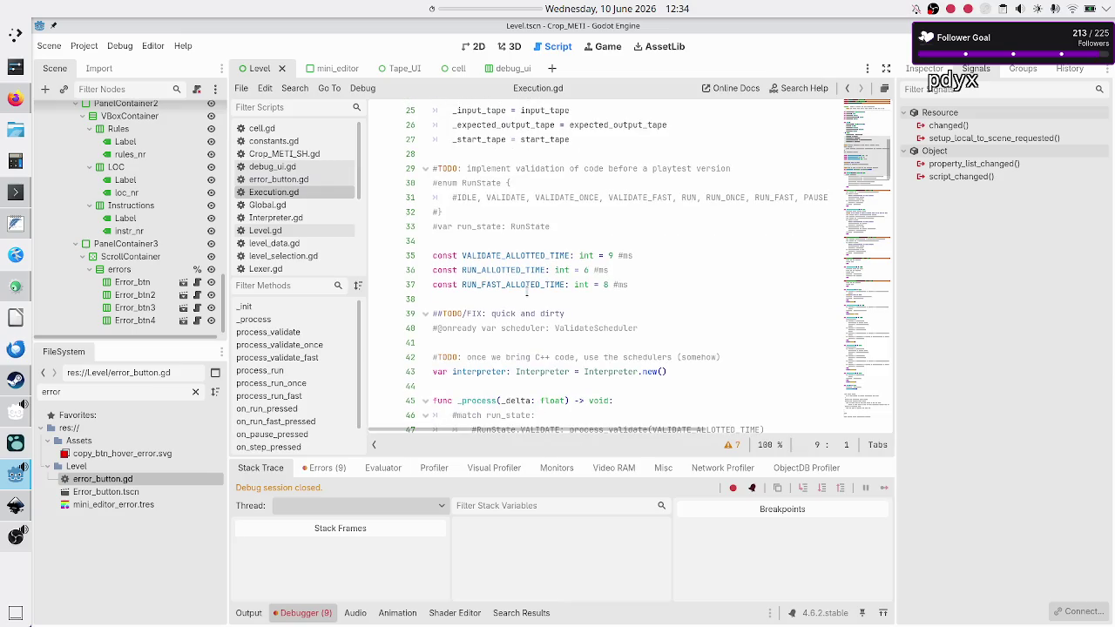
{"action": "scroll", "coordinate": [526, 294], "scroll_direction": "down", "scroll_amount": 5}
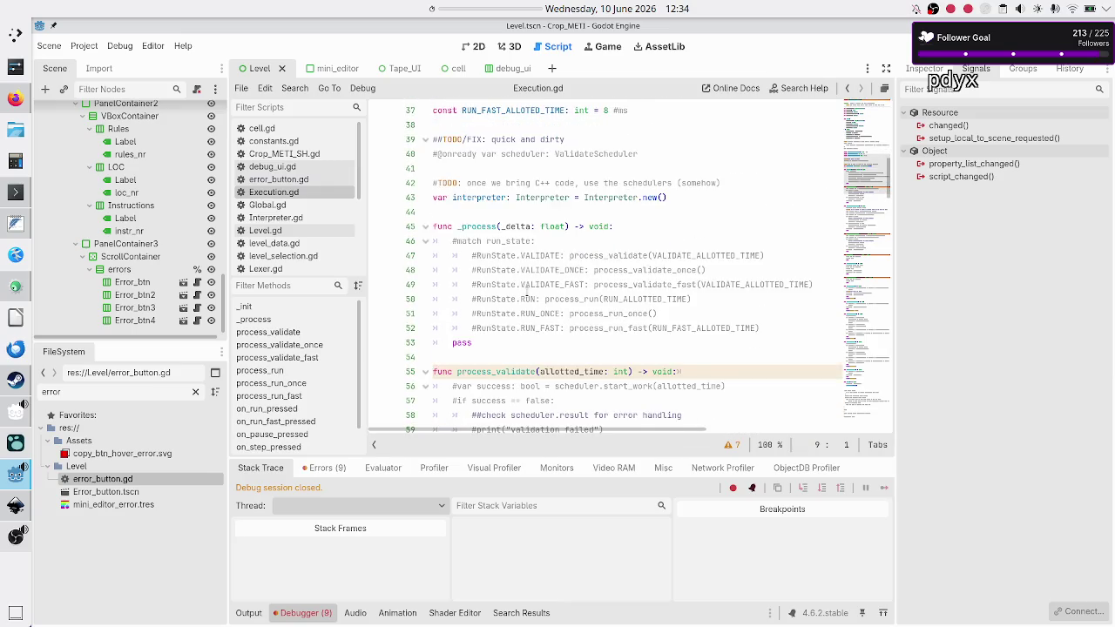
{"action": "scroll", "coordinate": [526, 294], "scroll_direction": "down", "scroll_amount": 4}
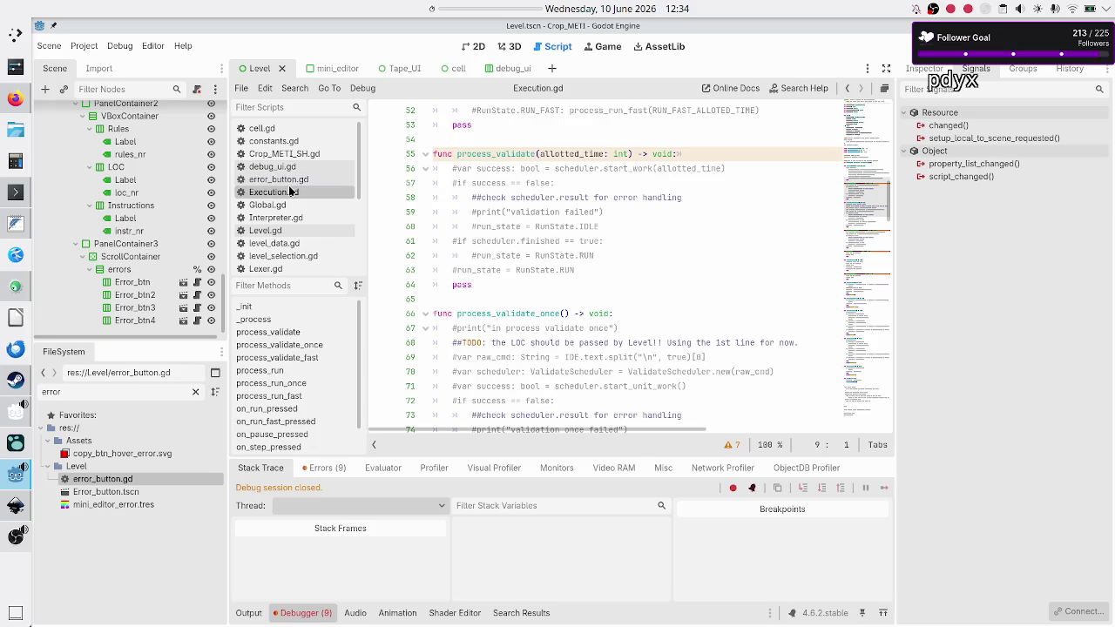
In Level.gd, remove the Execution.new() initializer from the execution declaration on line 31.
{"action": "left_click", "coordinate": [268, 231]}
{"action": "scroll", "coordinate": [522, 228], "scroll_direction": "up", "scroll_amount": 10}
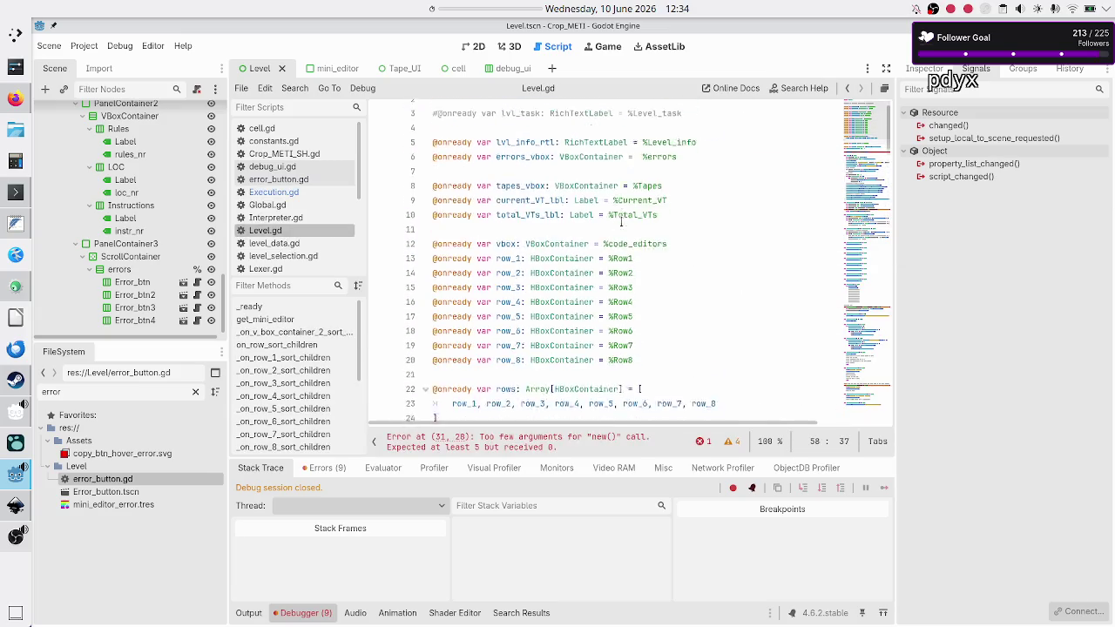
{"action": "scroll", "coordinate": [621, 222], "scroll_direction": "down", "scroll_amount": 2}
{"action": "scroll", "coordinate": [622, 222], "scroll_direction": "down", "scroll_amount": 1}
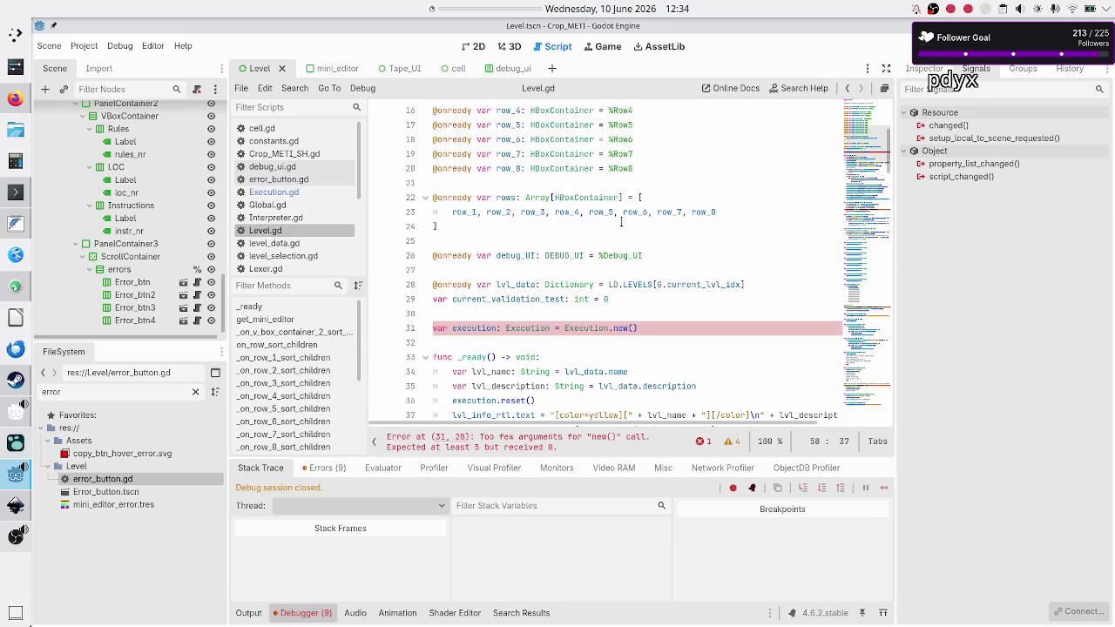
{"action": "triple_click", "coordinate": [660, 328]}
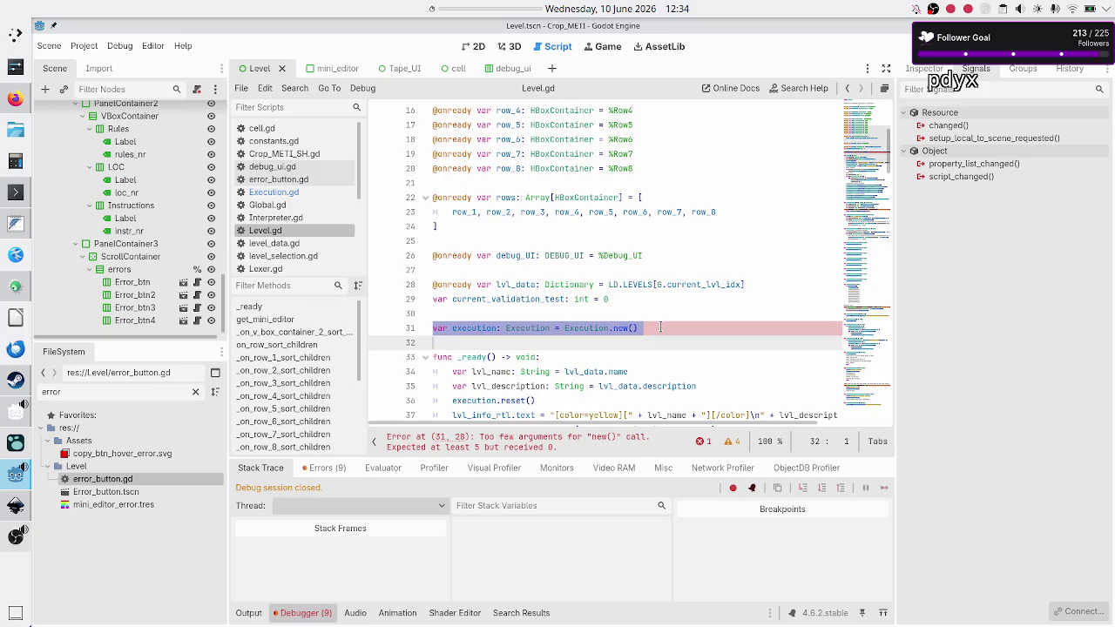
{"action": "key", "text": "Escape"}
{"action": "left_click", "coordinate": [661, 328]}
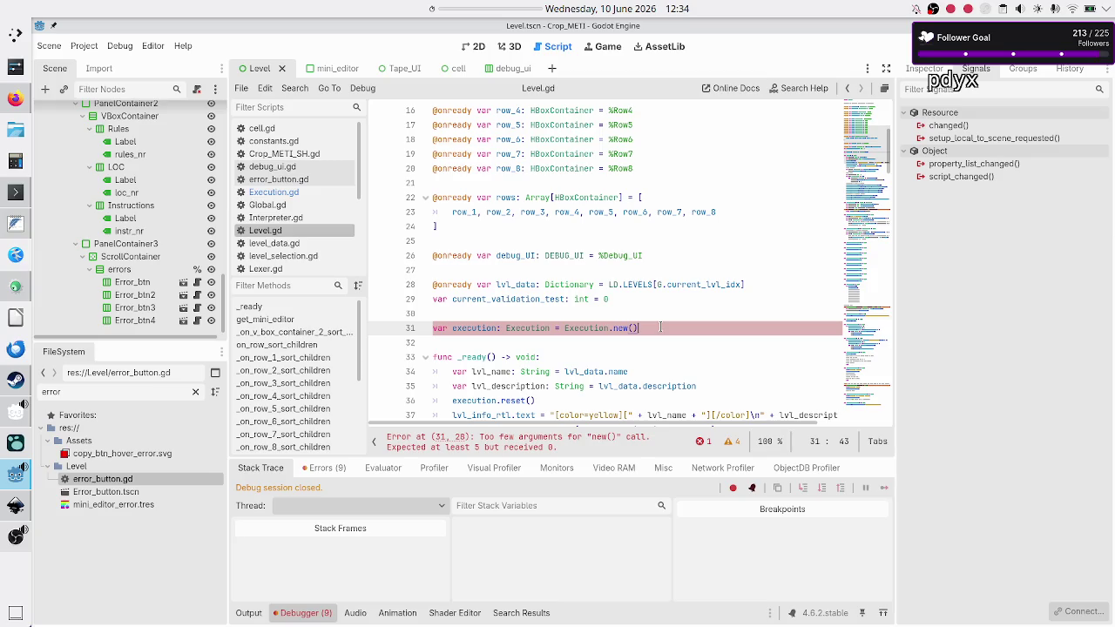
{"action": "key", "text": "BackSpace"}
{"action": "key", "text": "BackSpace"}
{"action": "key", "text": "BackSpace"}
{"action": "key", "text": "BackSpace"}
{"action": "key", "text": "BackSpace"}
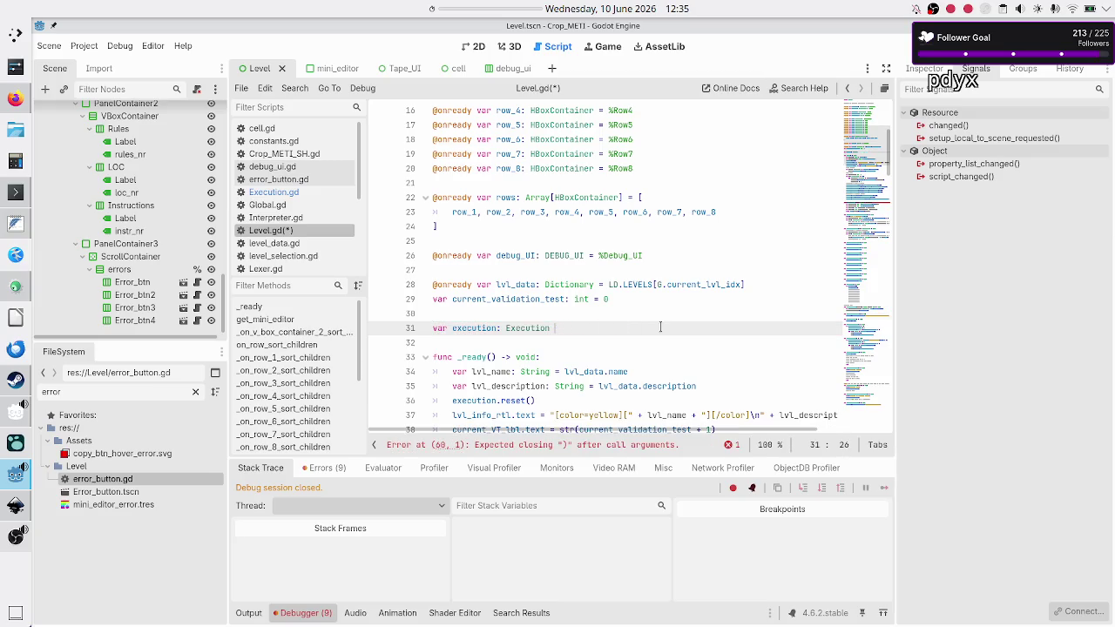
Add 'execution = Execution.new()' on a new line after lvl_description in _ready.
{"action": "key", "text": "Down"}
{"action": "key", "text": "Down"}
{"action": "key", "text": "Down"}
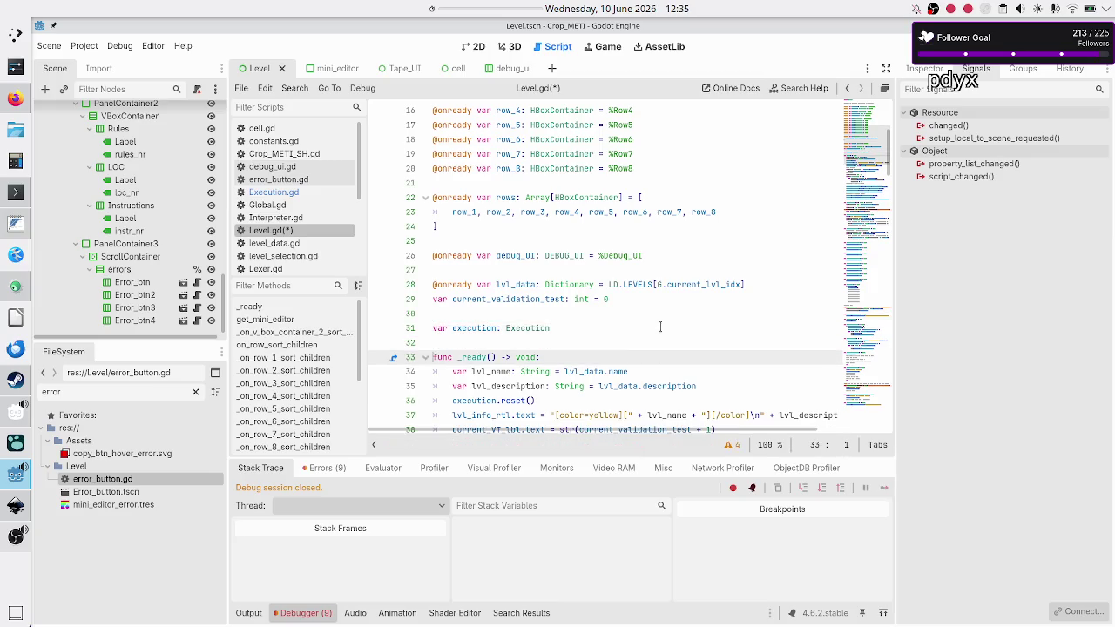
{"action": "key", "text": "Up"}
{"action": "key", "text": "Up"}
{"action": "key", "text": "Up"}
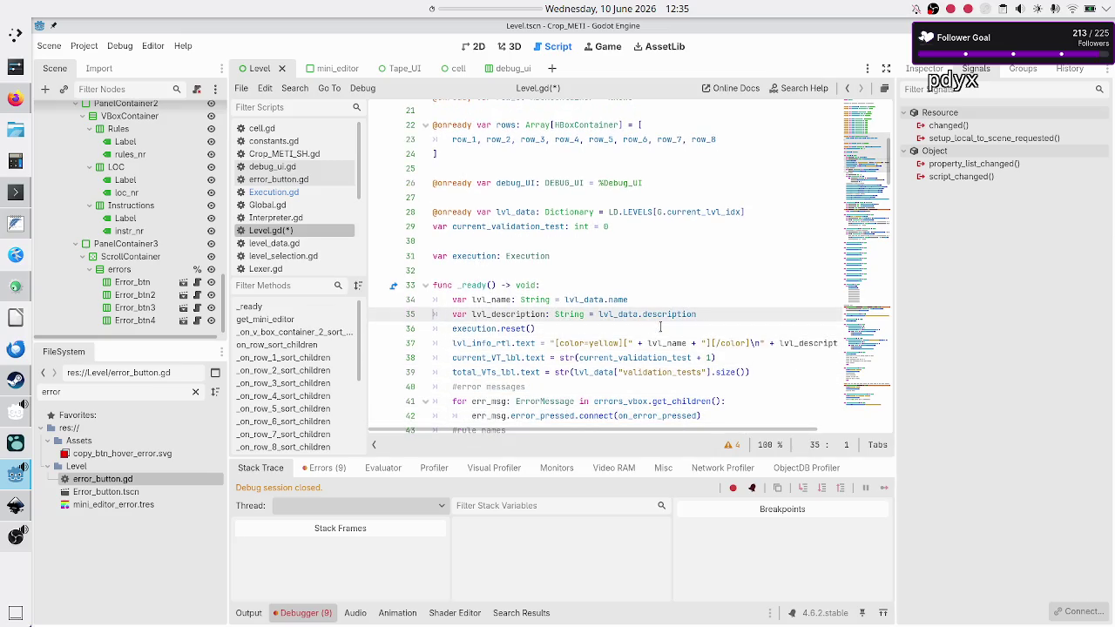
{"action": "key", "text": "Up"}
{"action": "key", "text": "Up"}
{"action": "key", "text": "End"}
{"action": "key", "text": "Down"}
{"action": "key", "text": "Down"}
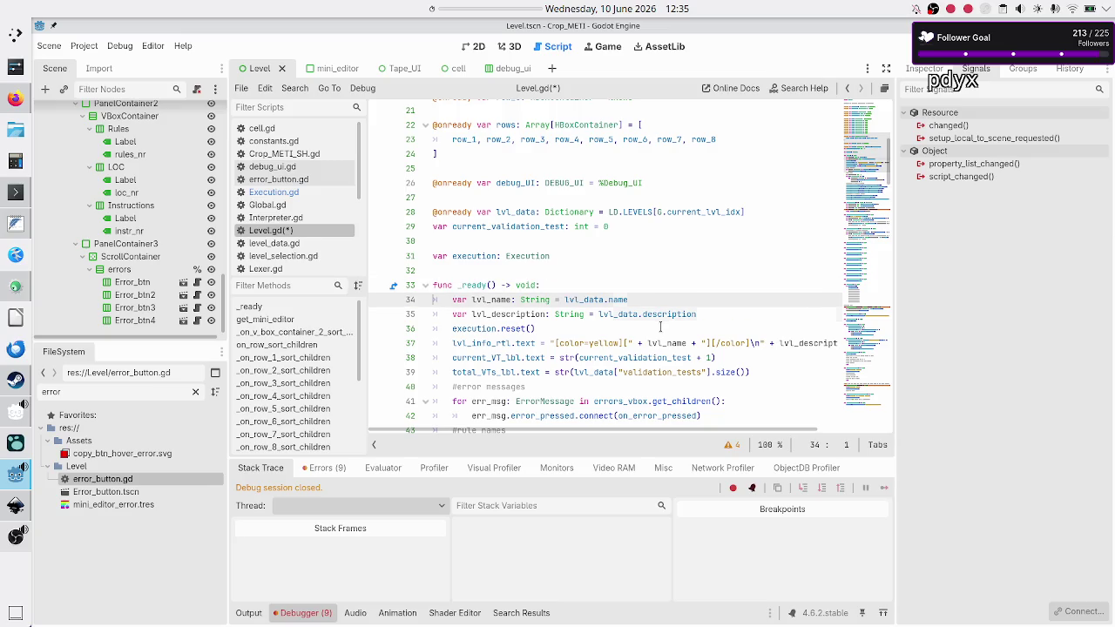
{"action": "key", "text": "End"}
{"action": "key", "text": "Return"}
{"action": "type", "text": "exec"}
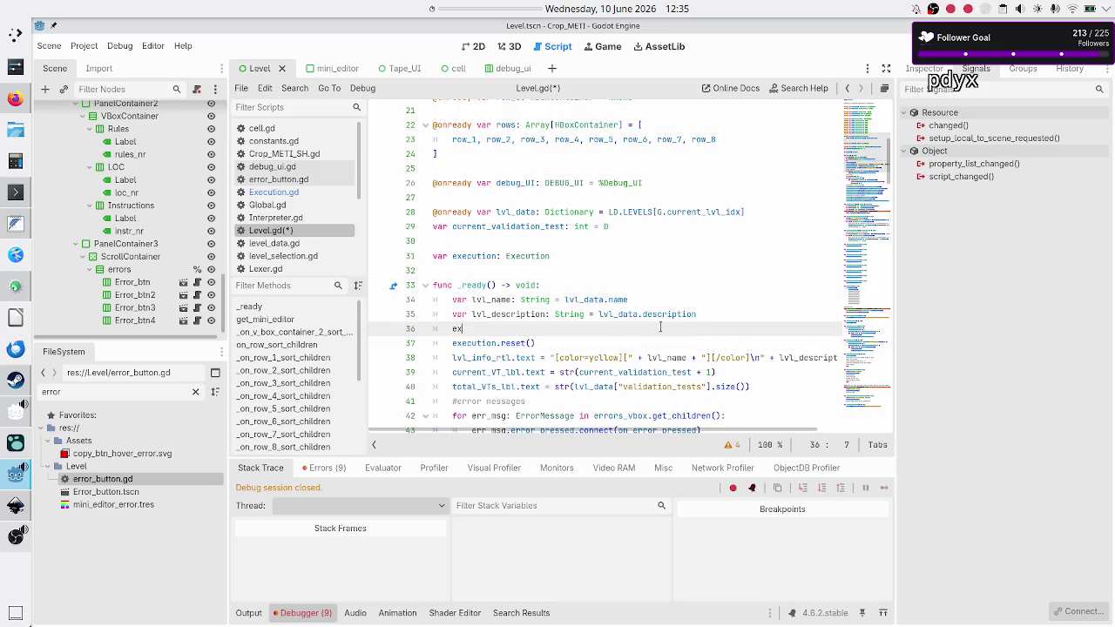
{"action": "key", "text": "Return"}
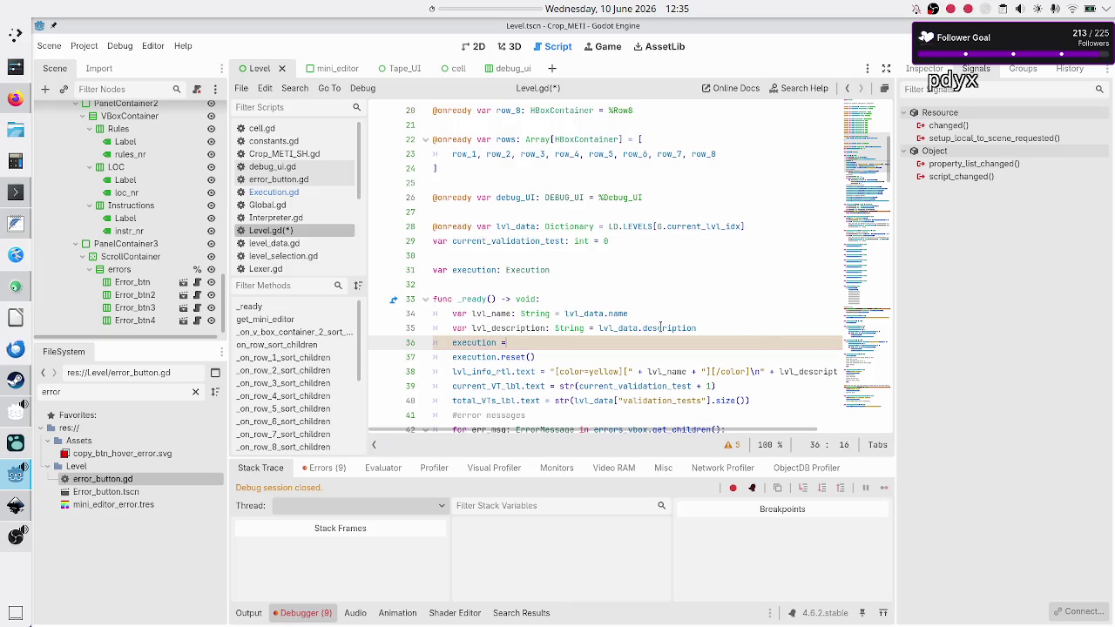
{"action": "type", "text": " Exec"}
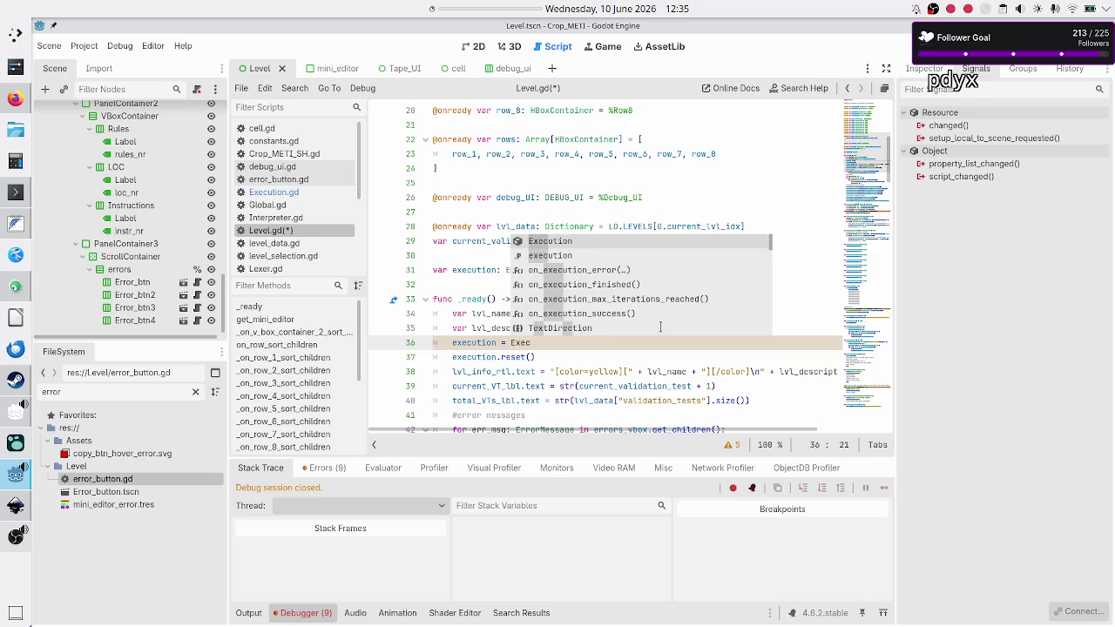
{"action": "key", "text": "Return"}
{"action": "type", "text": ".n"}
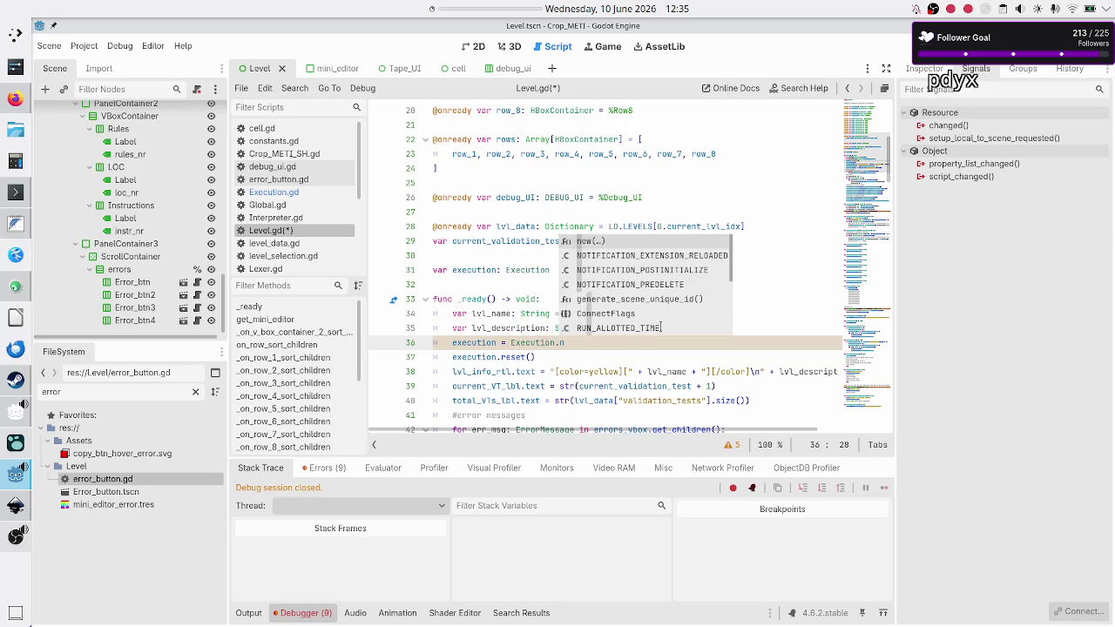
{"action": "key", "text": "Return"}
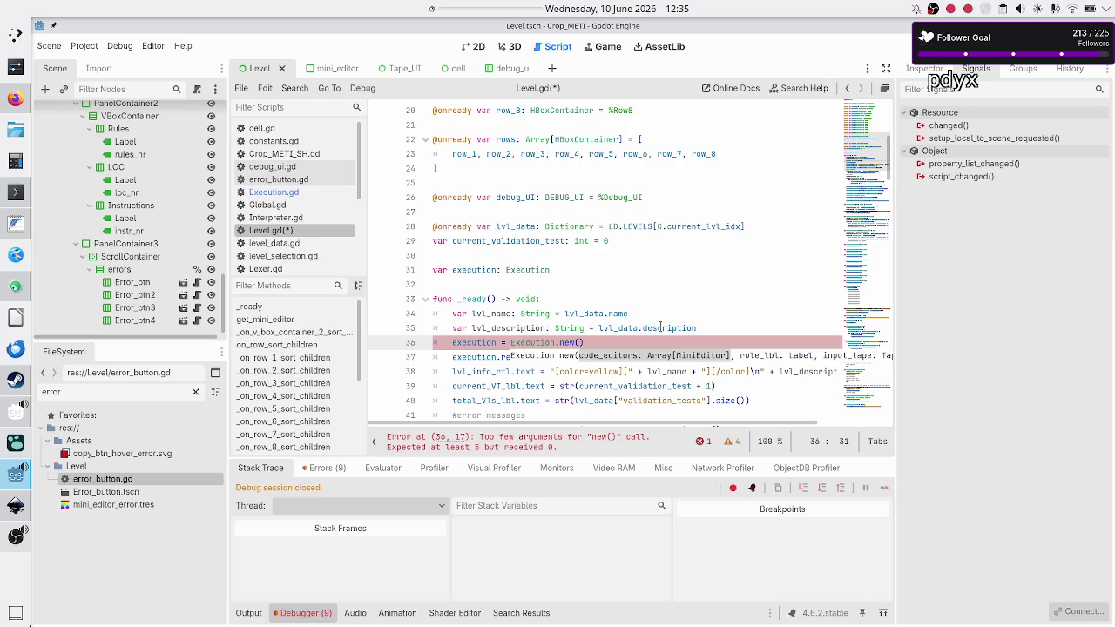
{"action": "key", "text": "Escape"}
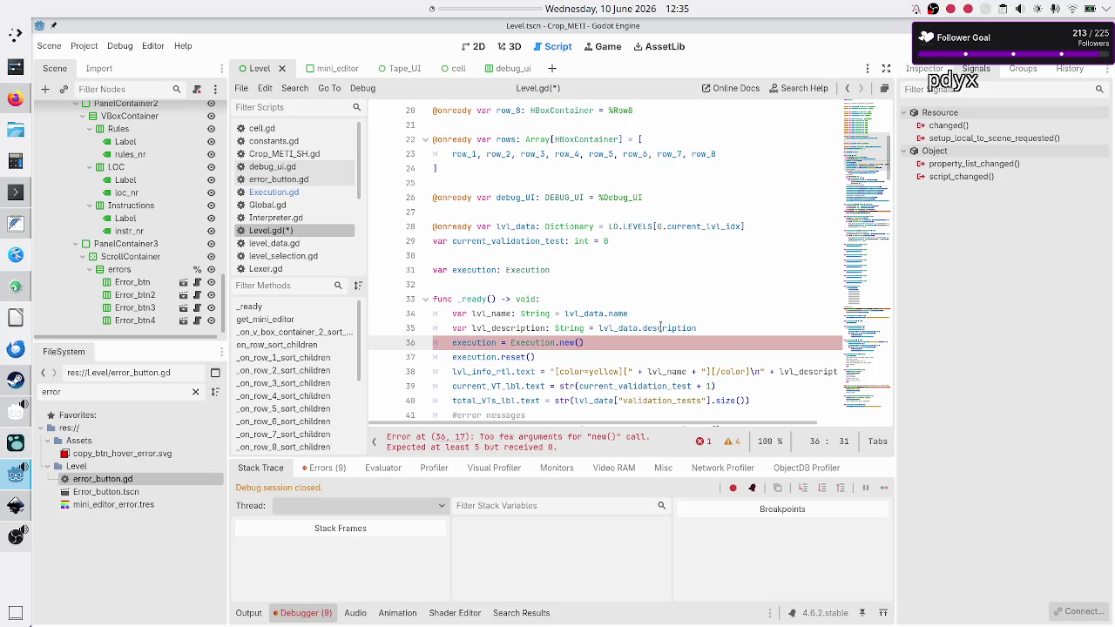
Start a 'var mini_editors' declaration on a new line after #rule names.
{"action": "key", "text": "Down"}
{"action": "key", "text": "Down"}
{"action": "key", "text": "Down"}
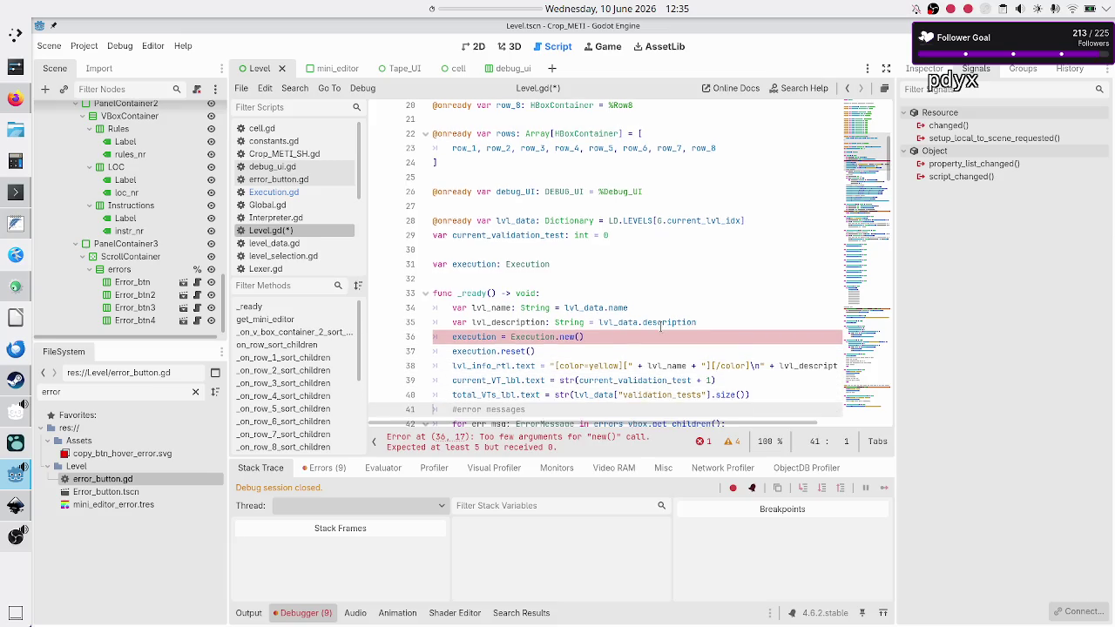
{"action": "key", "text": "Down"}
{"action": "key", "text": "Down"}
{"action": "key", "text": "Down"}
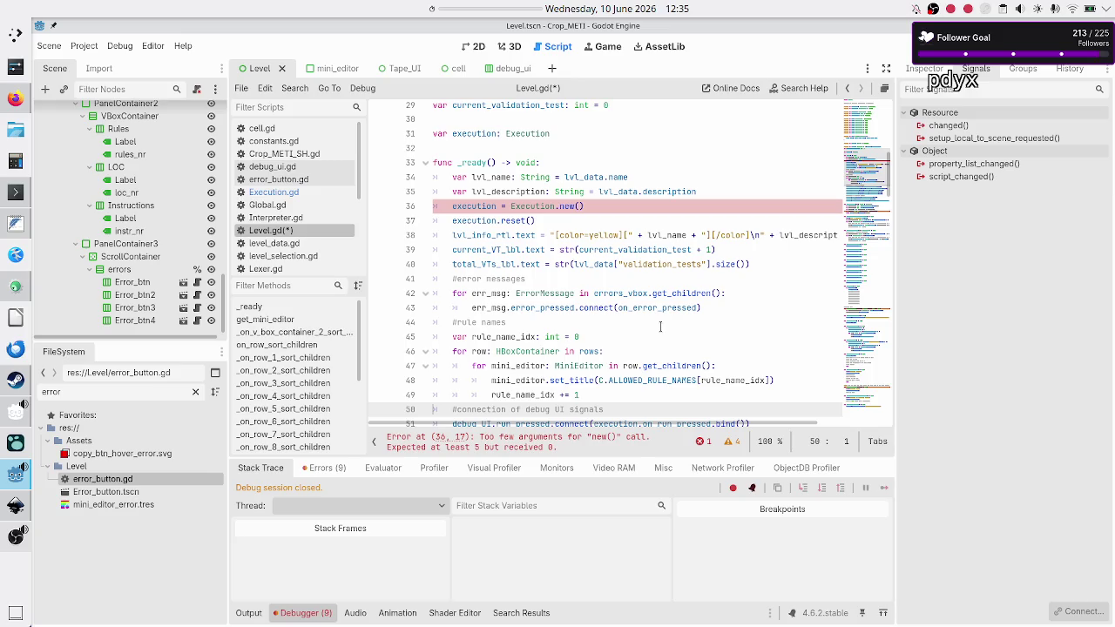
{"action": "key", "text": "Up"}
{"action": "key", "text": "Up"}
{"action": "key", "text": "Up"}
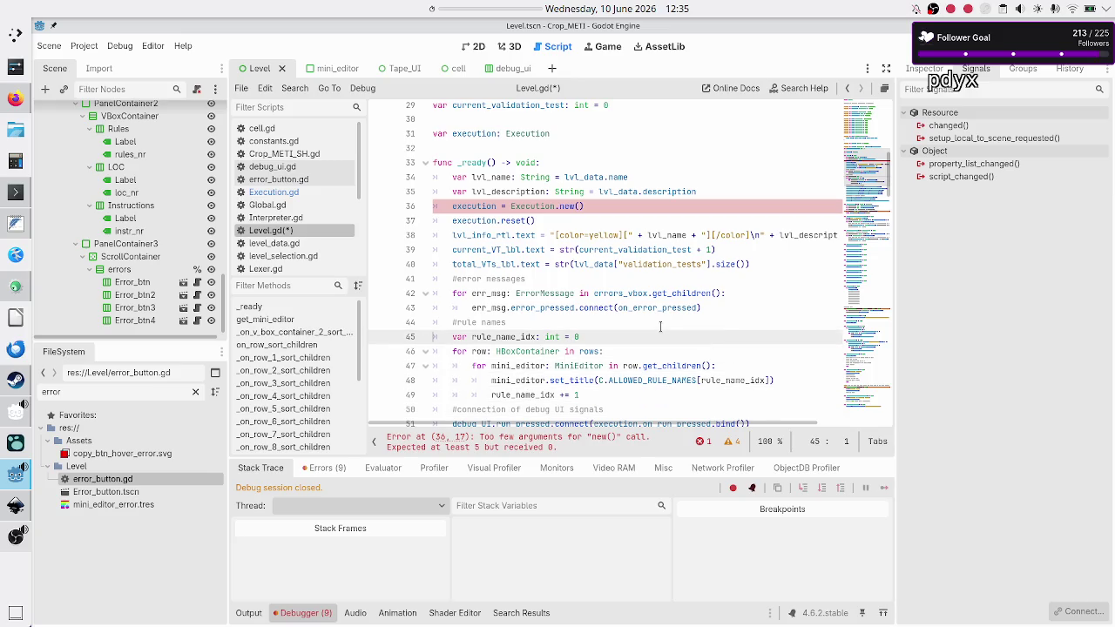
{"action": "key", "text": "Return"}
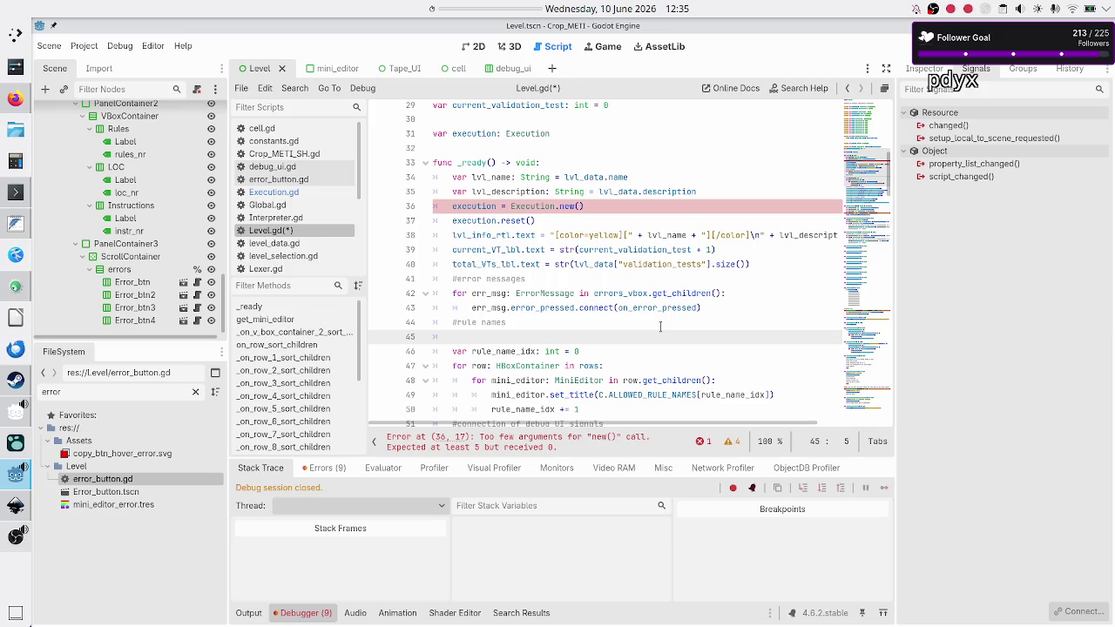
{"action": "type", "text": "var"}
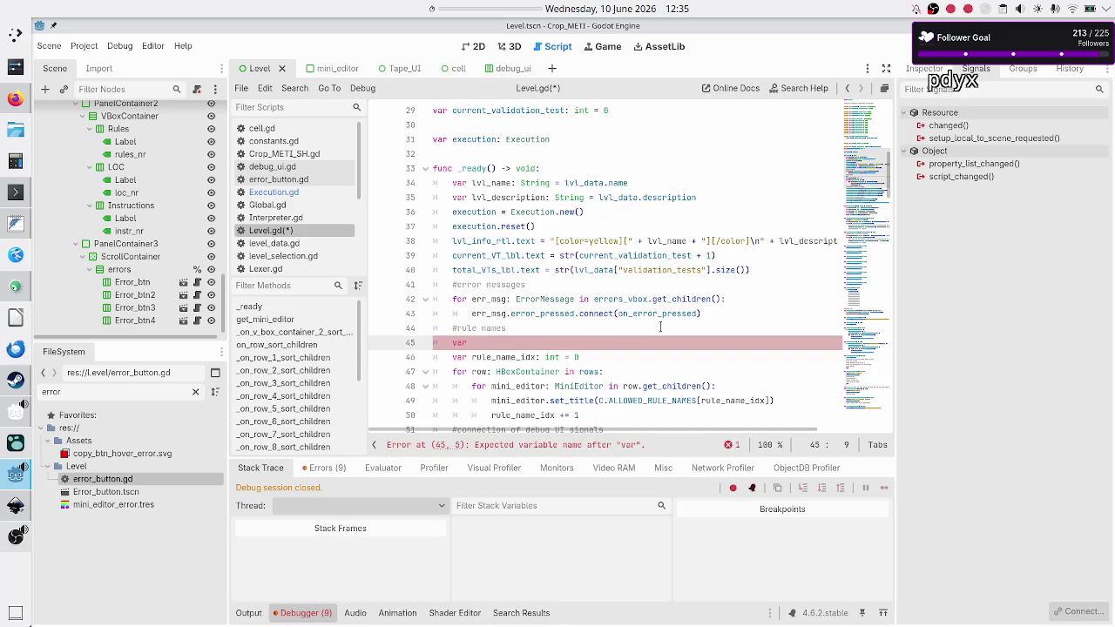
{"action": "left_click", "coordinate": [303, 192]}
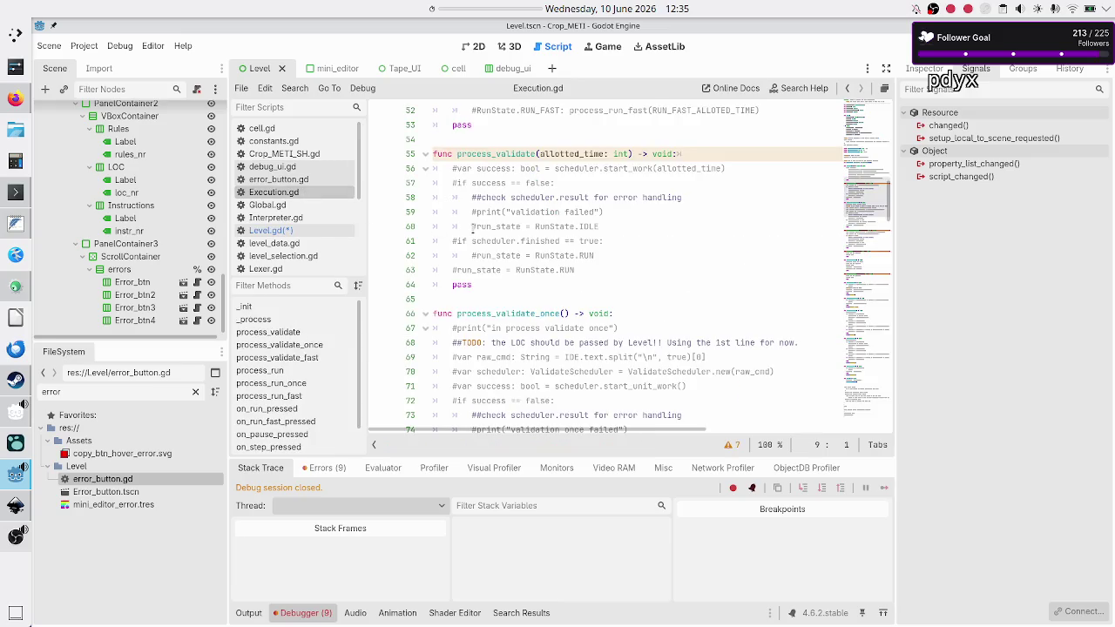
{"action": "scroll", "coordinate": [497, 262], "scroll_direction": "up", "scroll_amount": 17}
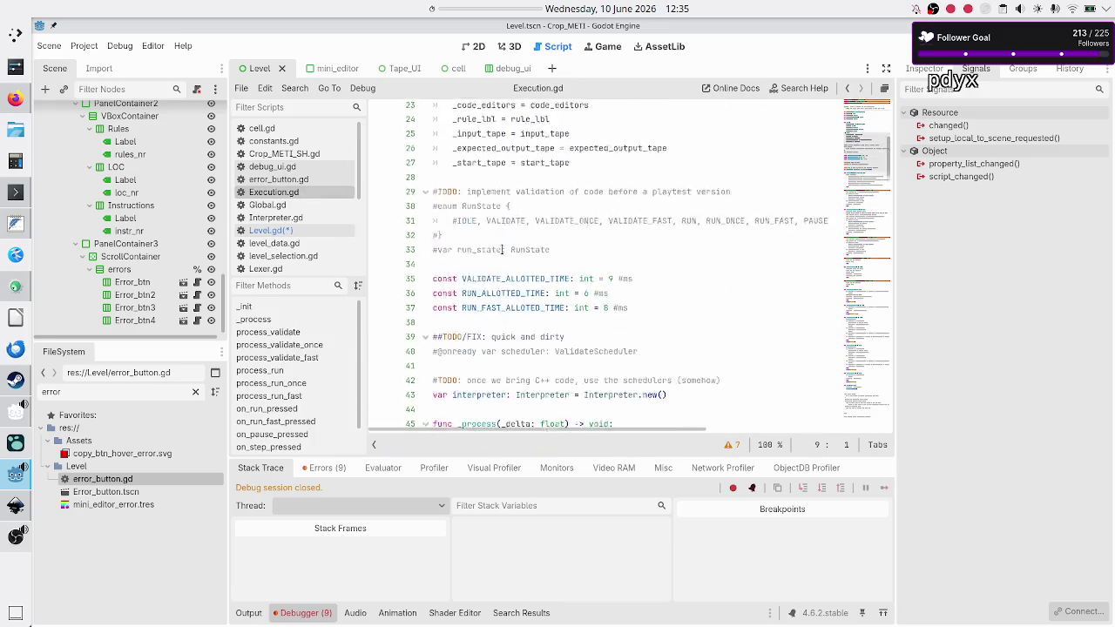
{"action": "left_click", "coordinate": [279, 230]}
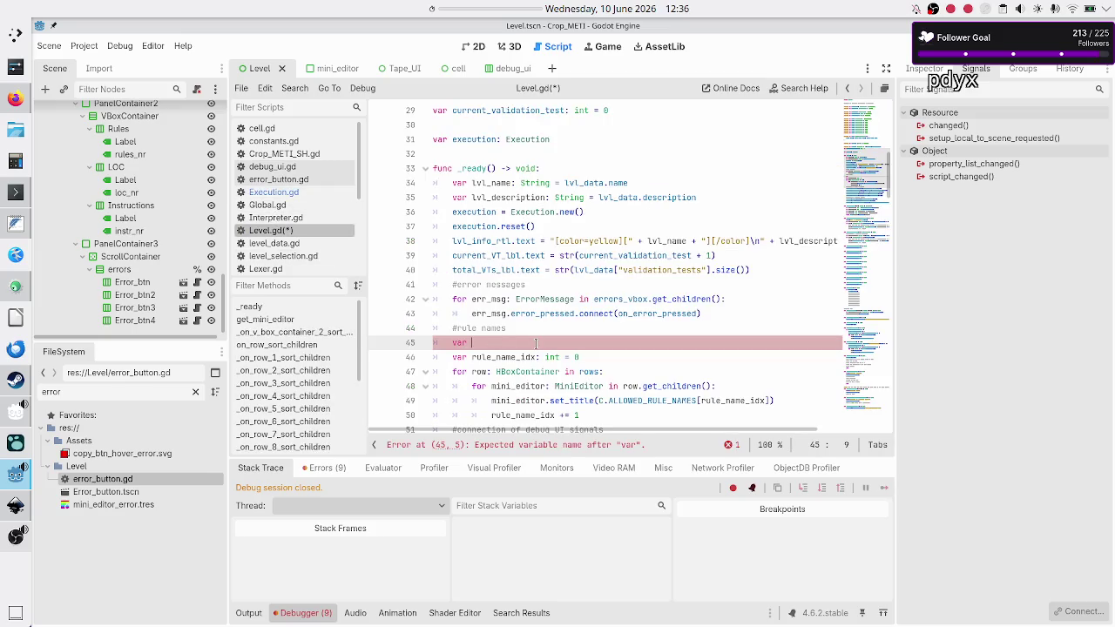
{"action": "type", "text": "mini_edito"}
{"action": "type", "text": "rs"}
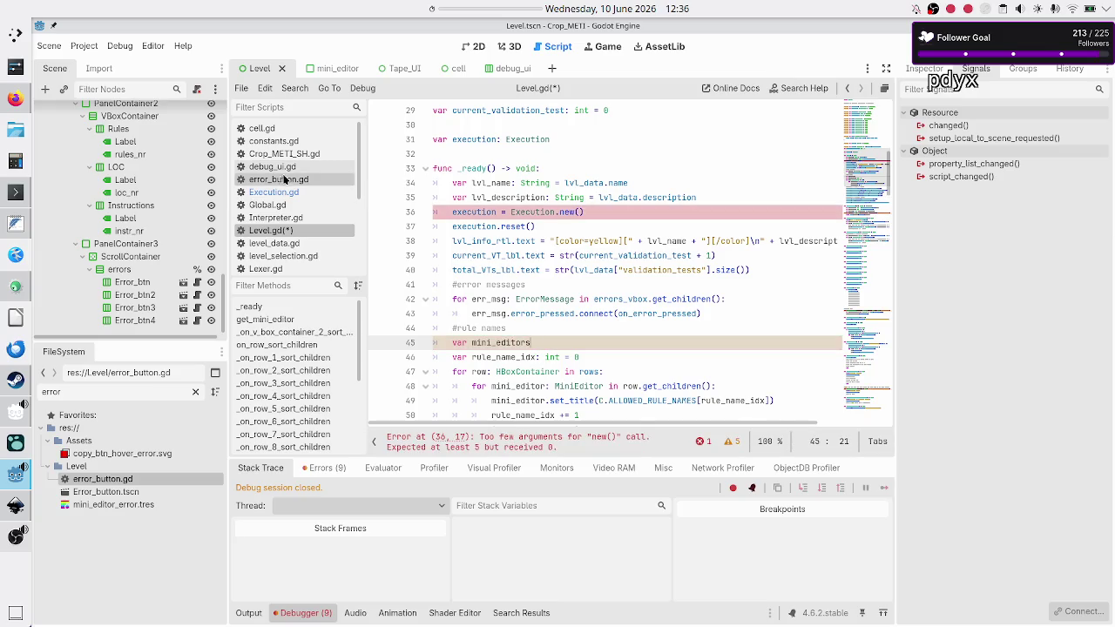
In Execution.gd, rename _code_editors to _mini_editors on line 10 and the code_editors parameter to mini_editors.
{"action": "left_click", "coordinate": [277, 193]}
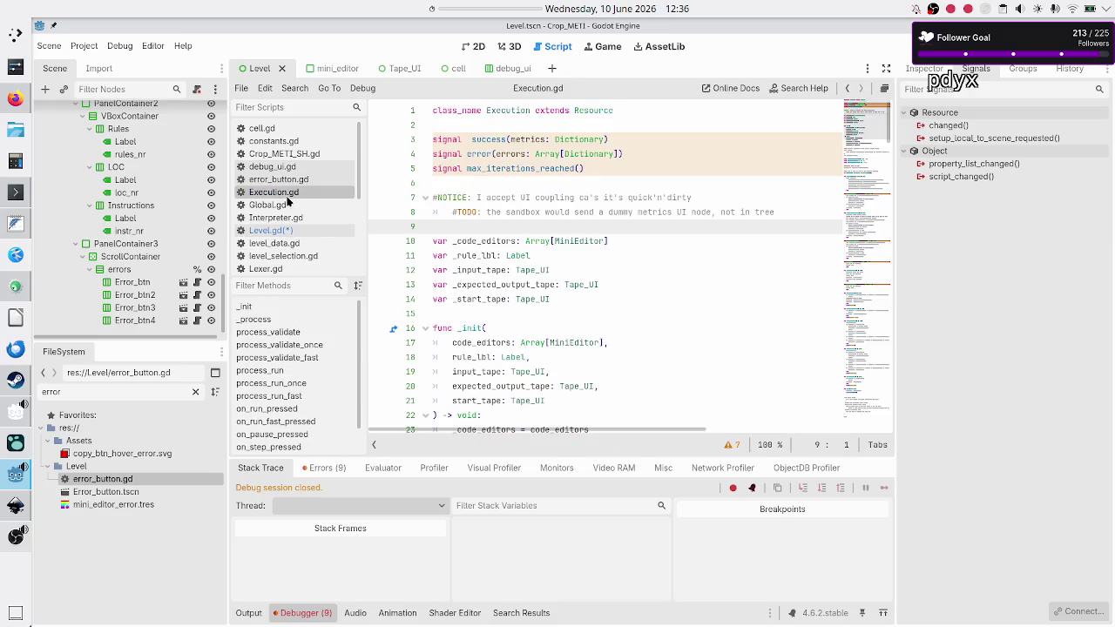
{"action": "left_click", "coordinate": [480, 241]}
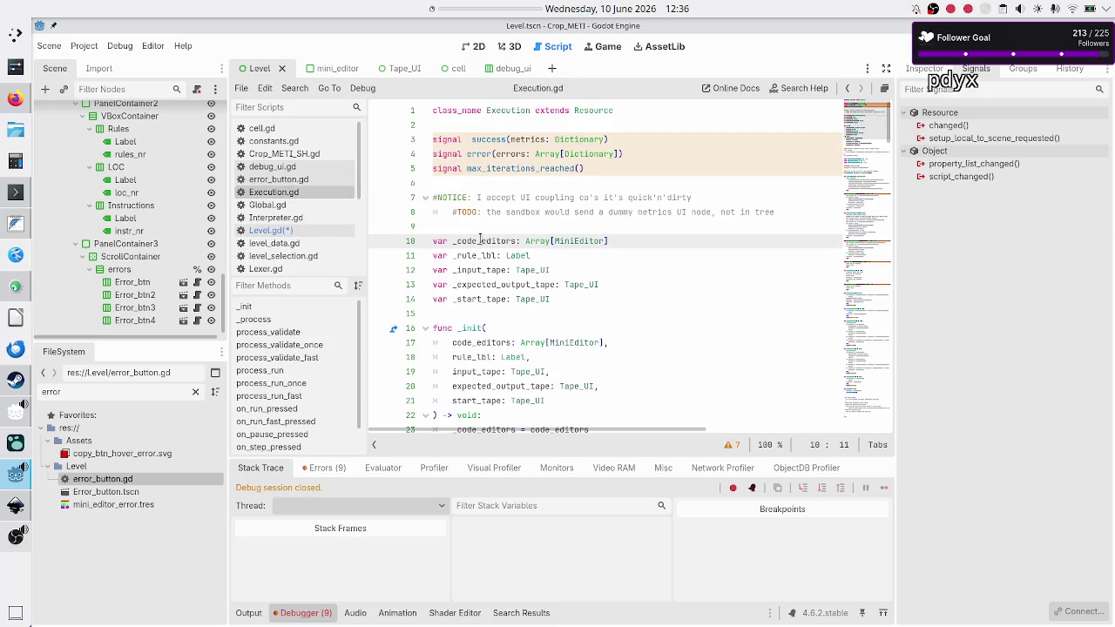
{"action": "key", "text": "BackSpace"}
{"action": "key", "text": "BackSpace"}
{"action": "key", "text": "BackSpace"}
{"action": "type", "text": "mini"}
{"action": "key", "text": "Up"}
{"action": "key", "text": "Up"}
{"action": "key", "text": "Up"}
{"action": "key", "text": "Down"}
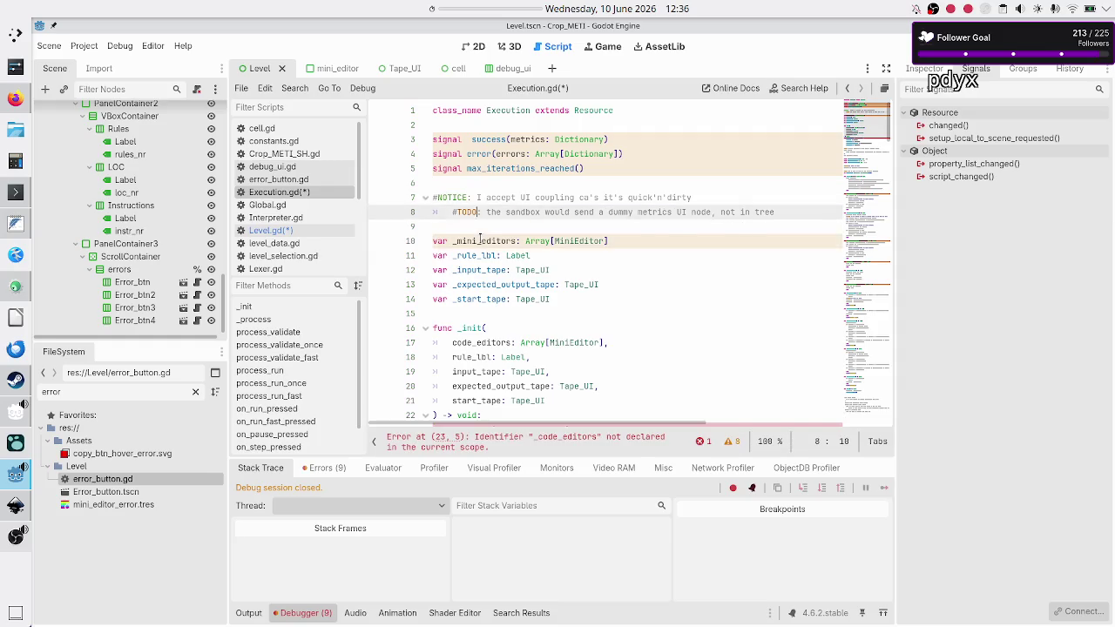
{"action": "key", "text": "Down"}
{"action": "key", "text": "Down"}
{"action": "key", "text": "Down"}
{"action": "key", "text": "Down"}
{"action": "key", "text": "Down"}
{"action": "key", "text": "Down"}
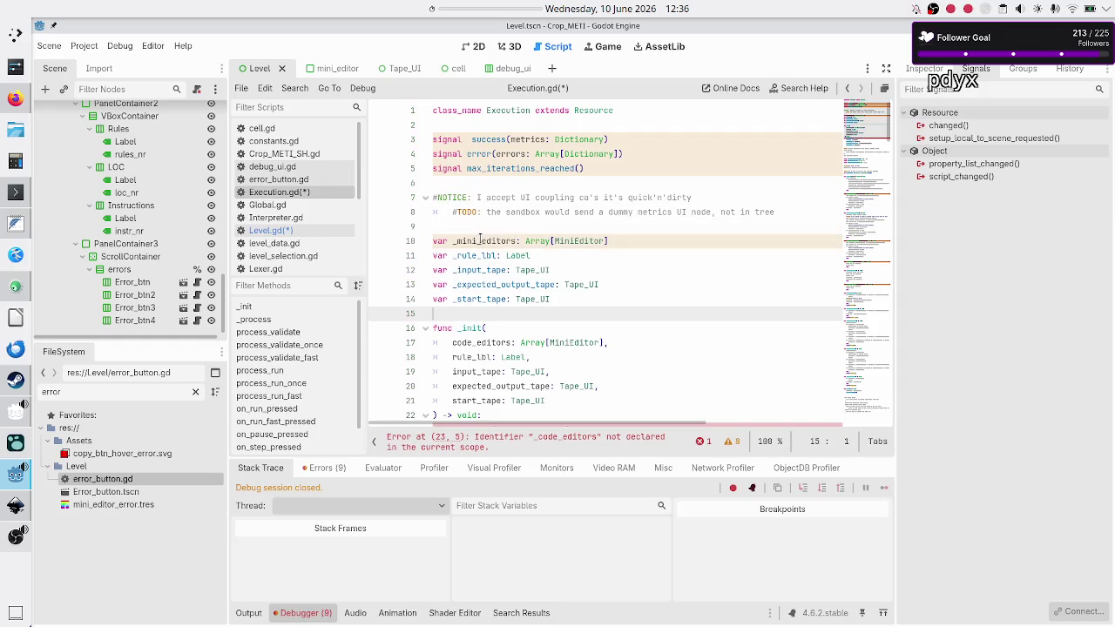
{"action": "key", "text": "Left"}
{"action": "key", "text": "BackSpace"}
{"action": "key", "text": "BackSpace"}
{"action": "key", "text": "BackSpace"}
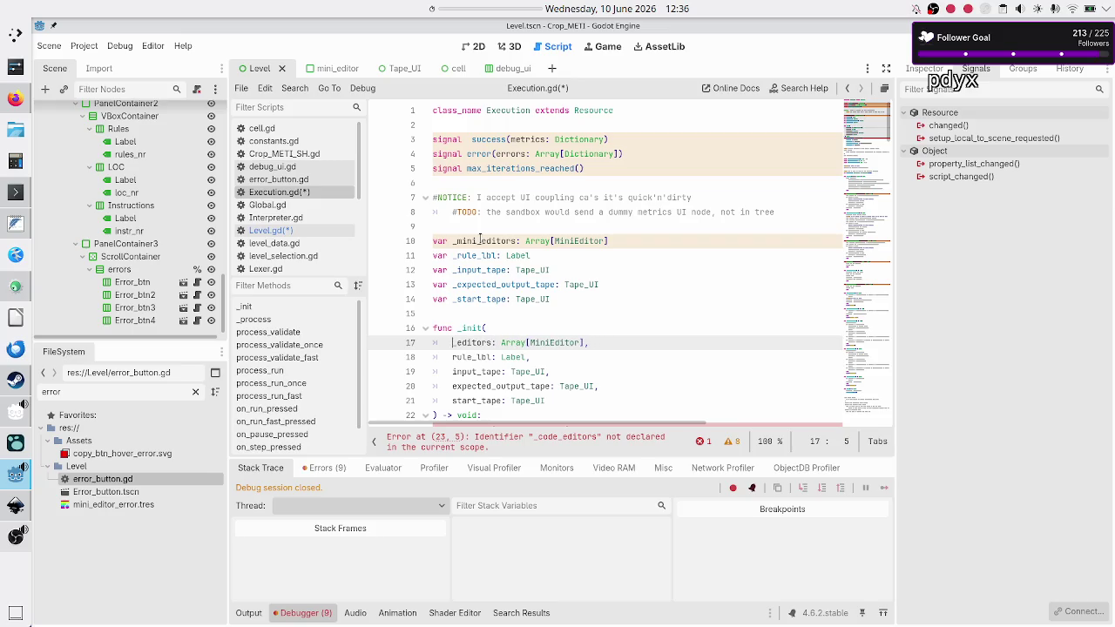
{"action": "type", "text": "mini"}
Change line 23 to '_mini_editors = mini_editors' and save all scripts.
{"action": "key", "text": "Down"}
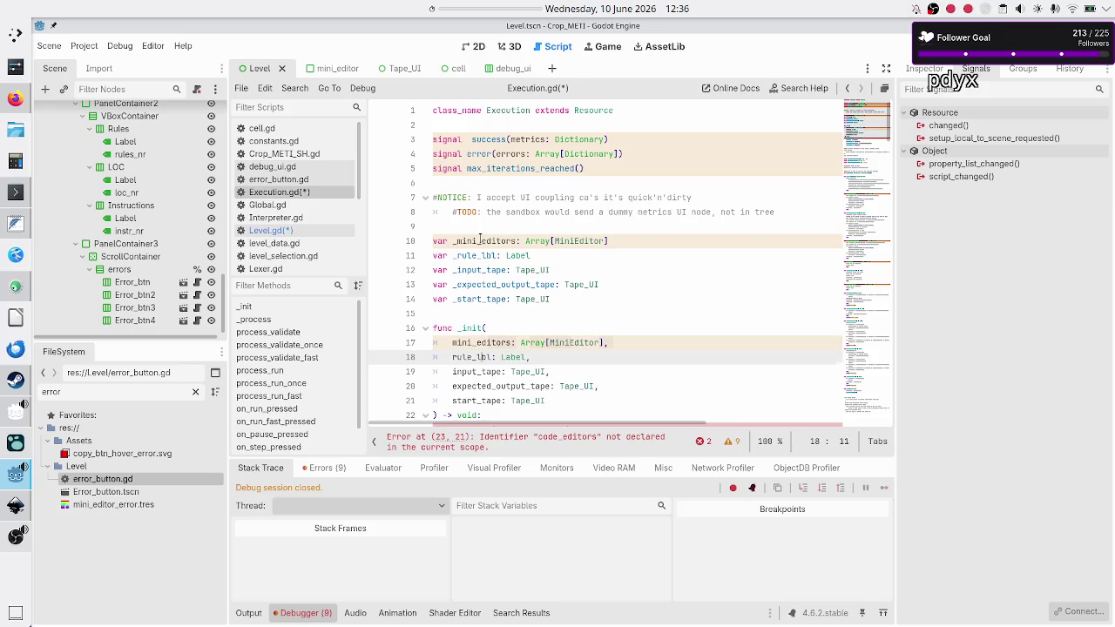
{"action": "key", "text": "Down"}
{"action": "key", "text": "Down"}
{"action": "key", "text": "Down"}
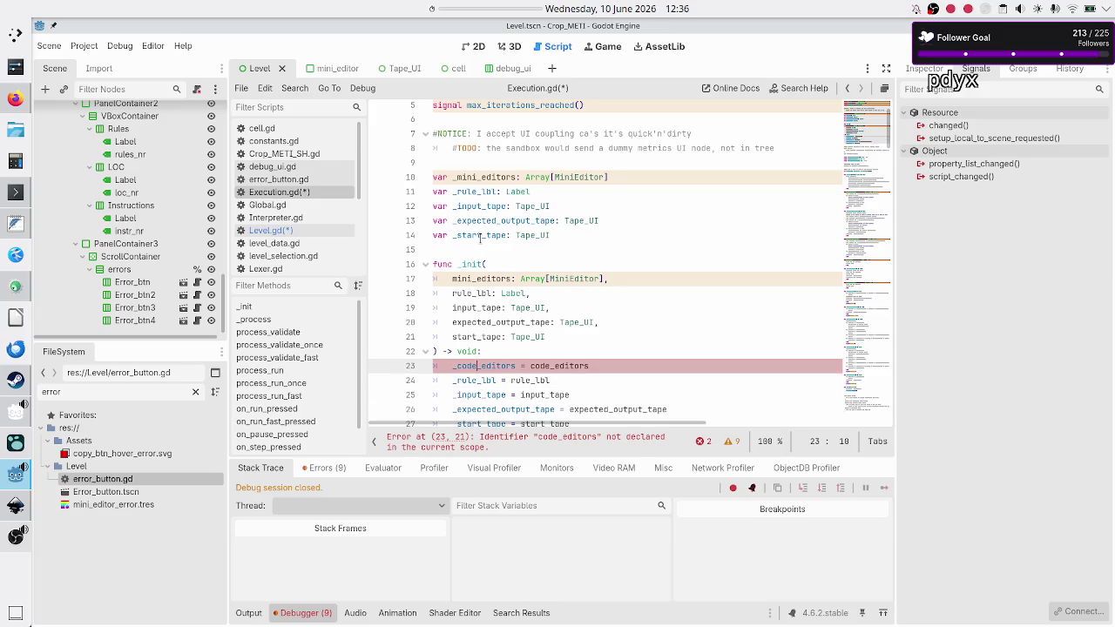
{"action": "key", "text": "BackSpace"}
{"action": "key", "text": "BackSpace"}
{"action": "key", "text": "BackSpace"}
{"action": "type", "text": "mini"}
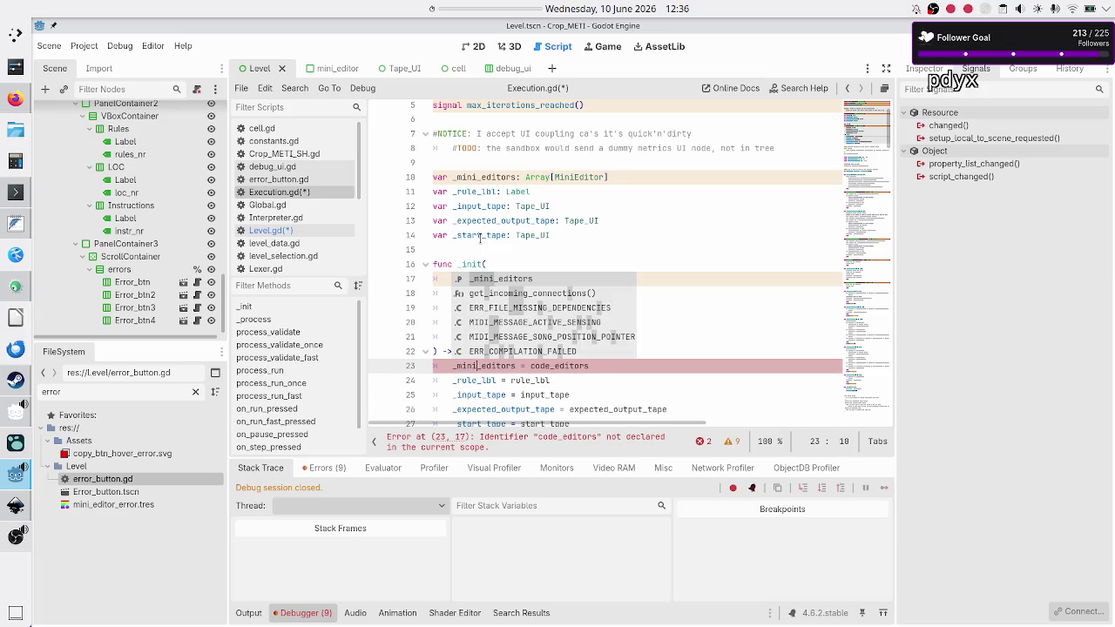
{"action": "key", "text": "Right"}
{"action": "key", "text": "Right"}
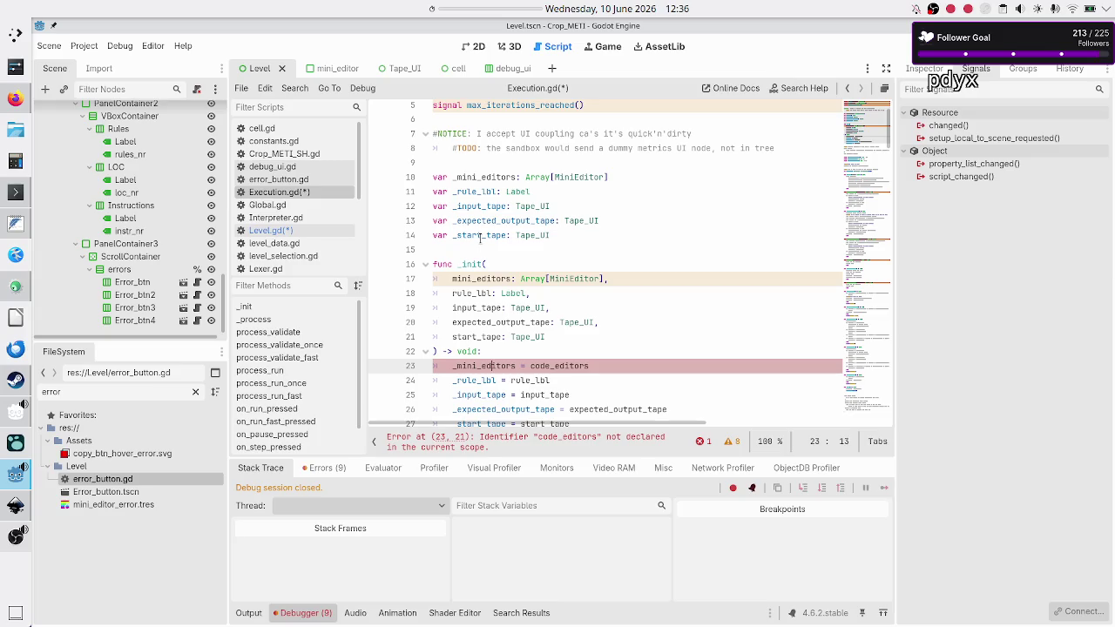
{"action": "key", "text": "Right"}
{"action": "key", "text": "Right"}
{"action": "key", "text": "Delete"}
{"action": "key", "text": "Delete"}
{"action": "key", "text": "Delete"}
{"action": "type", "text": "mon"}
{"action": "key", "text": "BackSpace"}
{"action": "key", "text": "BackSpace"}
{"action": "type", "text": "ini"}
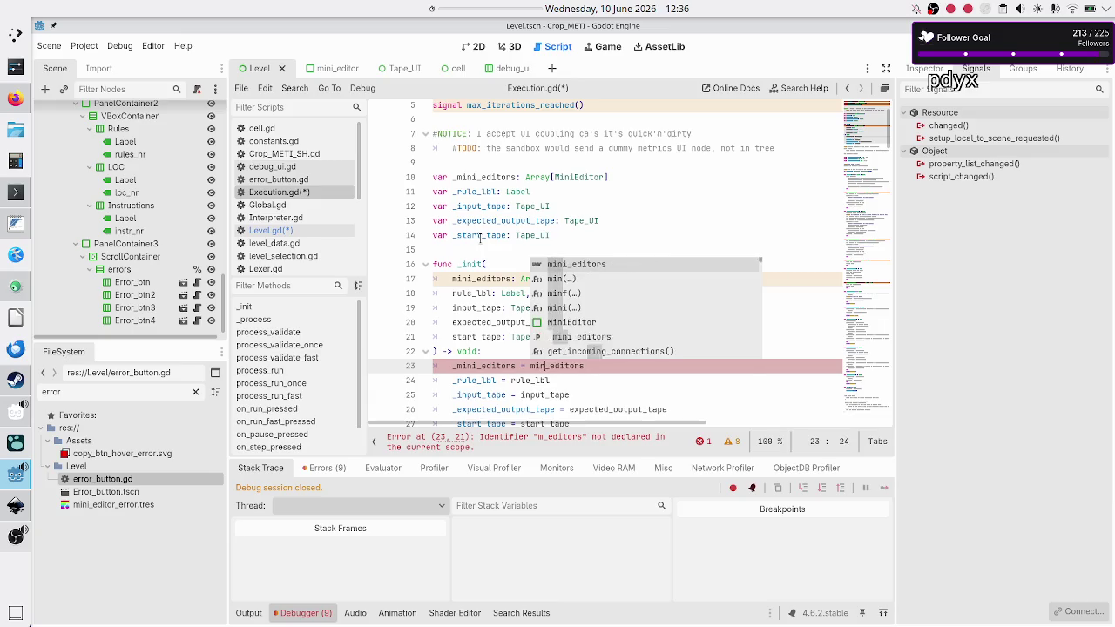
{"action": "key", "text": "Escape"}
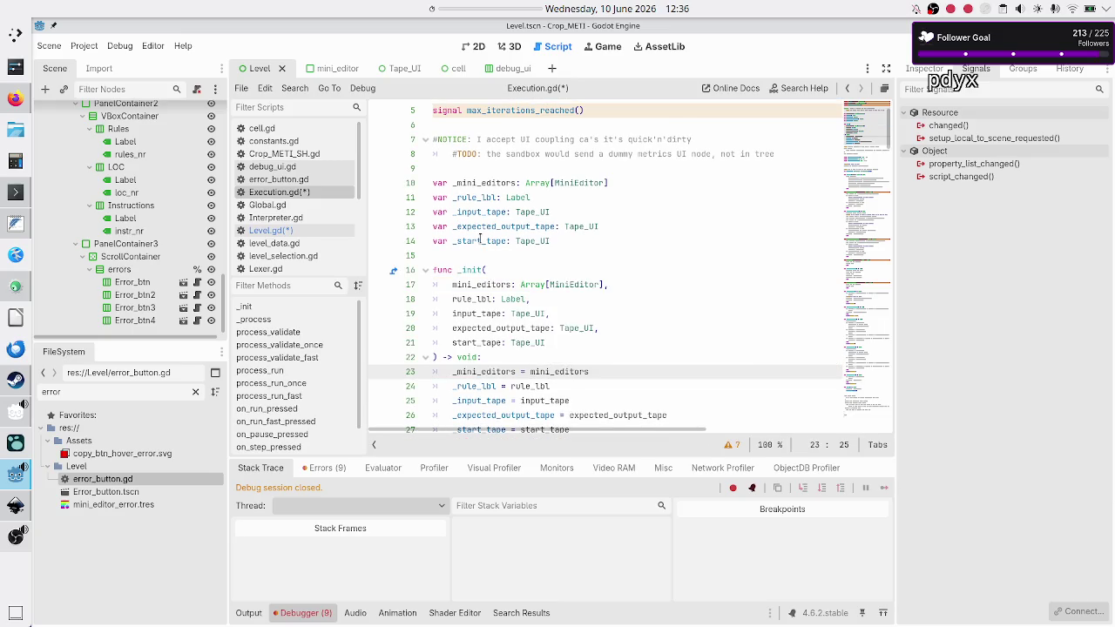
{"action": "key", "text": "ctrl+s"}
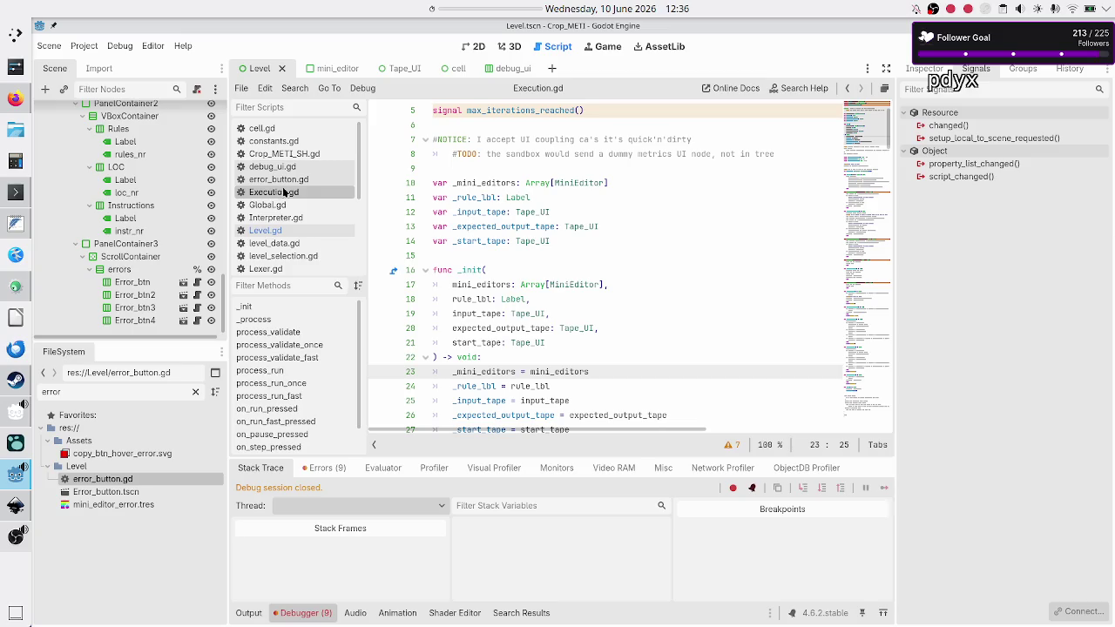
Type the mini_editors declaration as Array[MiniEditor] initialised to an empty array [].
{"action": "left_click", "coordinate": [281, 231]}
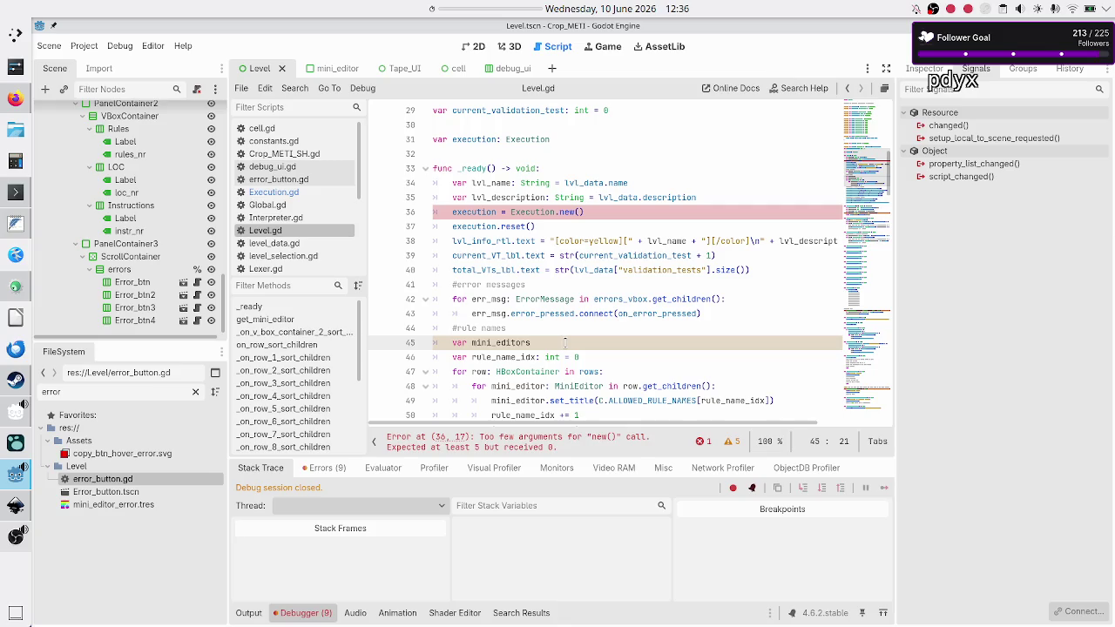
{"action": "type", "text": ": A"}
{"action": "type", "text": "rr"}
{"action": "key", "text": "Return"}
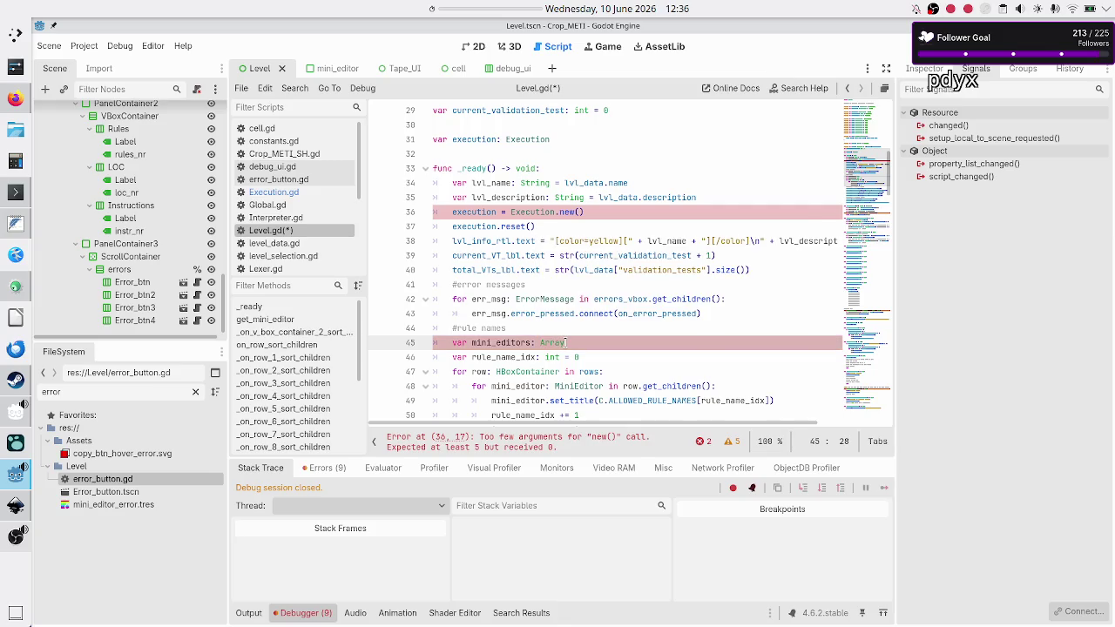
{"action": "type", "text": "[Mi"}
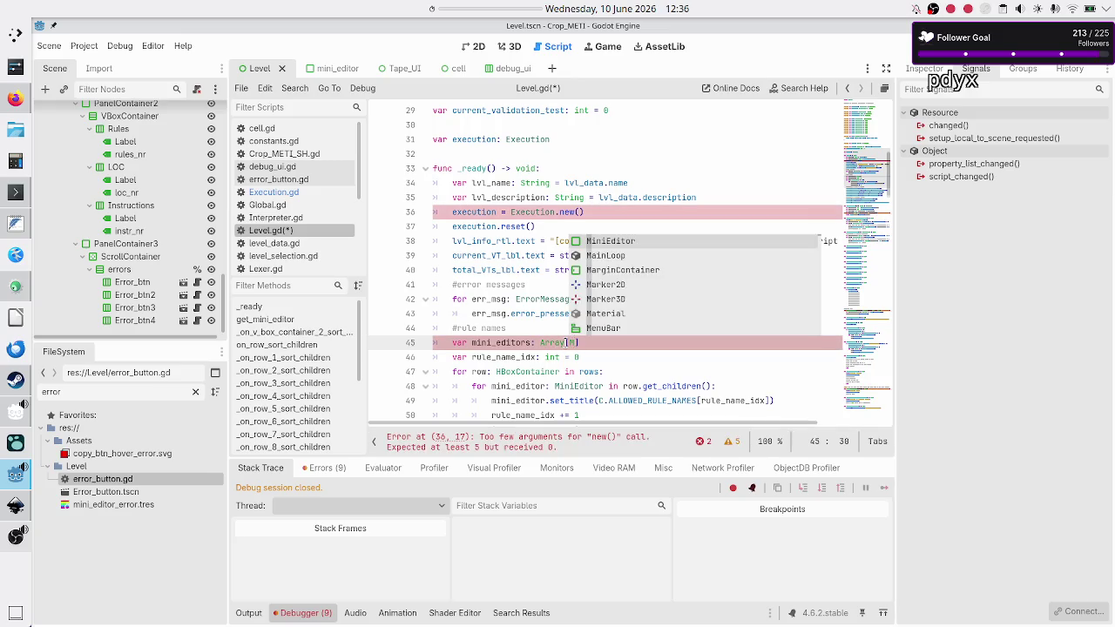
{"action": "key", "text": "Return"}
{"action": "type", "text": "]"}
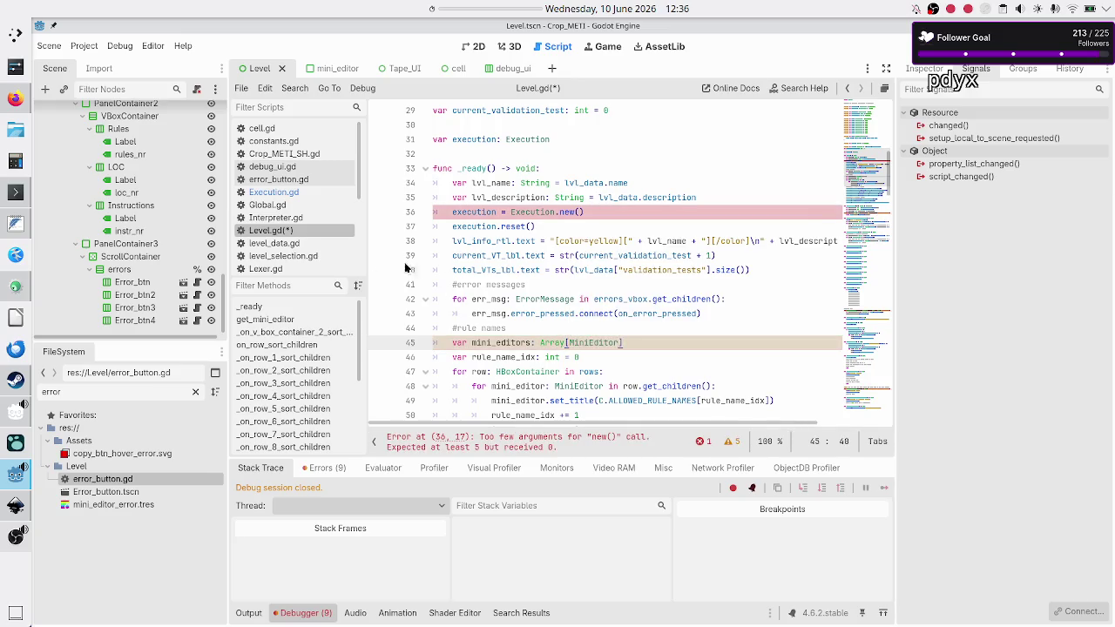
{"action": "left_click", "coordinate": [270, 191]}
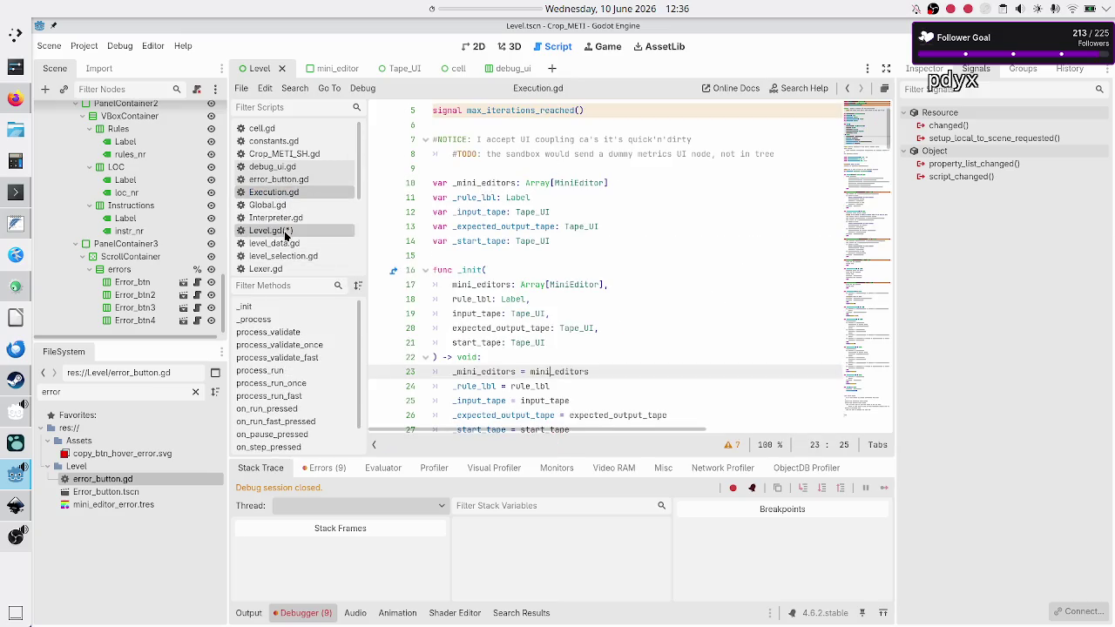
{"action": "left_click", "coordinate": [284, 232]}
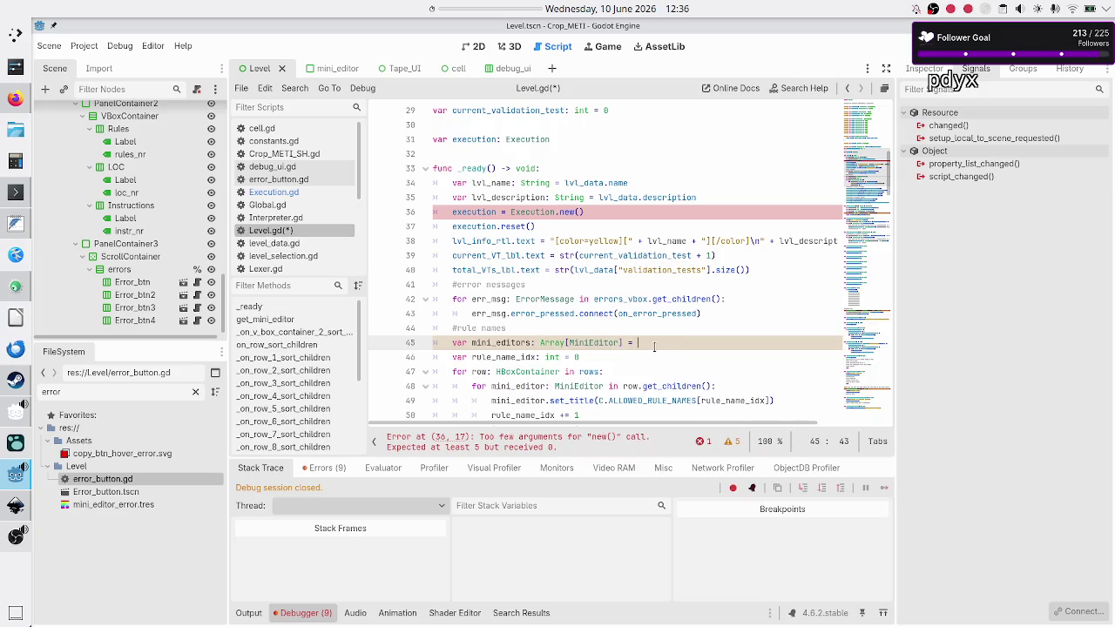
{"action": "type", "text": "["}
{"action": "key", "text": "Escape"}
{"action": "key", "text": "Down"}
{"action": "key", "text": "Down"}
{"action": "key", "text": "Down"}
{"action": "key", "text": "Home"}
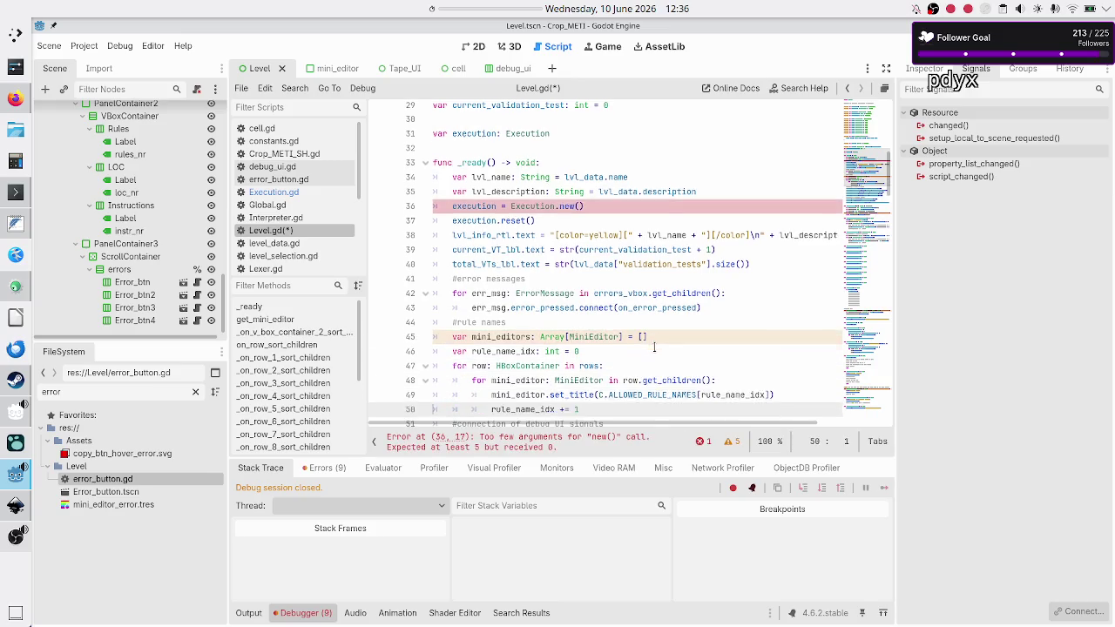
Add 'mini_editors.push_back(mini_editor)' inside the inner mini_editor loop.
{"action": "key", "text": "Down"}
{"action": "key", "text": "Down"}
{"action": "key", "text": "Up"}
{"action": "key", "text": "Up"}
{"action": "key", "text": "Up"}
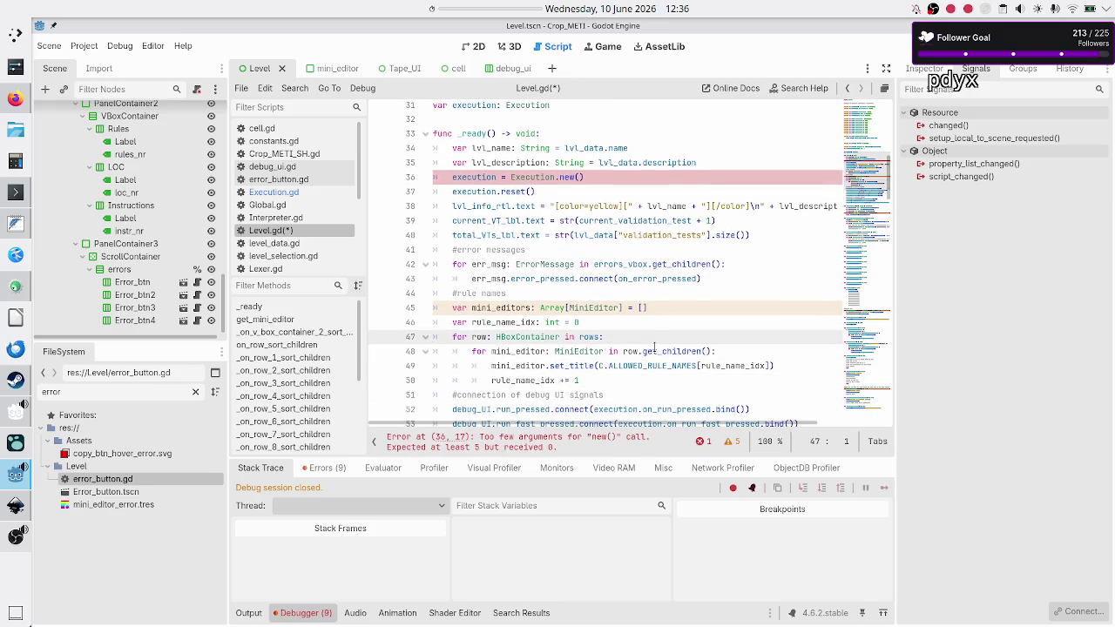
{"action": "key", "text": "Down"}
{"action": "key", "text": "Down"}
{"action": "key", "text": "Up"}
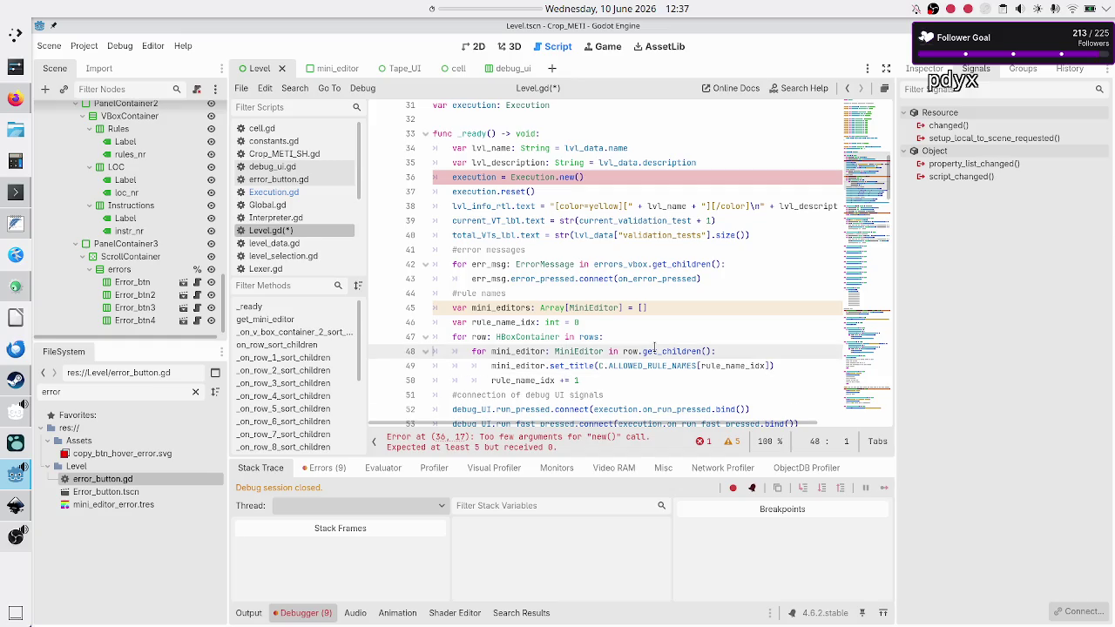
{"action": "key", "text": "shift+End"}
{"action": "key", "text": "End"}
{"action": "key", "text": "Return"}
{"action": "type", "text": "mi"}
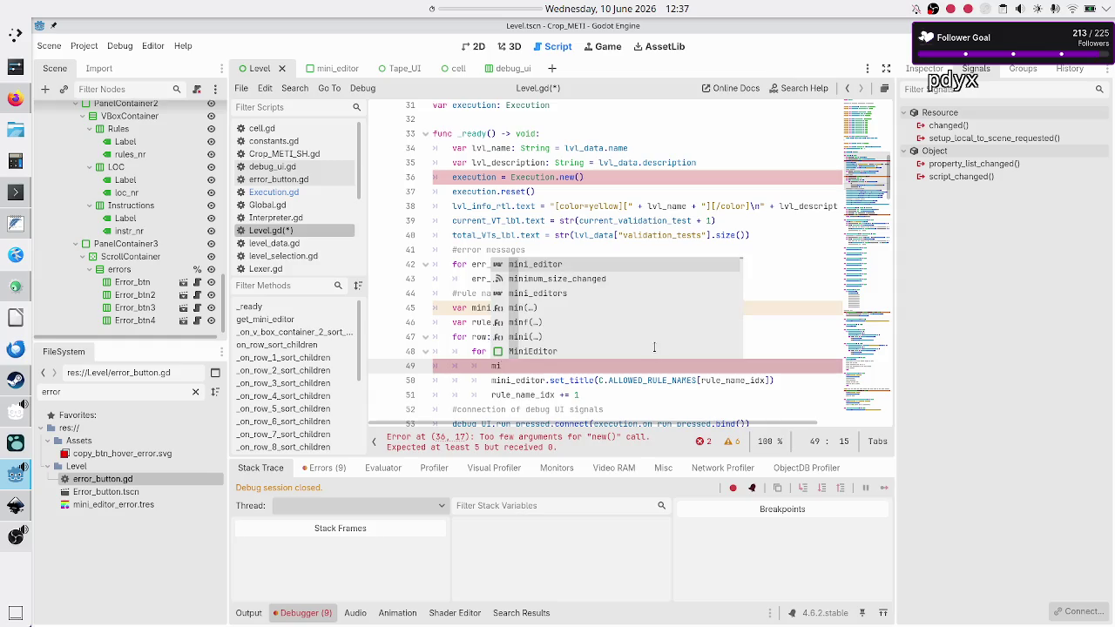
{"action": "key", "text": "Escape"}
{"action": "key", "text": "Up"}
{"action": "key", "text": "Up"}
{"action": "key", "text": "Up"}
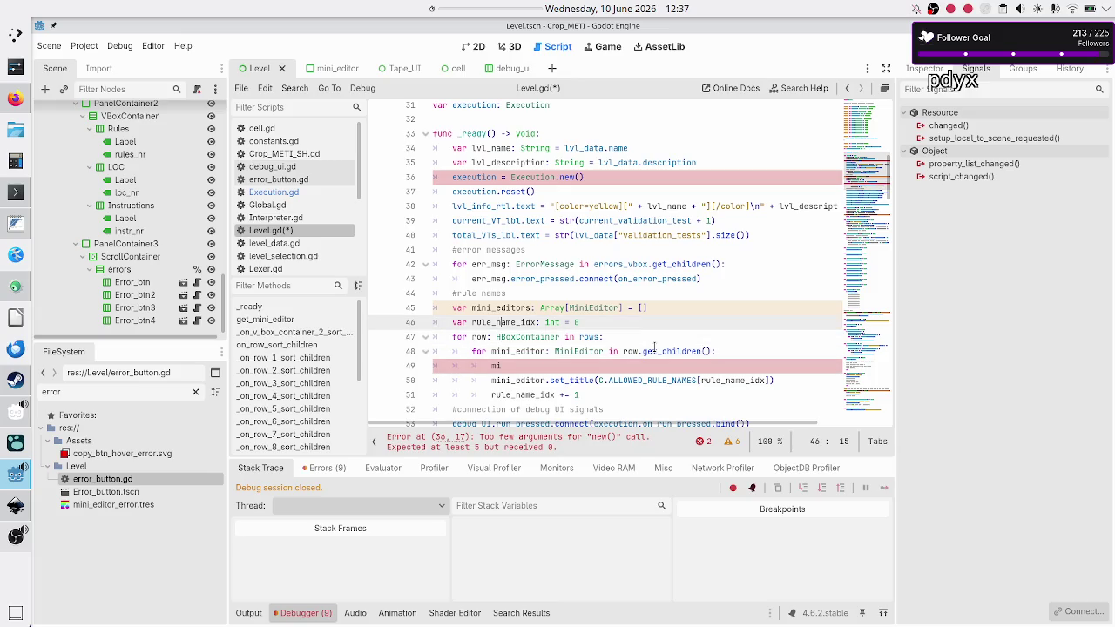
{"action": "key", "text": "Down"}
{"action": "key", "text": "Down"}
{"action": "key", "text": "Down"}
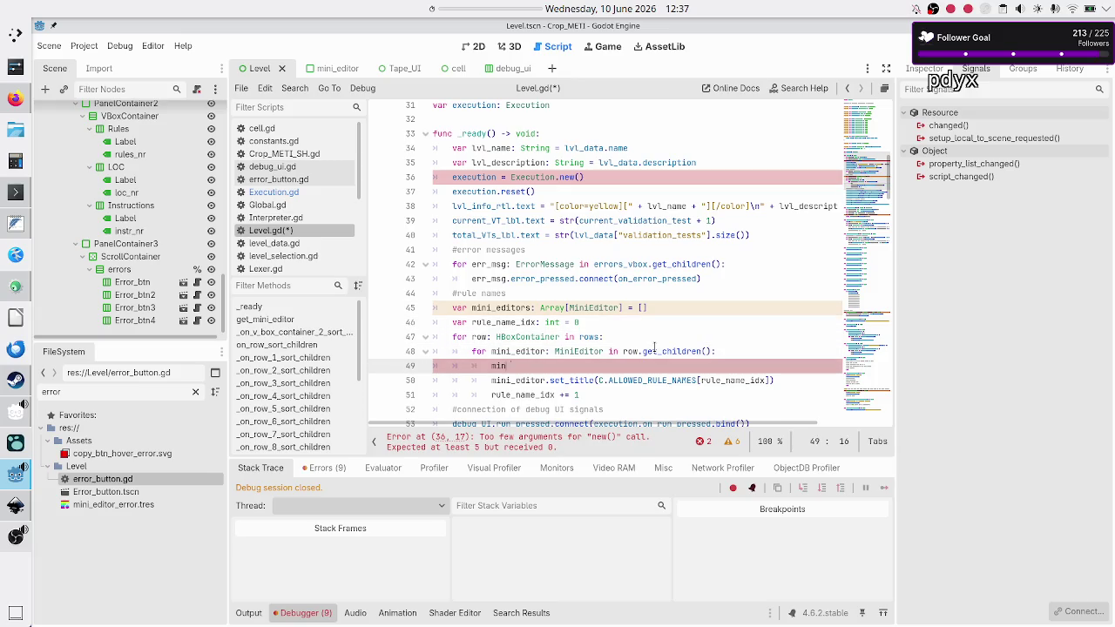
{"action": "type", "text": "i_editors.push"}
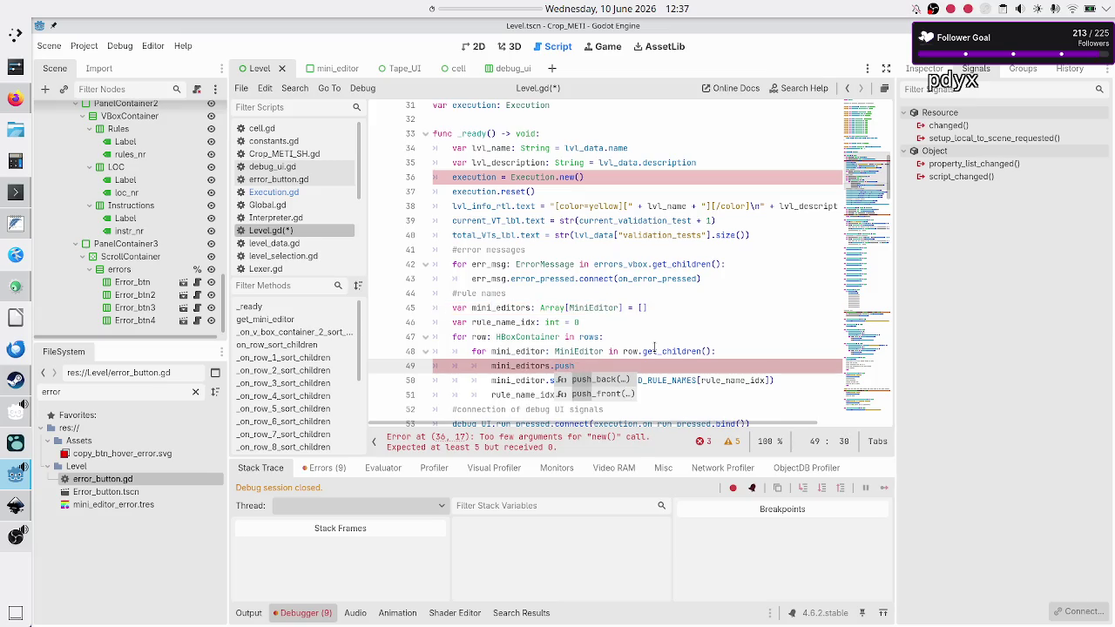
{"action": "key", "text": "Return"}
{"action": "type", "text": "min"}
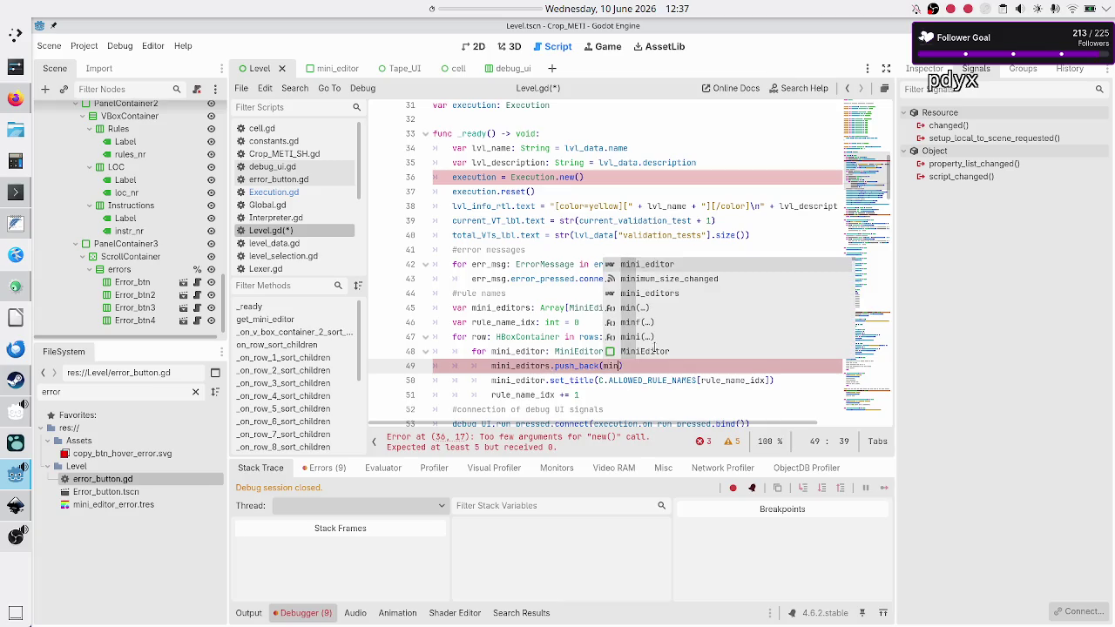
{"action": "key", "text": "Return"}
{"action": "key", "text": "Down"}
{"action": "key", "text": "Up"}
{"action": "key", "text": "Up"}
{"action": "key", "text": "Up"}
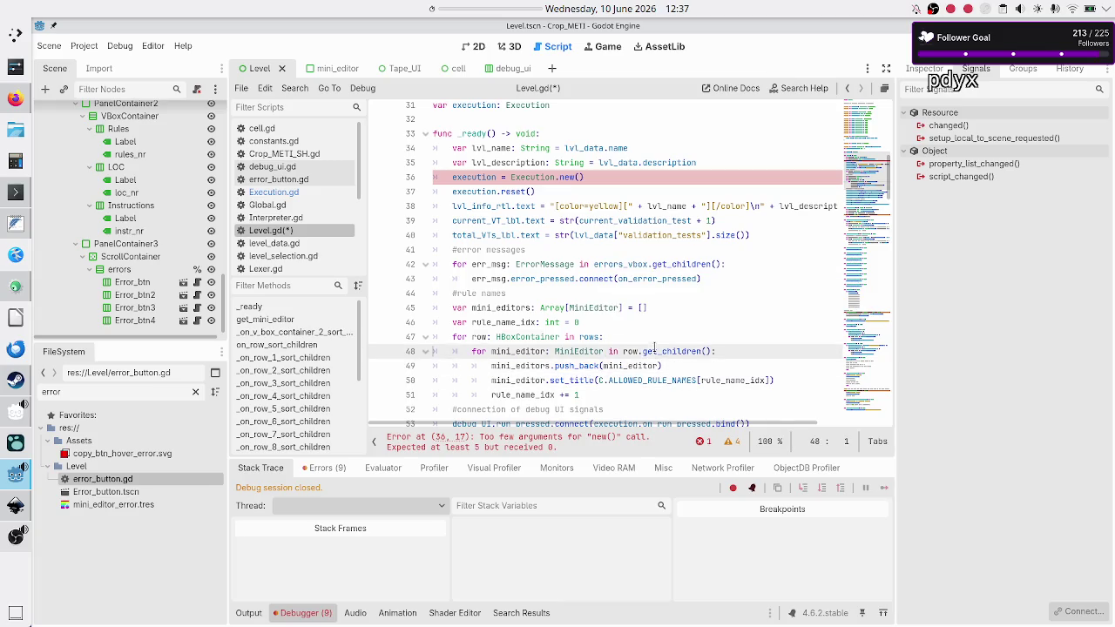
{"action": "key", "text": "Home"}
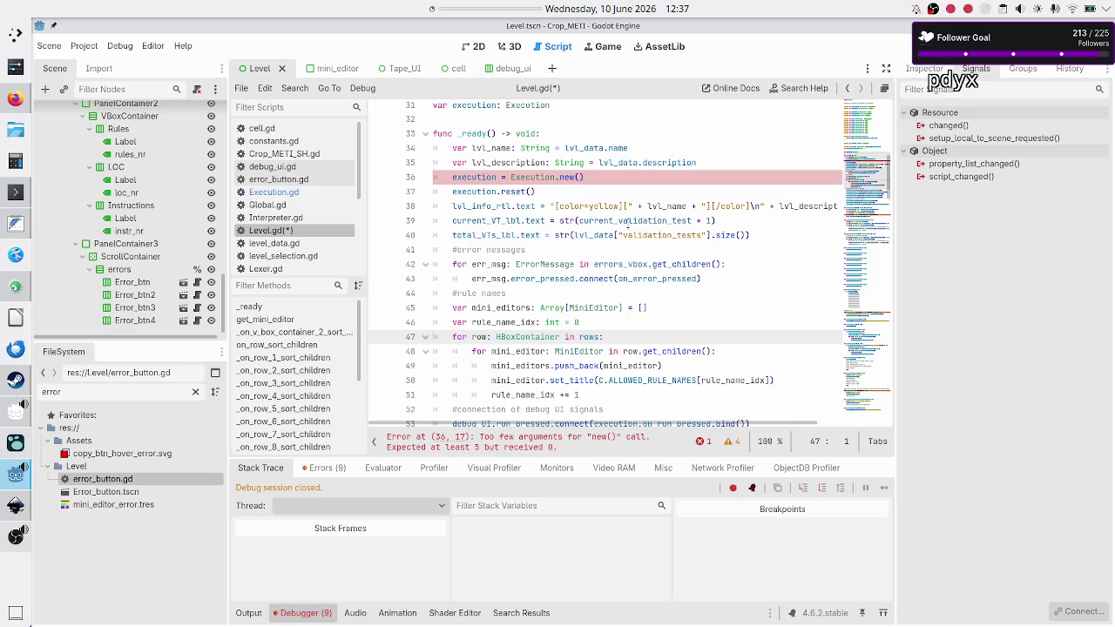
Cut the 'execution = Execution.new()' and 'execution.reset()' lines from the top of _ready.
{"action": "double_click", "coordinate": [474, 192]}
{"action": "scroll", "coordinate": [532, 210], "scroll_direction": "down", "scroll_amount": 2}
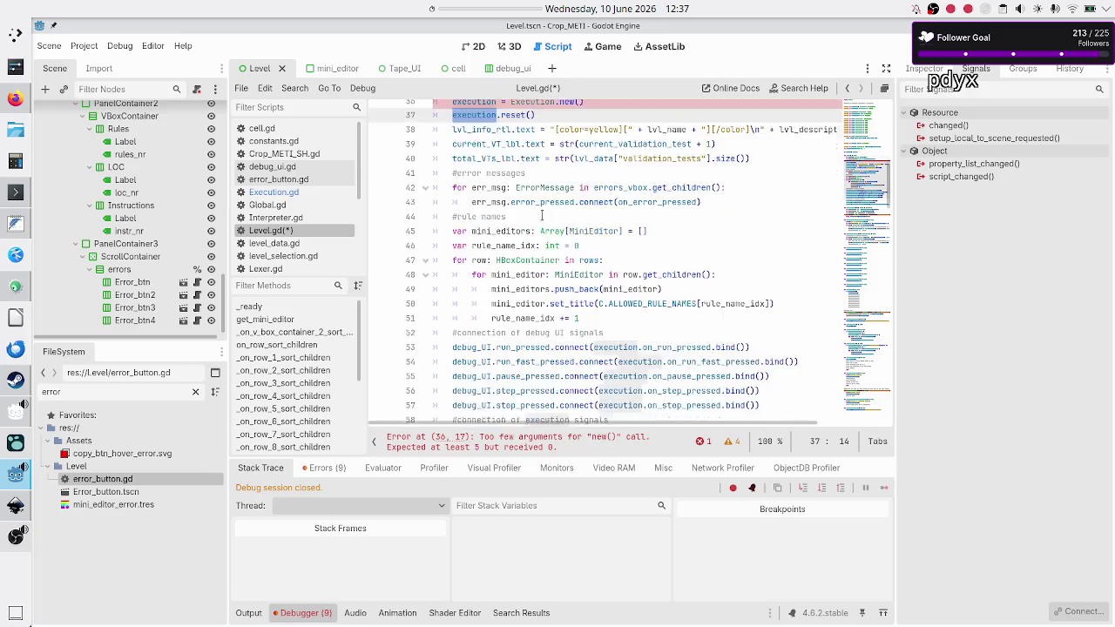
{"action": "scroll", "coordinate": [542, 214], "scroll_direction": "up", "scroll_amount": 5}
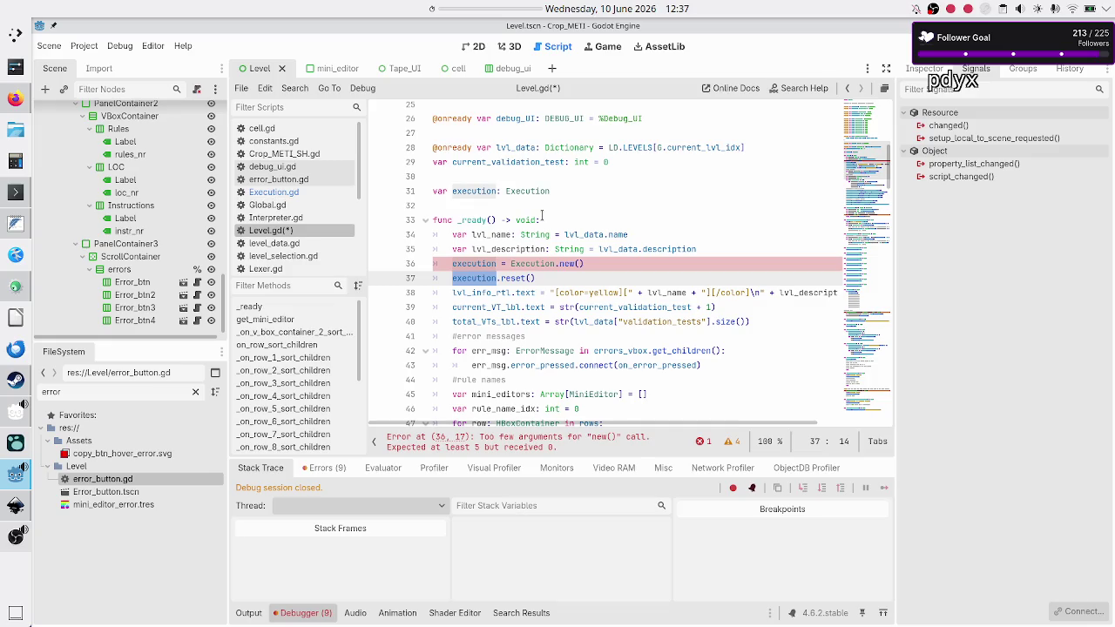
{"action": "key", "text": "Left"}
{"action": "key", "text": "Up"}
{"action": "key", "text": "Home"}
{"action": "key", "text": "shift+Down"}
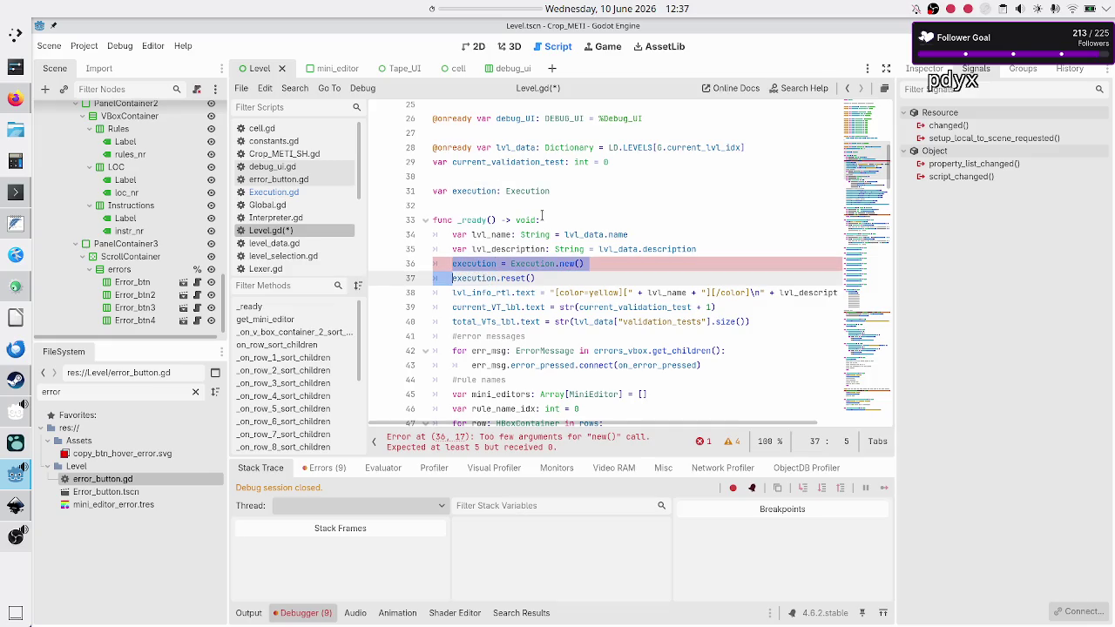
{"action": "key", "text": "shift+End"}
{"action": "key", "text": "ctrl+c"}
{"action": "key", "text": "ctrl+shift+k"}
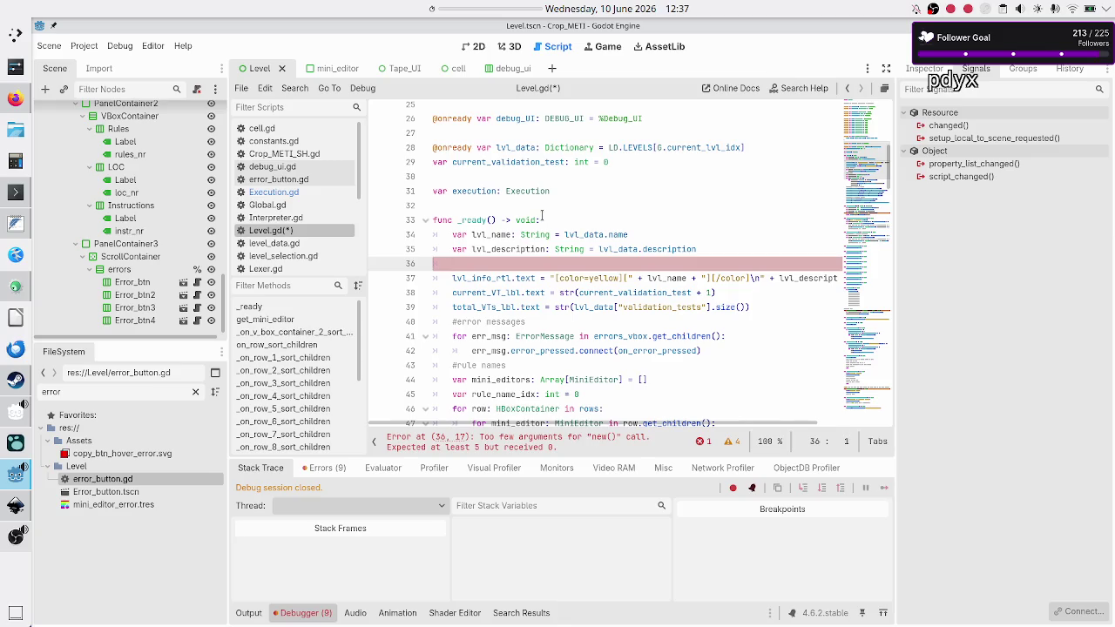
Move the caret to the end of the rule_name_idx += 1 line in the rule-name loop.
{"action": "key", "text": "Down"}
{"action": "key", "text": "Down"}
{"action": "key", "text": "Down"}
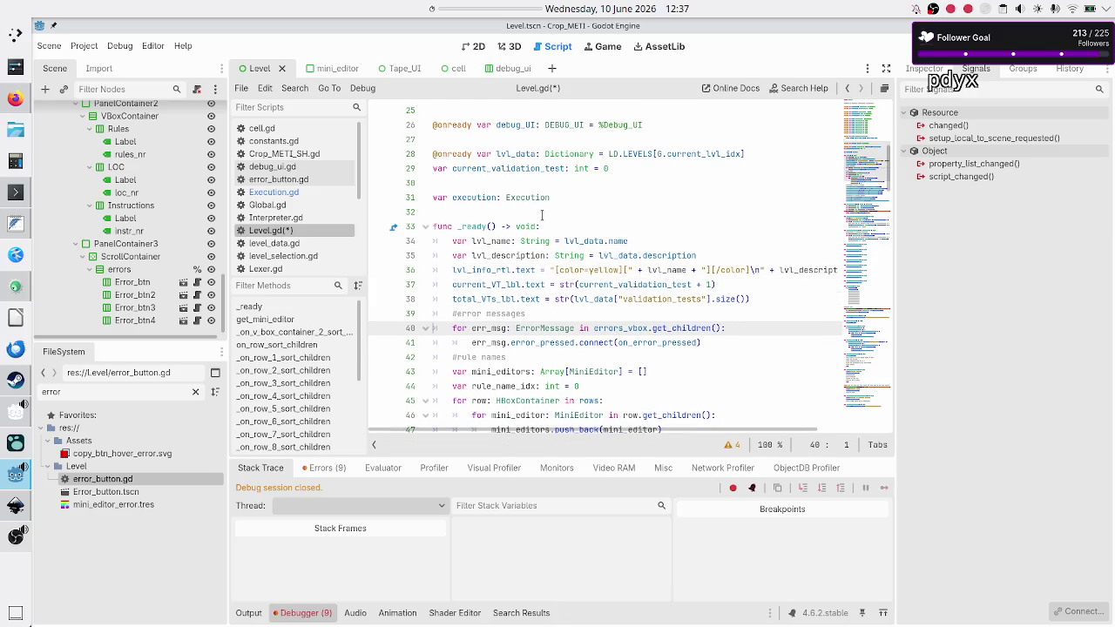
{"action": "key", "text": "Up"}
{"action": "key", "text": "Up"}
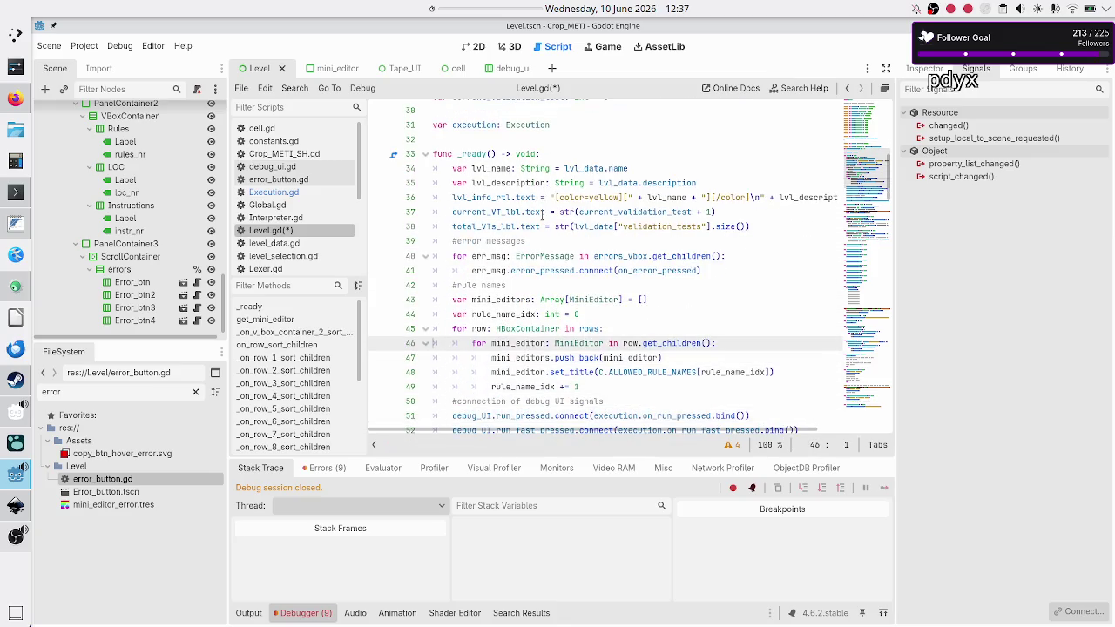
{"action": "key", "text": "Down"}
{"action": "key", "text": "Down"}
{"action": "key", "text": "Down"}
{"action": "key", "text": "Down"}
{"action": "key", "text": "Up"}
{"action": "key", "text": "End"}
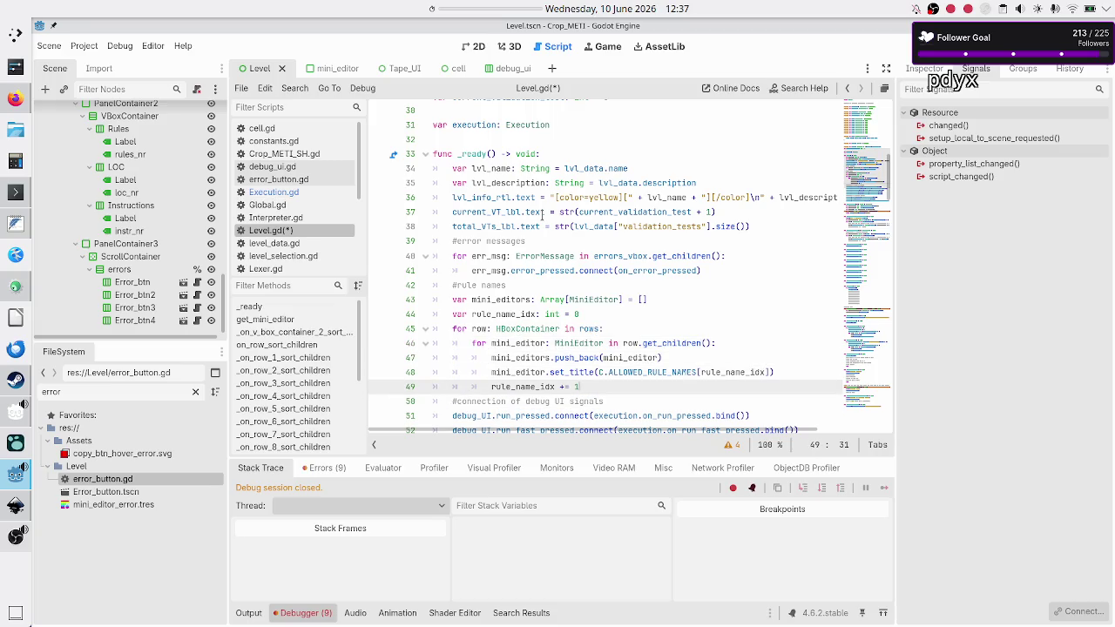
{"action": "key", "text": "Down"}
{"action": "key", "text": "Down"}
{"action": "key", "text": "Home"}
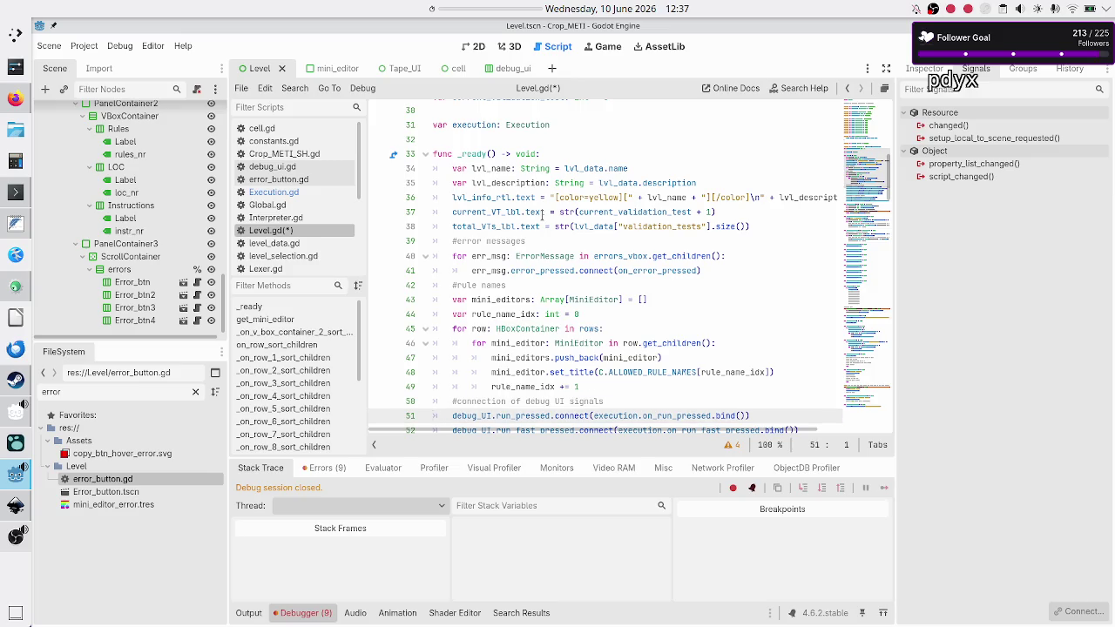
{"action": "key", "text": "Left"}
{"action": "key", "text": "Up"}
Paste the Execution creation and reset lines on a new line after the rule-name loop.
{"action": "key", "text": "Return"}
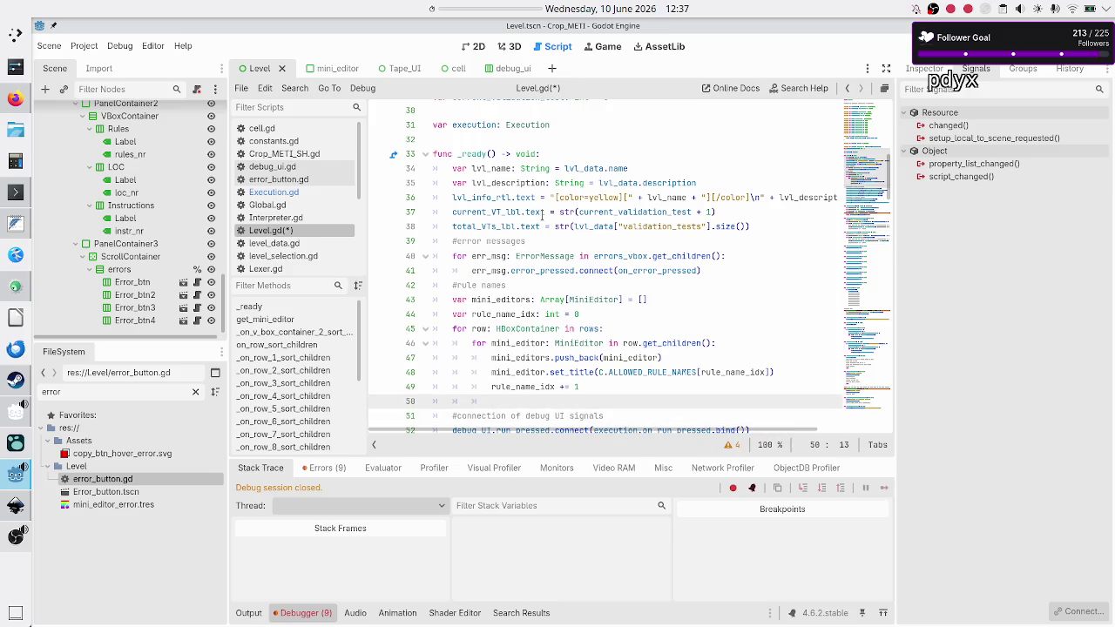
{"action": "key", "text": "BackSpace"}
{"action": "key", "text": "ctrl+v"}
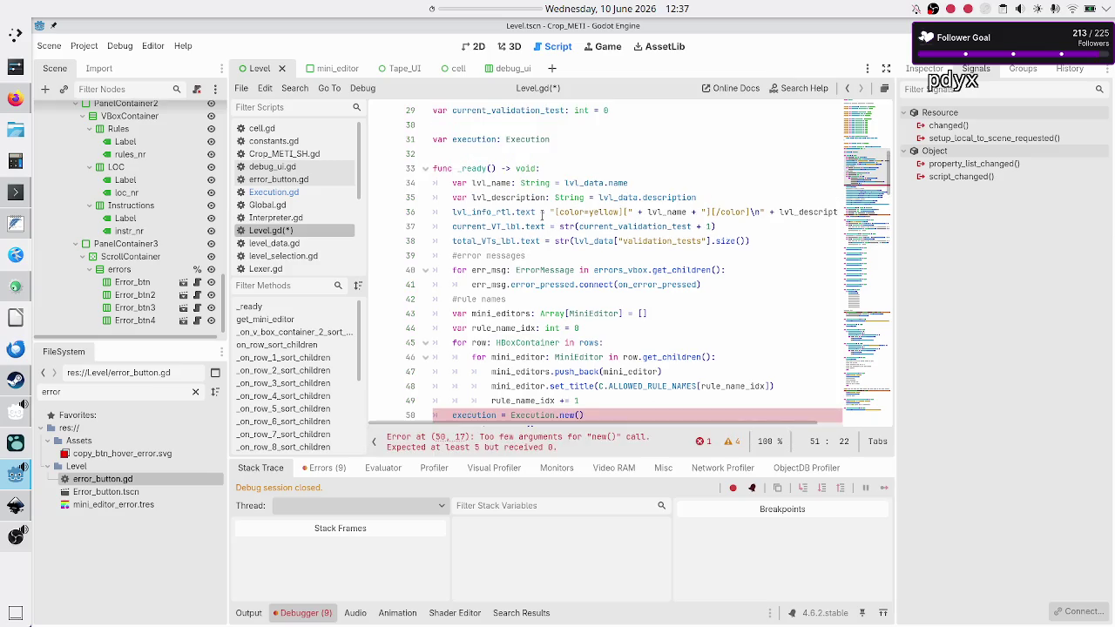
{"action": "scroll", "coordinate": [542, 214], "scroll_direction": "down", "scroll_amount": 2}
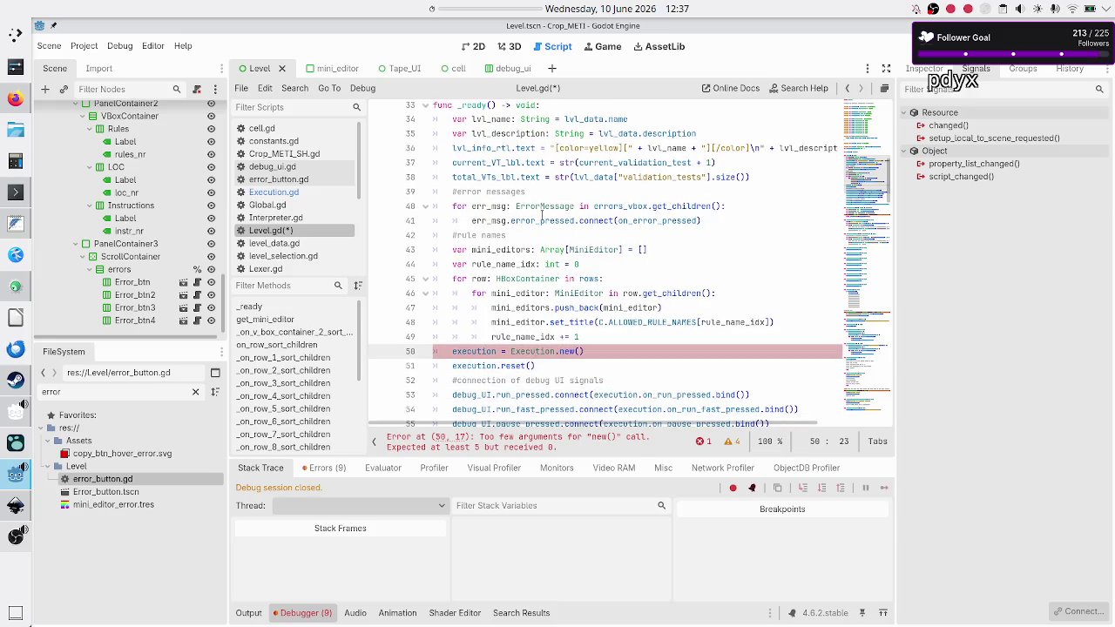
Pass mini_editors as the first argument of Execution.new() on its own line.
{"action": "key", "text": "End"}
{"action": "key", "text": "Left"}
{"action": "key", "text": "Return"}
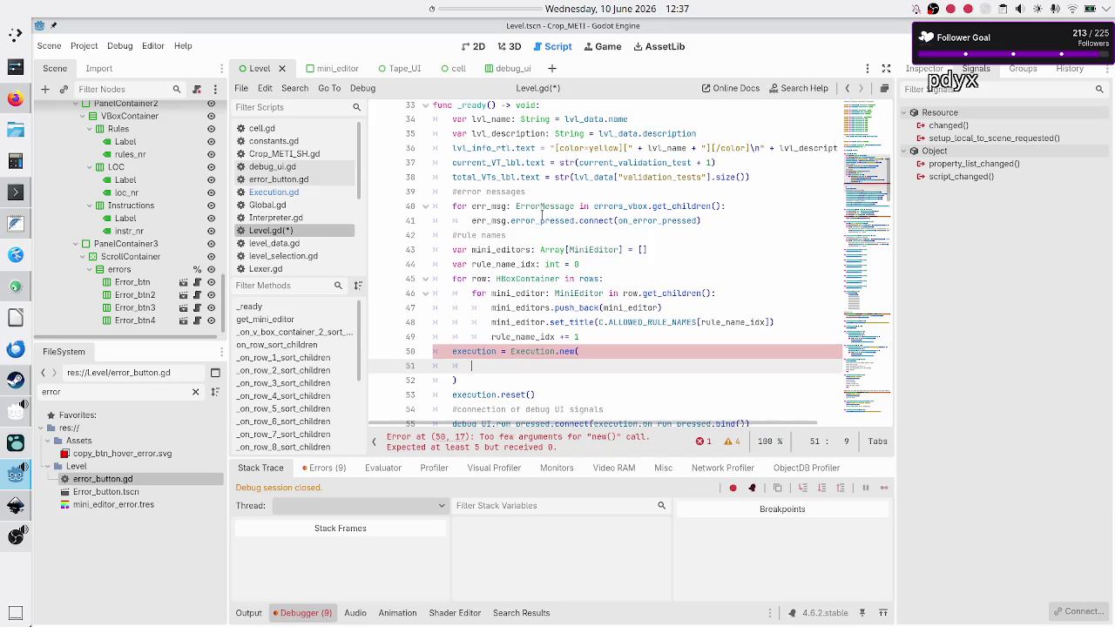
{"action": "type", "text": "mini"}
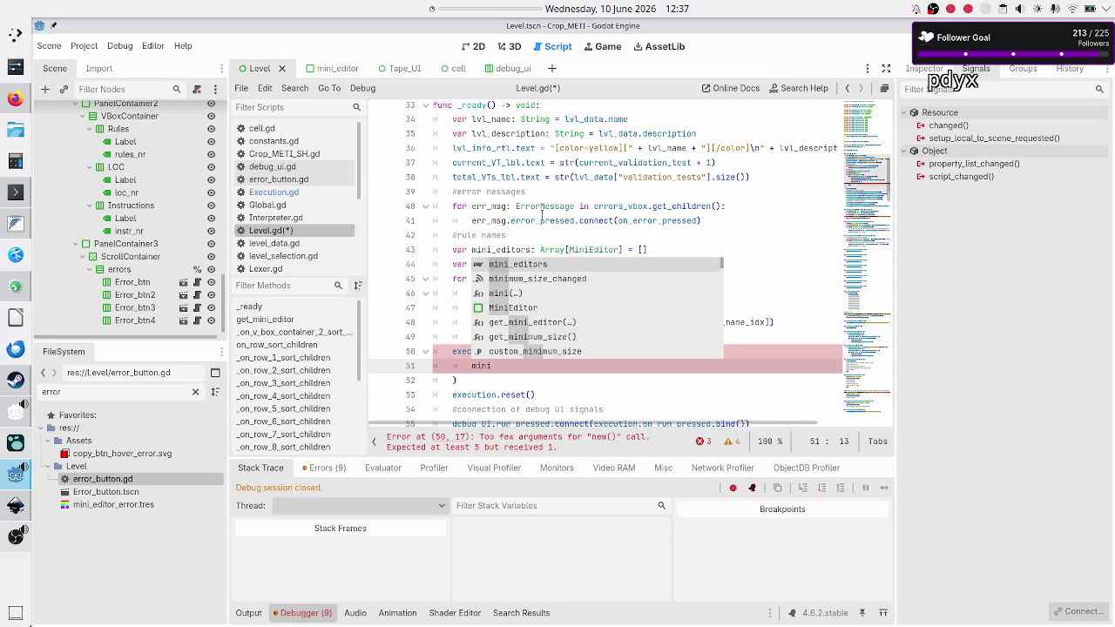
{"action": "key", "text": "Return"}
{"action": "type", "text": ","}
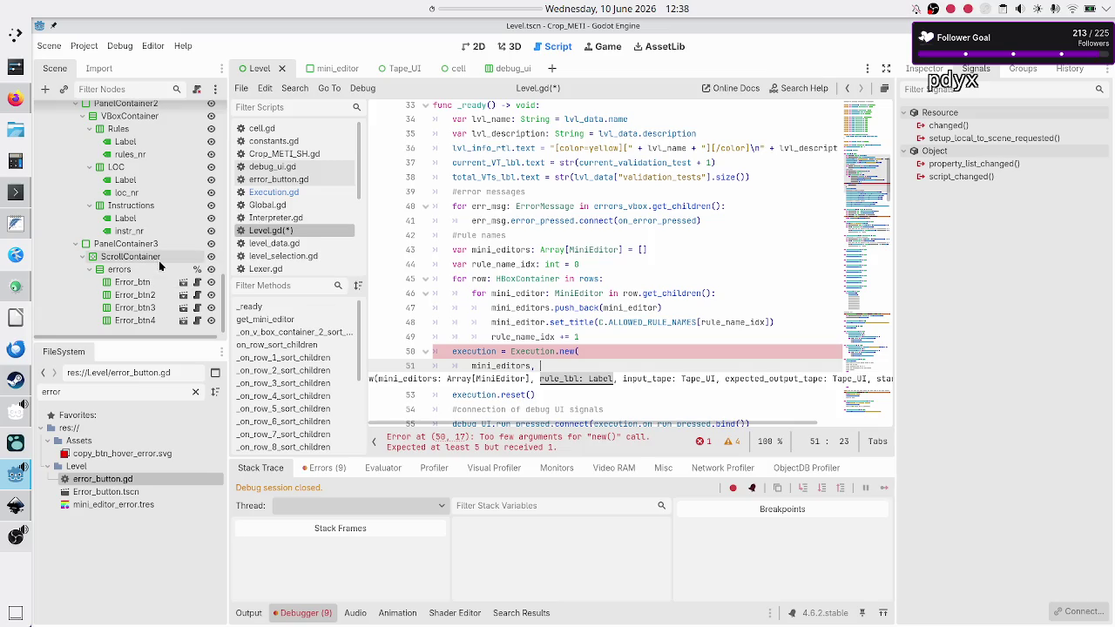
Check the Current_rule node's name in the Scene tree and type 'curr' as new()'s second argument.
{"action": "scroll", "coordinate": [160, 266], "scroll_direction": "up", "scroll_amount": 2}
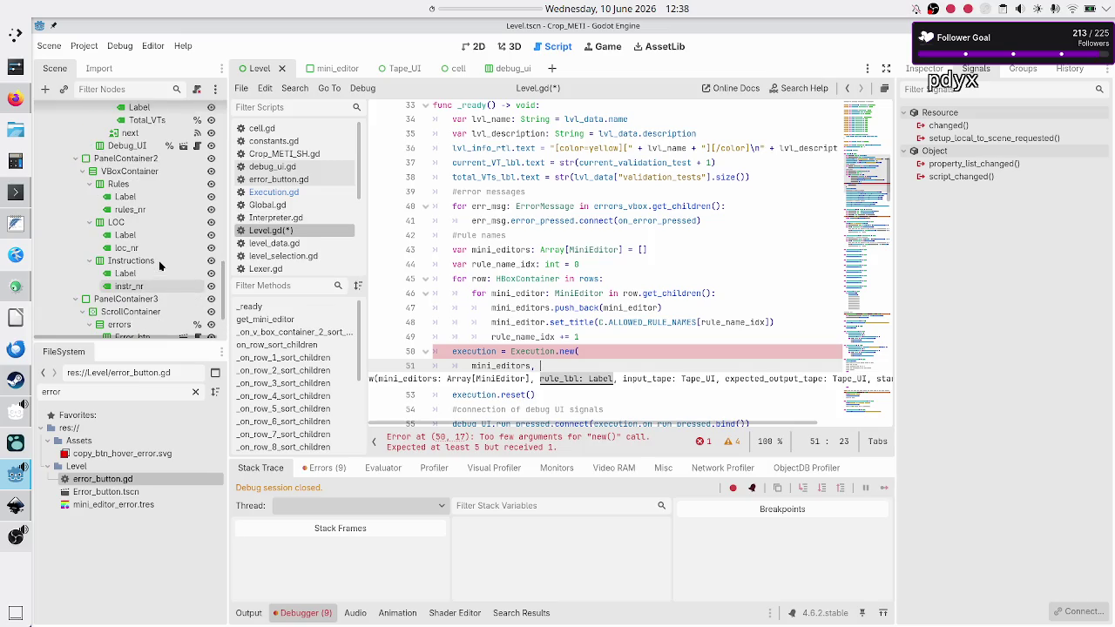
{"action": "scroll", "coordinate": [159, 261], "scroll_direction": "up", "scroll_amount": 4}
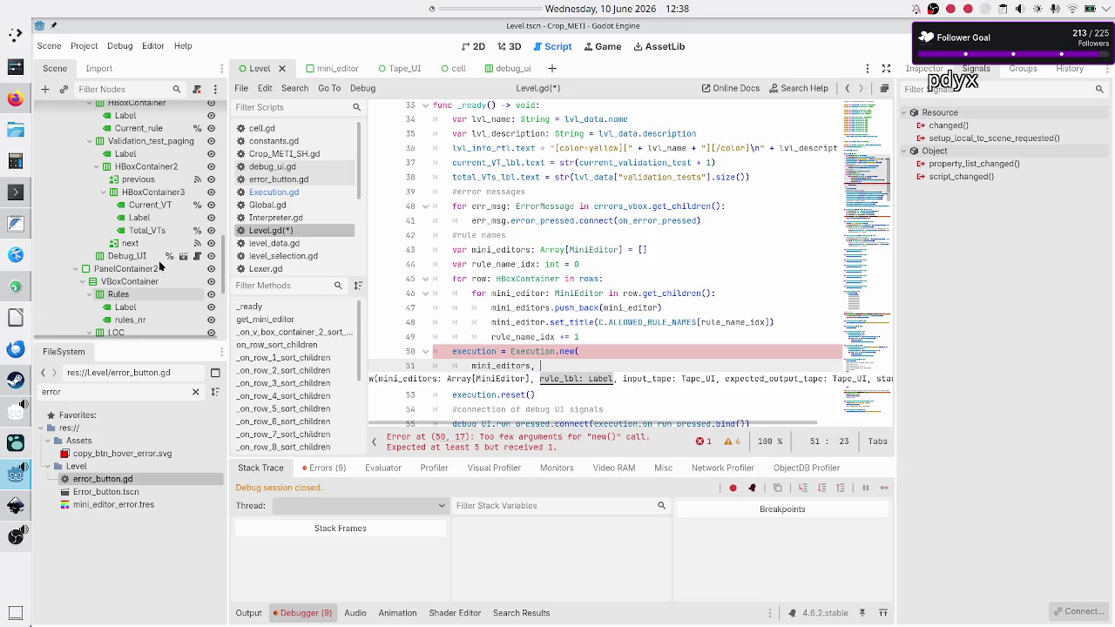
{"action": "scroll", "coordinate": [160, 265], "scroll_direction": "up", "scroll_amount": 2}
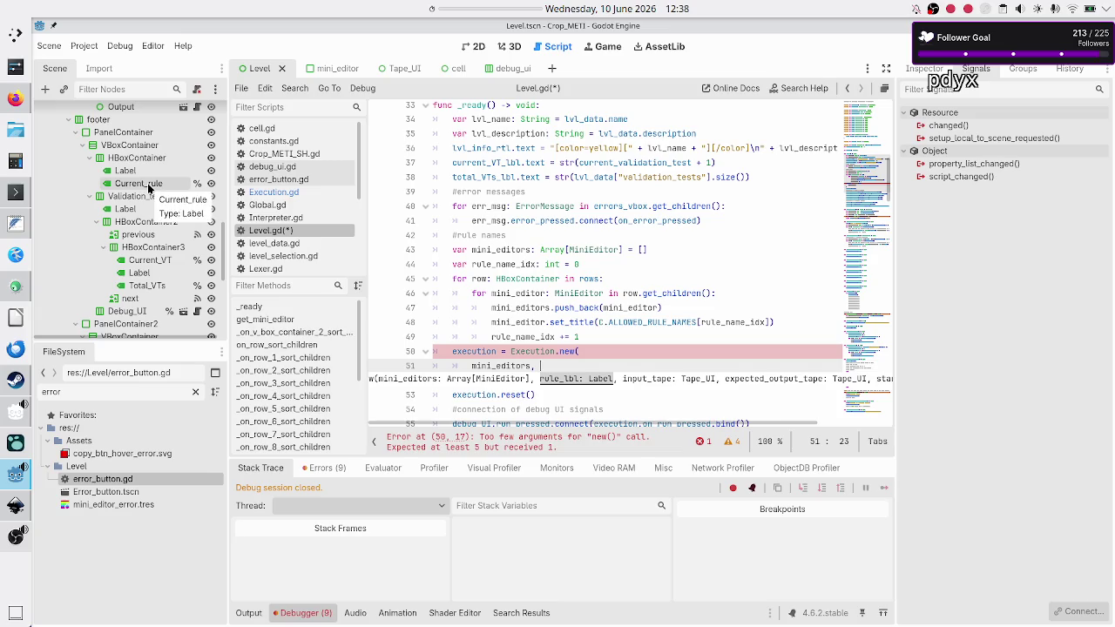
{"action": "left_click", "coordinate": [150, 187]}
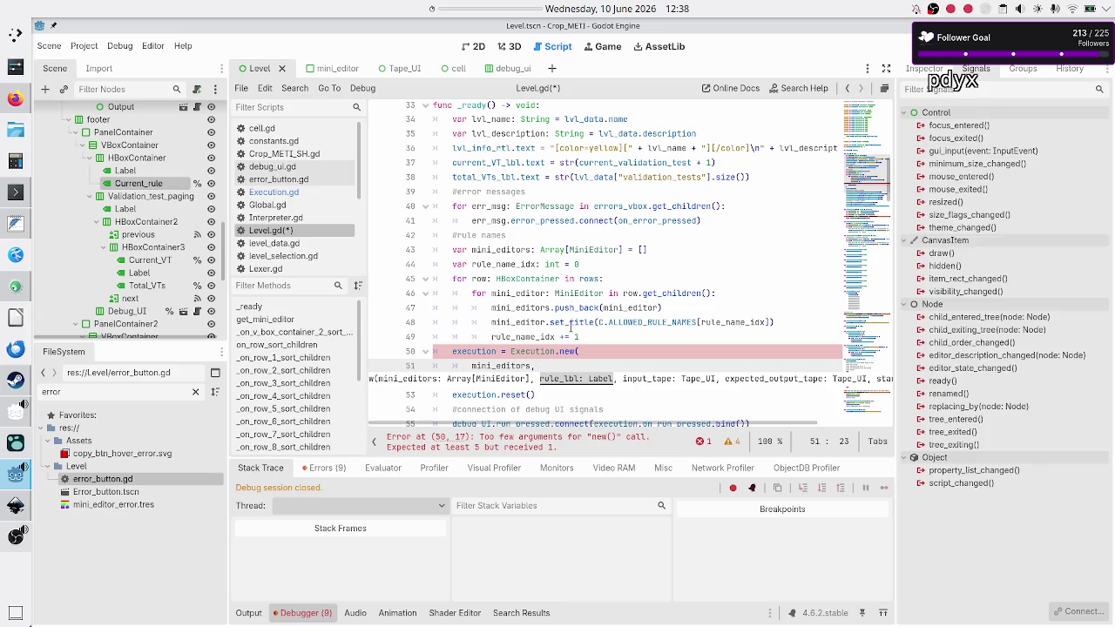
{"action": "left_click", "coordinate": [562, 368]}
{"action": "type", "text": "curr"}
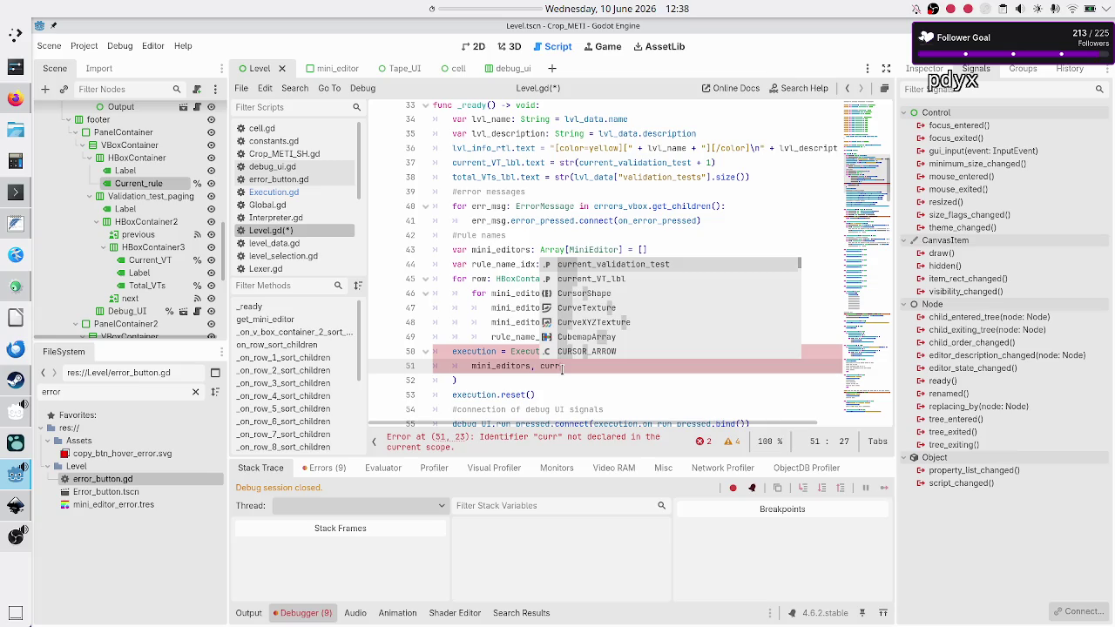
{"action": "key", "text": "Escape"}
{"action": "scroll", "coordinate": [523, 288], "scroll_direction": "up", "scroll_amount": 10}
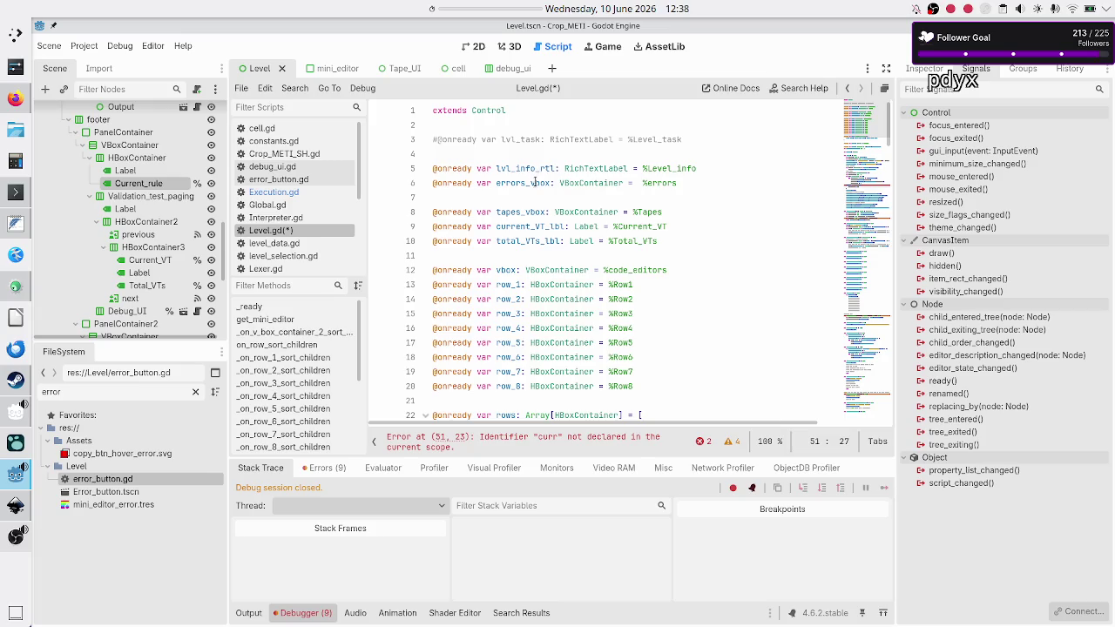
{"action": "scroll", "coordinate": [515, 233], "scroll_direction": "down", "scroll_amount": 3}
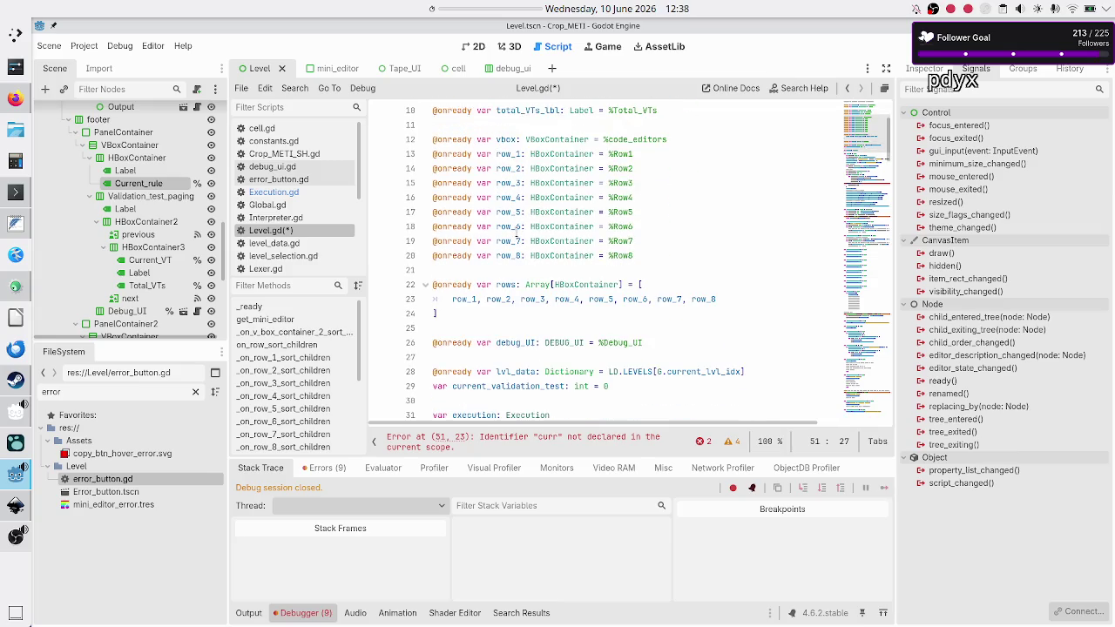
{"action": "scroll", "coordinate": [515, 232], "scroll_direction": "down", "scroll_amount": 1}
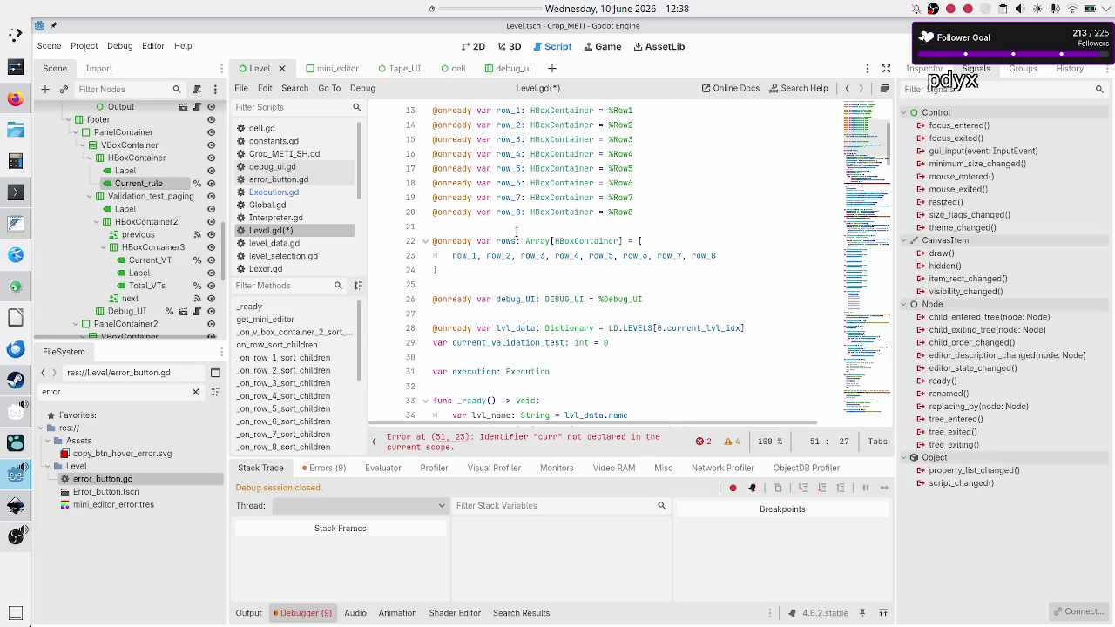
{"action": "scroll", "coordinate": [517, 231], "scroll_direction": "up", "scroll_amount": 2}
{"action": "left_click", "coordinate": [516, 227]}
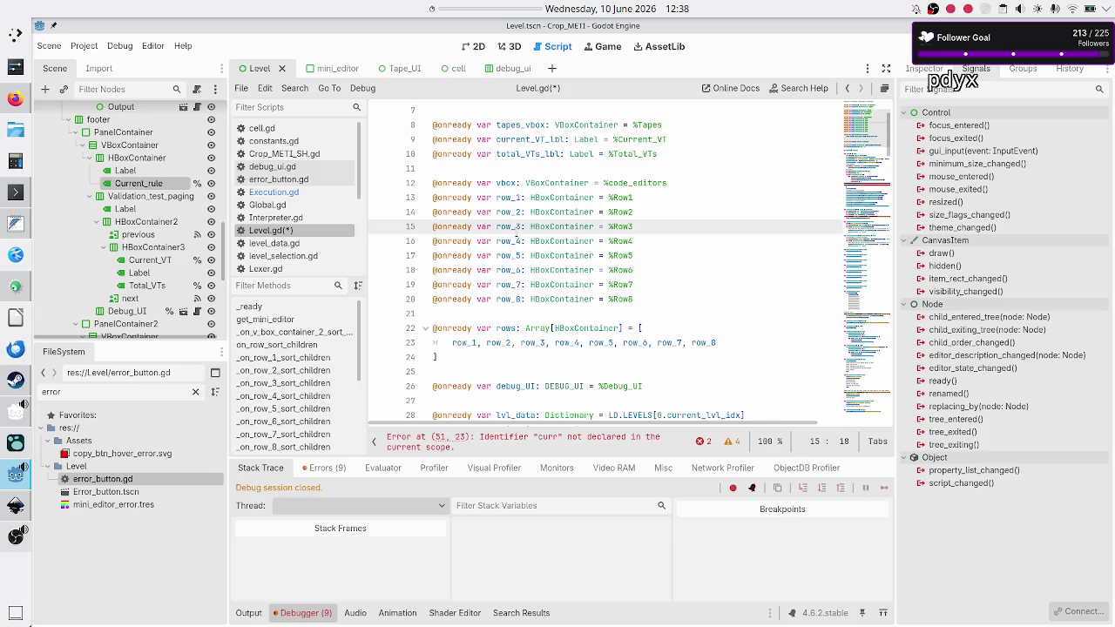
{"action": "key", "text": "ctrl+f"}
{"action": "type", "text": "current"}
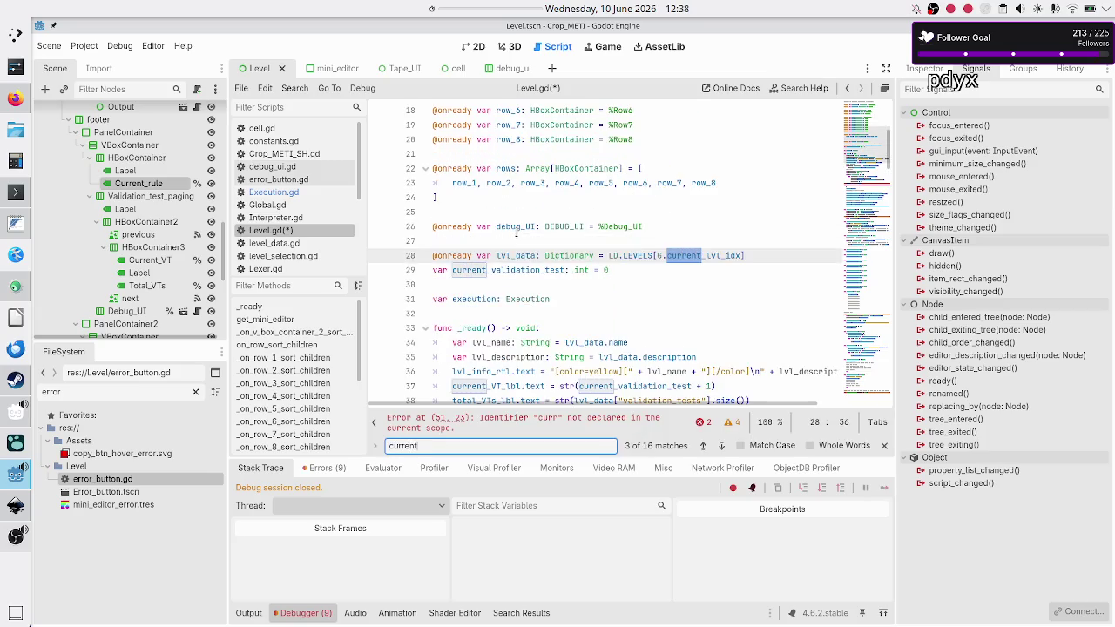
{"action": "type", "text": "_rule"}
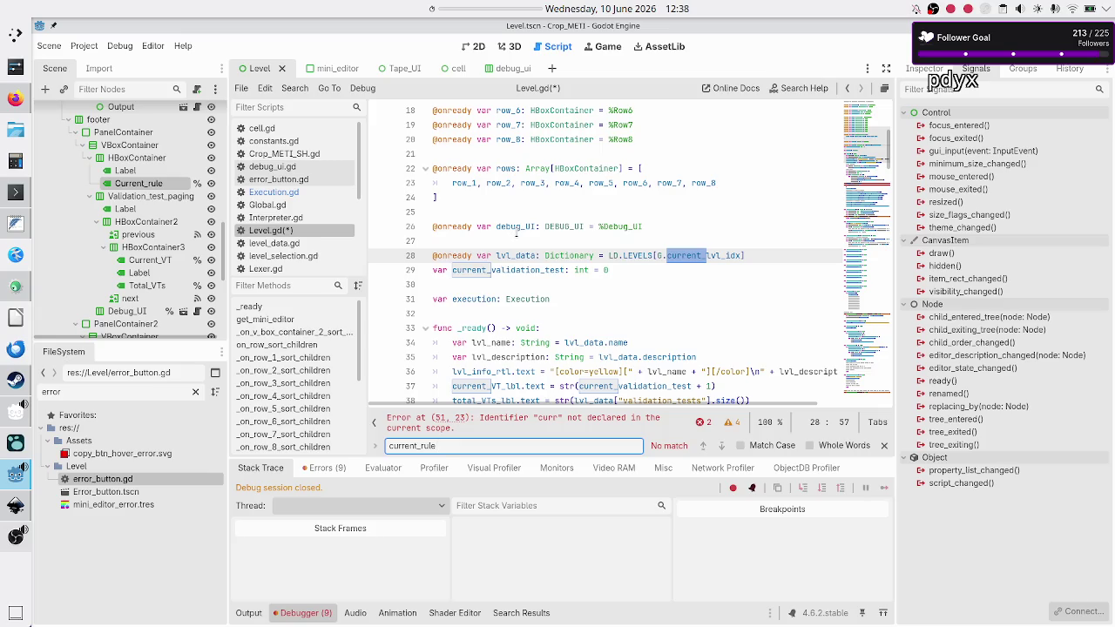
{"action": "key", "text": "ctrl+a"}
{"action": "key", "text": "Escape"}
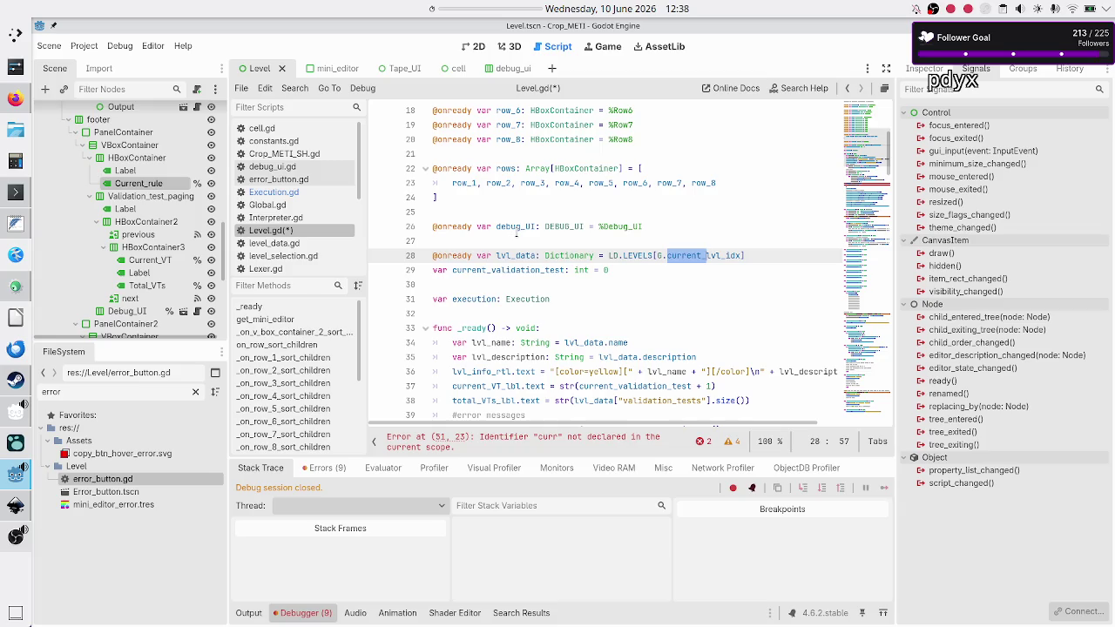
{"action": "left_click", "coordinate": [526, 226]}
{"action": "key", "text": "Down"}
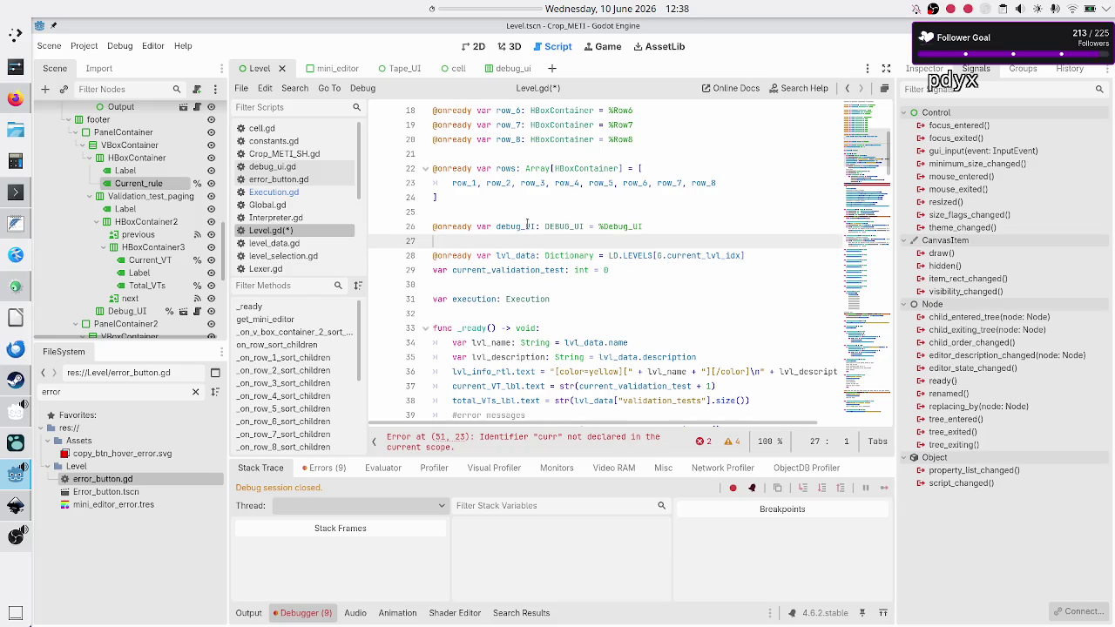
{"action": "key", "text": "Return"}
{"action": "type", "text": "@onready var "}
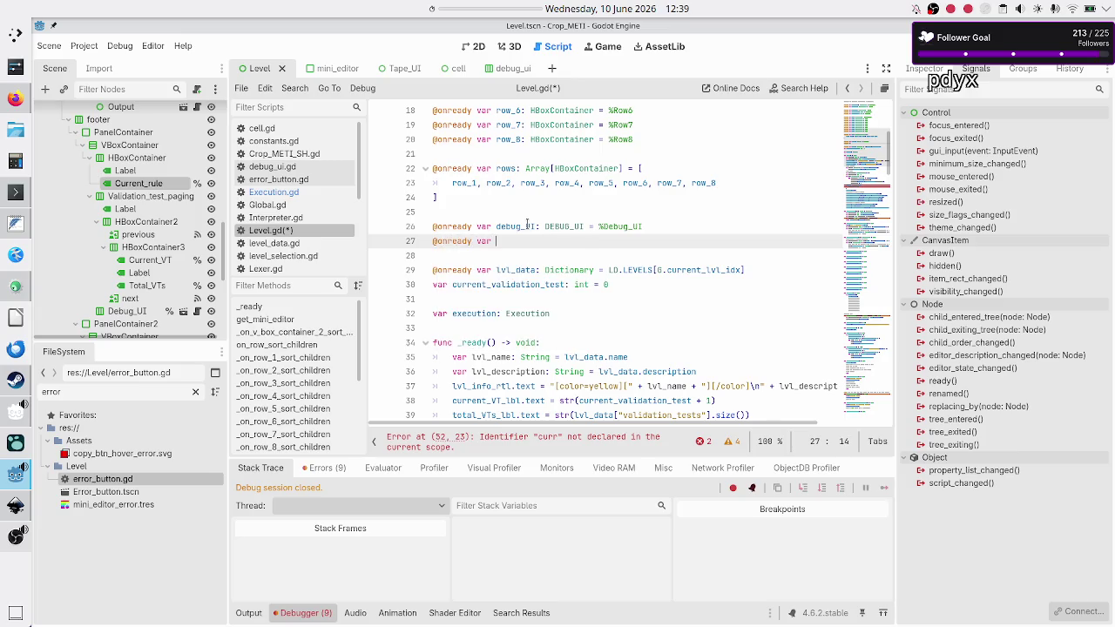
{"action": "type", "text": "current"}
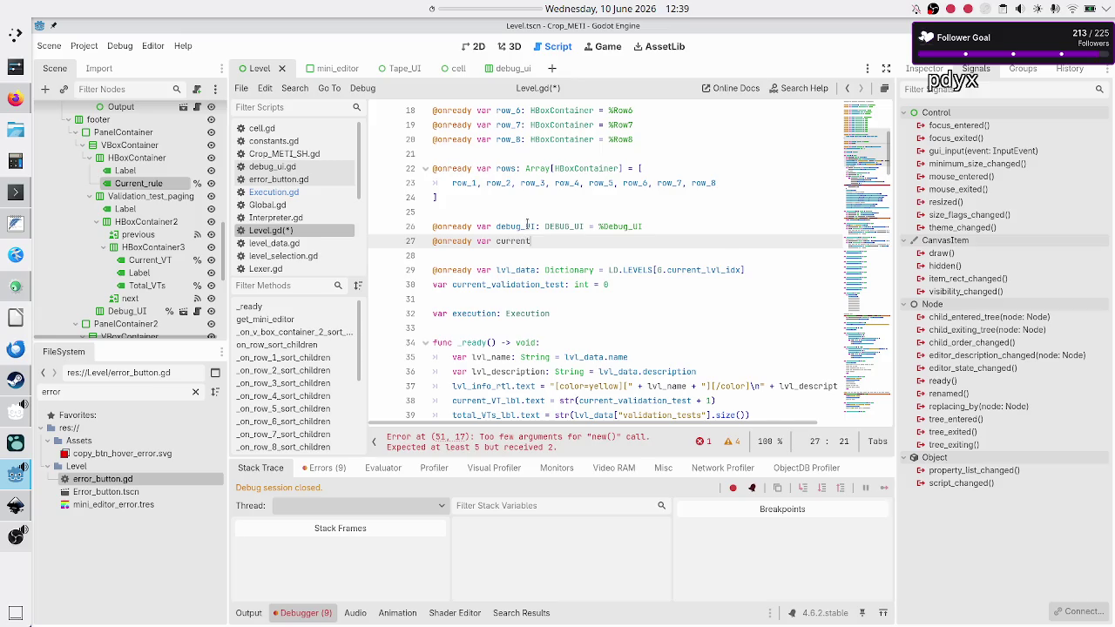
{"action": "type", "text": "_rule_lbl"}
{"action": "type", "text": ": Label = "}
{"action": "type", "text": "%V"}
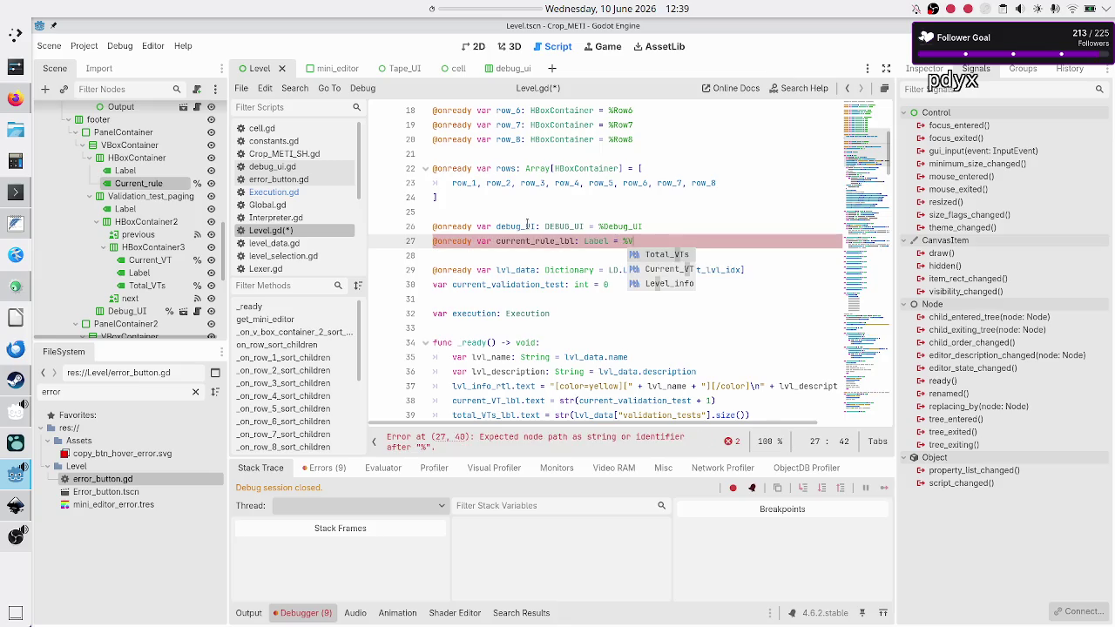
{"action": "key", "text": "BackSpace"}
{"action": "type", "text": "Cur"}
{"action": "key", "text": "Return"}
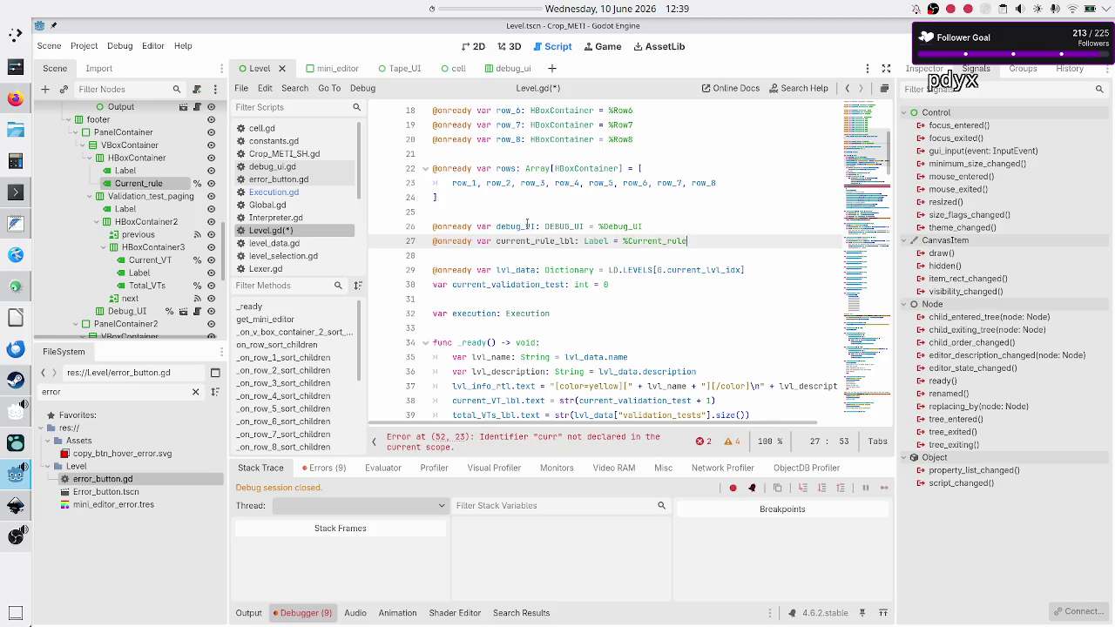
{"action": "key", "text": "Down"}
{"action": "key", "text": "Down"}
{"action": "key", "text": "Down"}
{"action": "key", "text": "Down"}
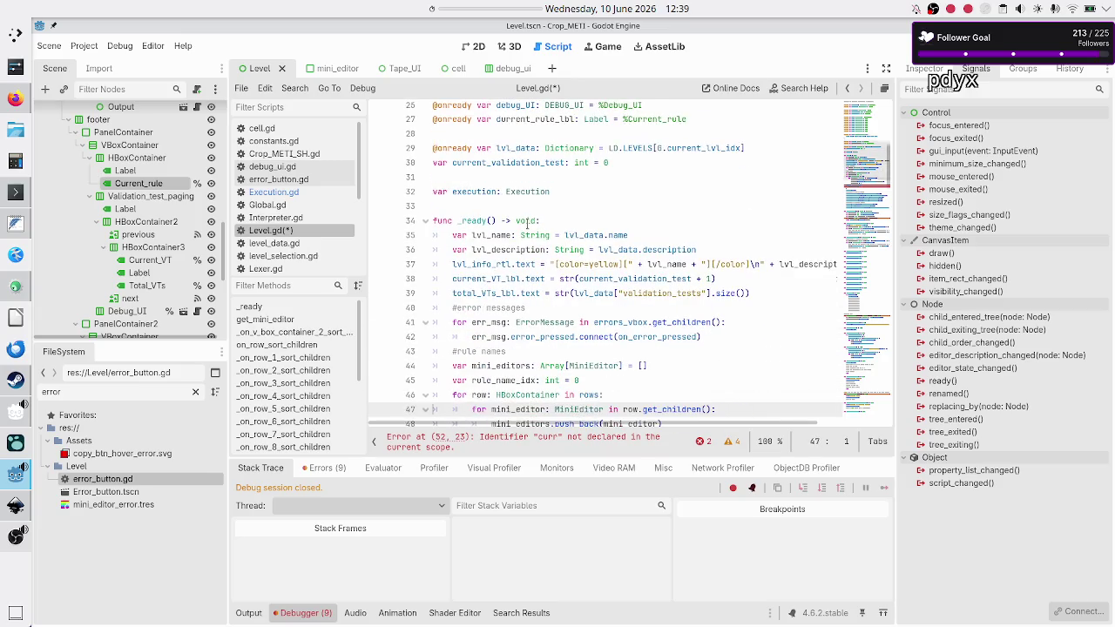
{"action": "key", "text": "Down"}
{"action": "key", "text": "Down"}
{"action": "key", "text": "Down"}
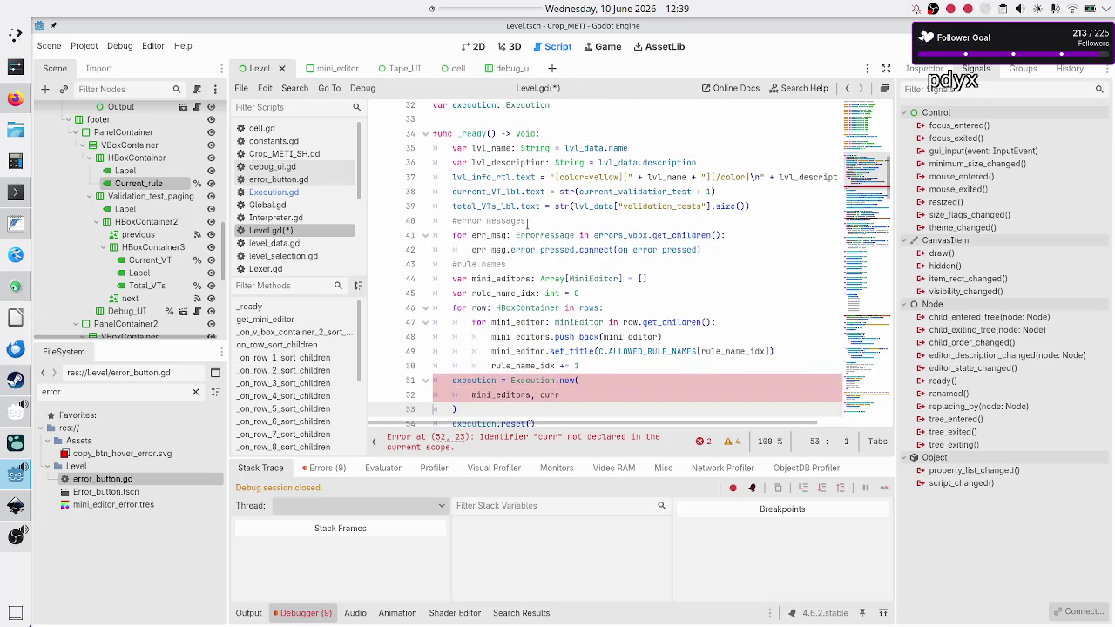
Pass current_rule_lbl as the second Execution.new argument, using autocomplete.
{"action": "key", "text": "Up"}
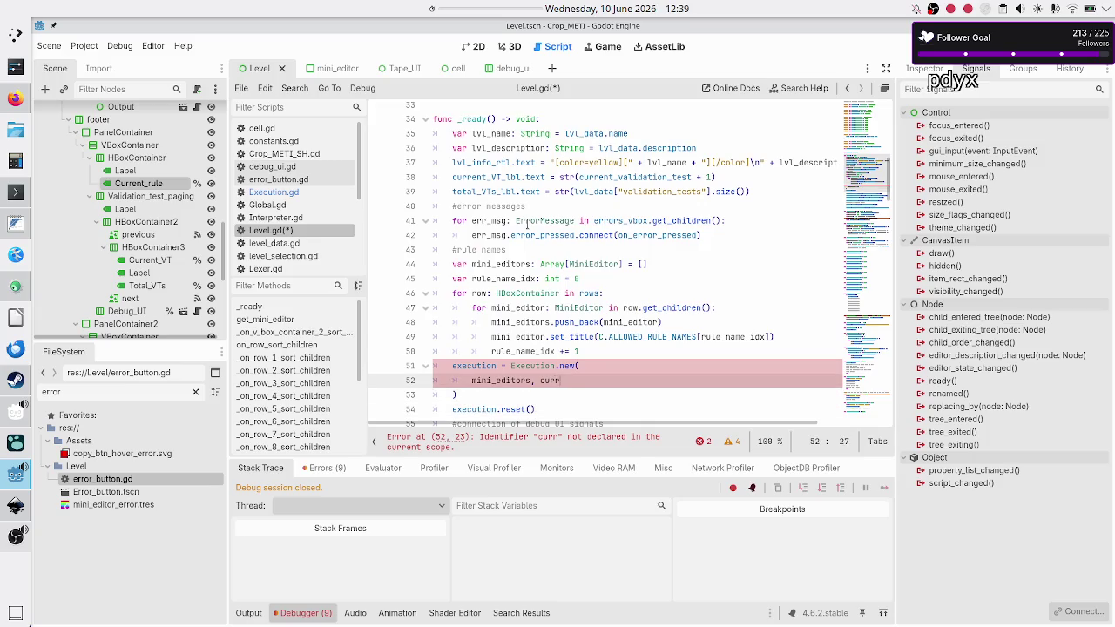
{"action": "key", "text": "ctrl+space"}
{"action": "key", "text": "Return"}
{"action": "type", "text": ","}
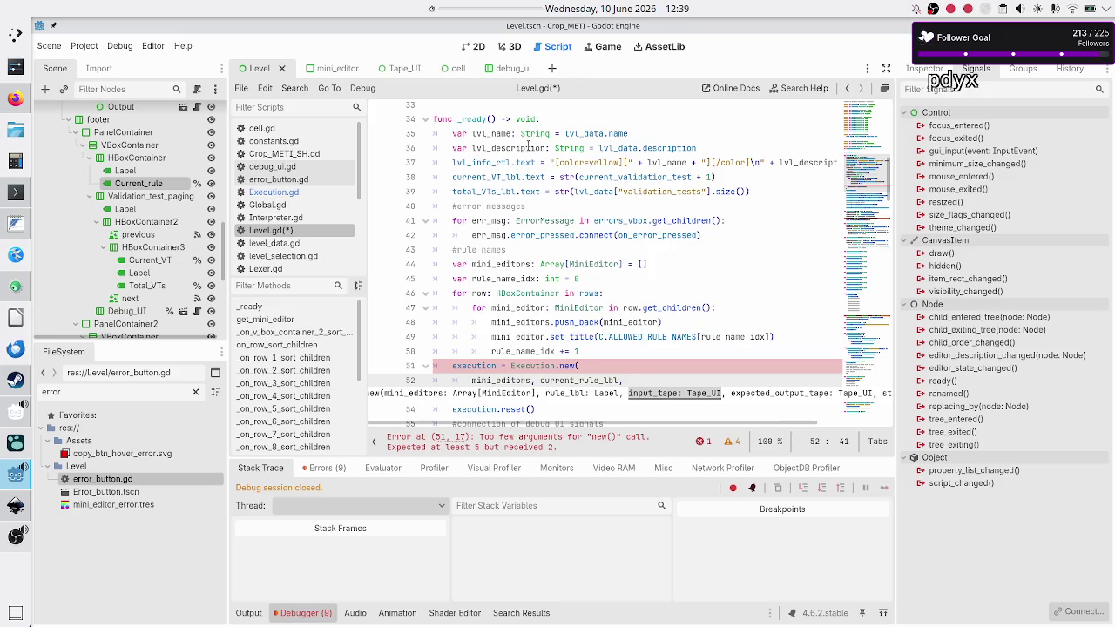
Add tapes_vbox.get_child(0) as the next argument after checking the Tapes node.
{"action": "scroll", "coordinate": [126, 262], "scroll_direction": "up", "scroll_amount": 3}
{"action": "left_click", "coordinate": [128, 180]}
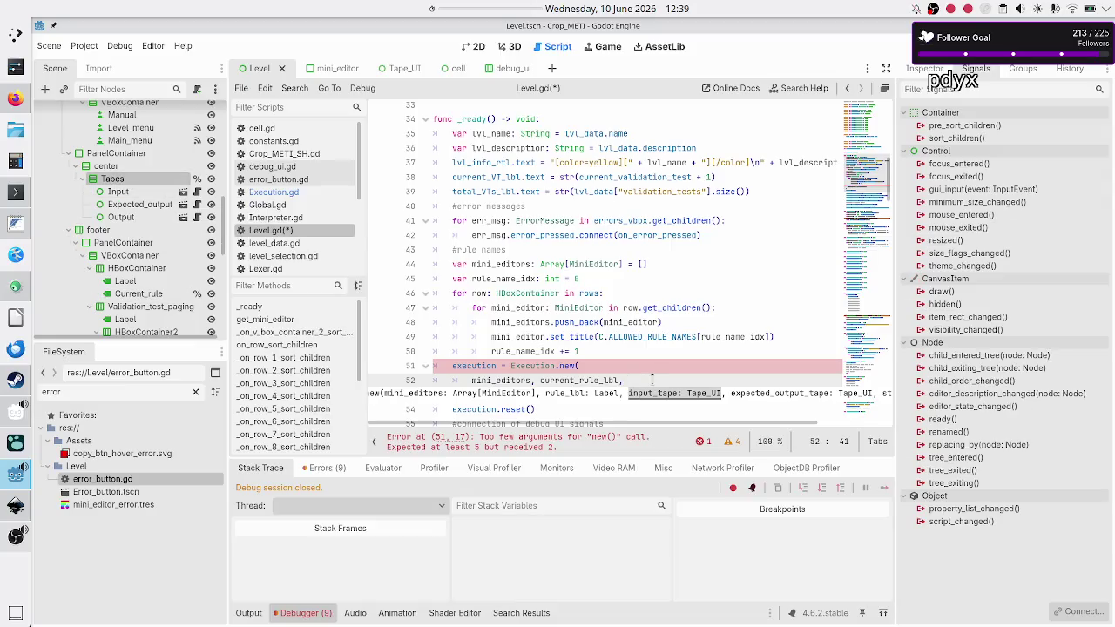
{"action": "type", "text": "tape"}
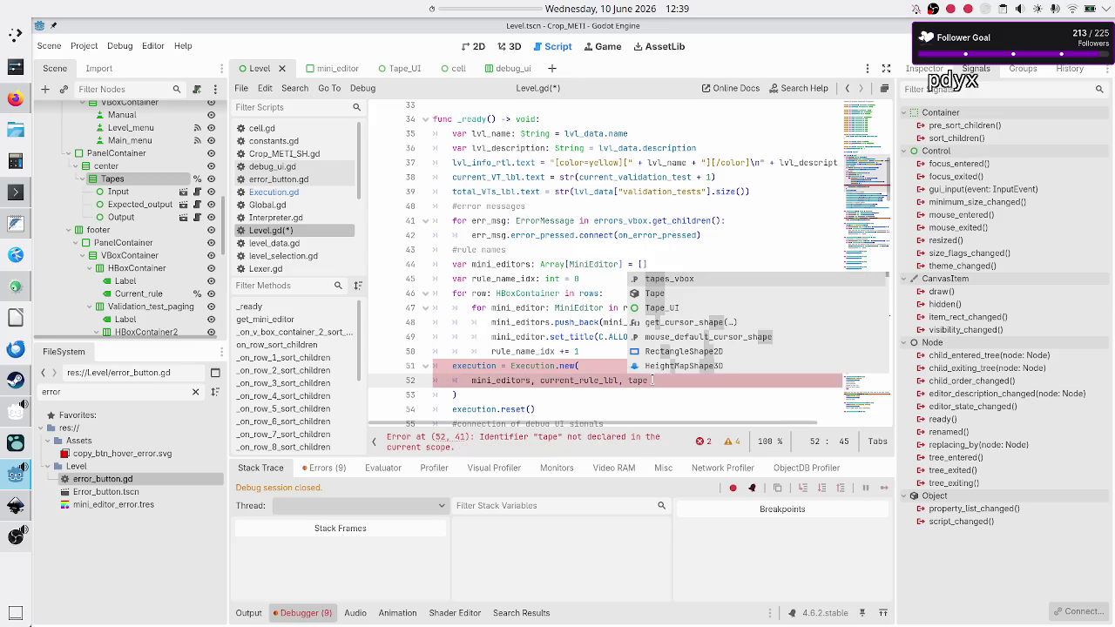
{"action": "key", "text": "Return"}
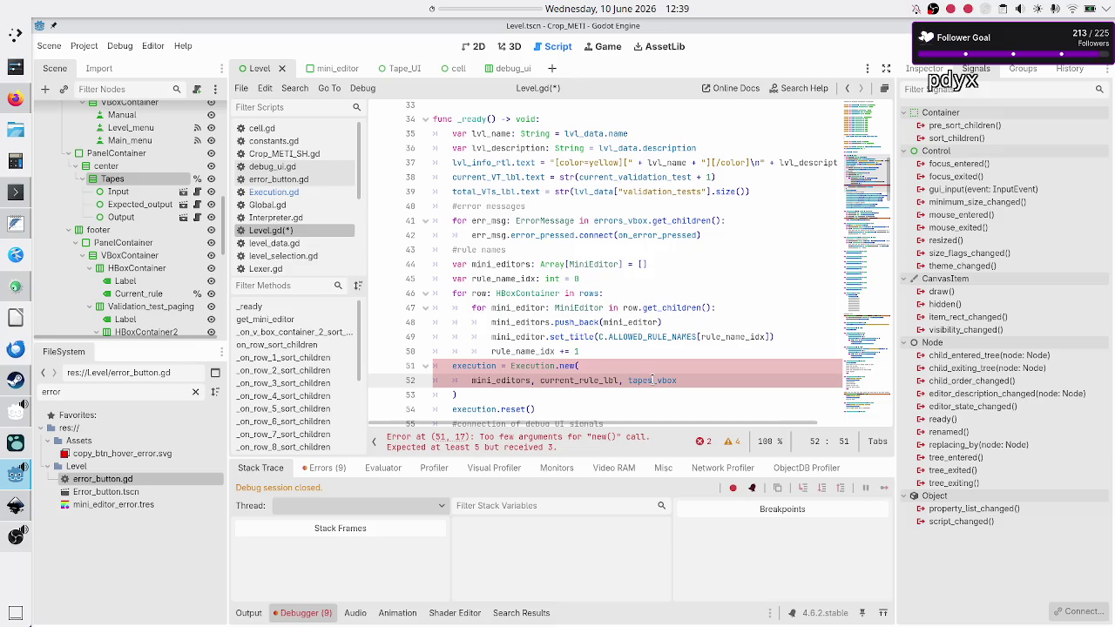
{"action": "type", "text": ".get_ch"}
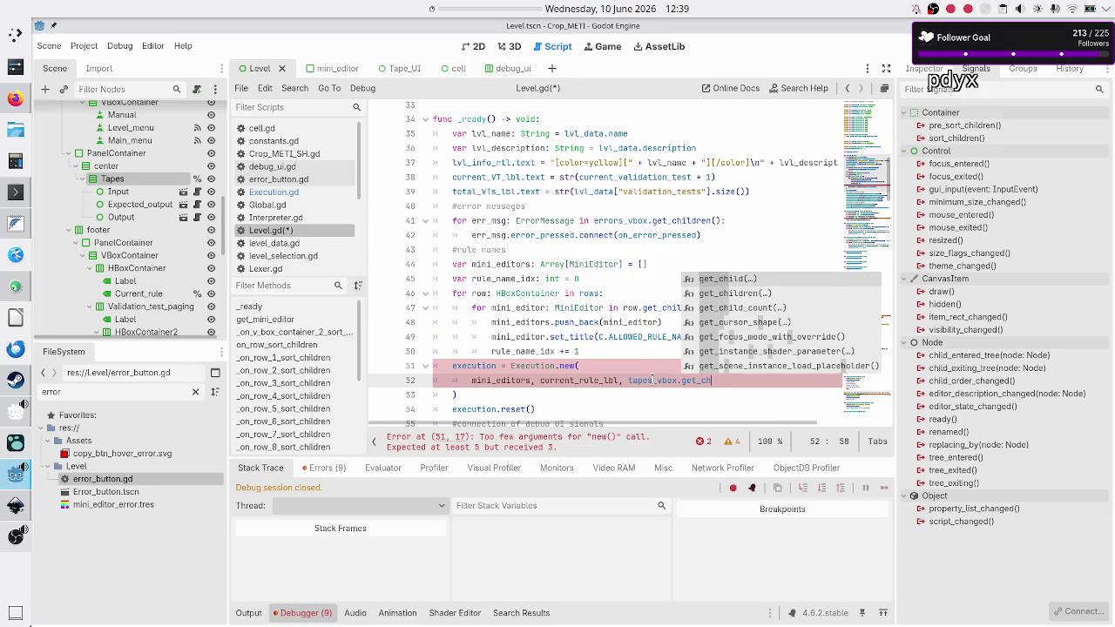
{"action": "key", "text": "Return"}
{"action": "type", "text": "0),"}
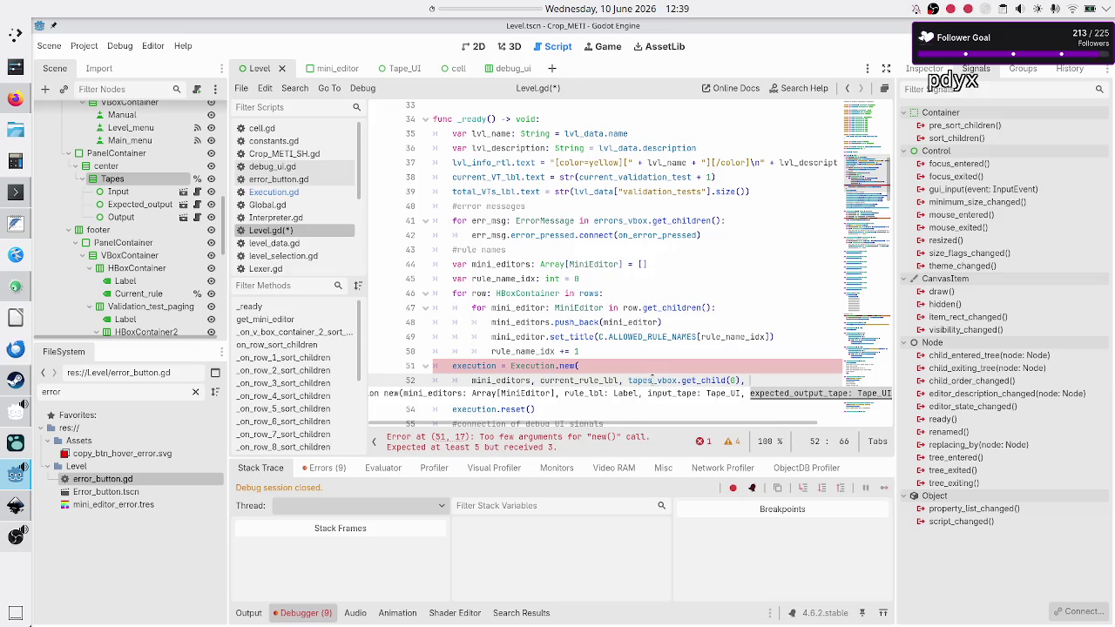
Copy the get_child expression to add tapes_vbox.get_child(1) and get_child(2) arguments.
{"action": "key", "text": "shift+Left"}
{"action": "key", "text": "shift+Left"}
{"action": "key", "text": "shift+Left"}
{"action": "key", "text": "ctrl+c"}
{"action": "key", "text": "Right"}
{"action": "key", "text": "ctrl+v"}
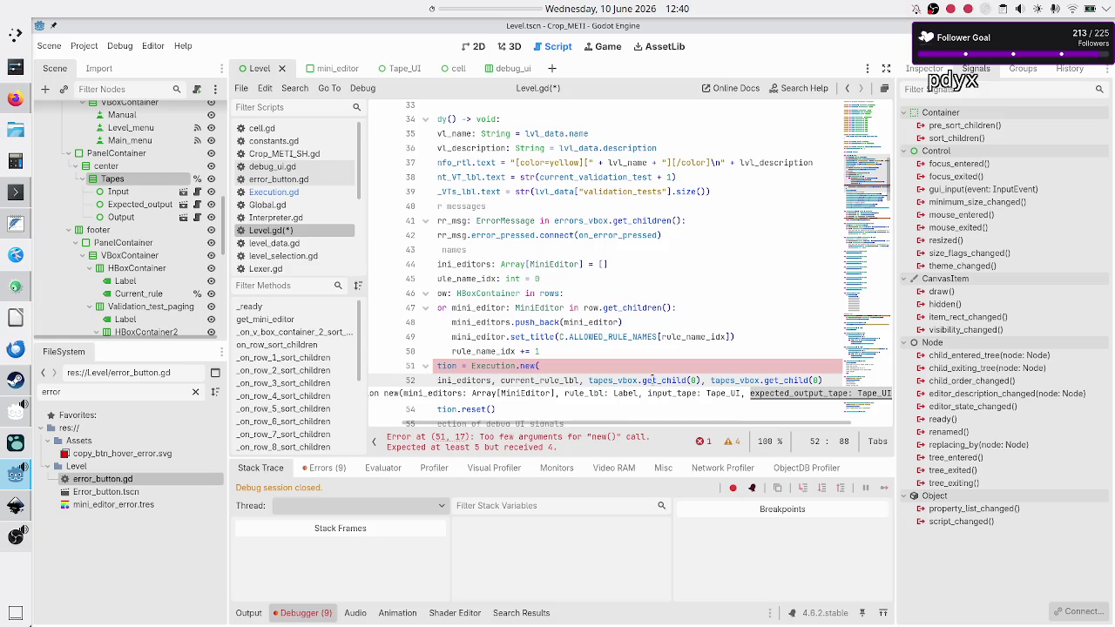
{"action": "type", "text": "1)"}
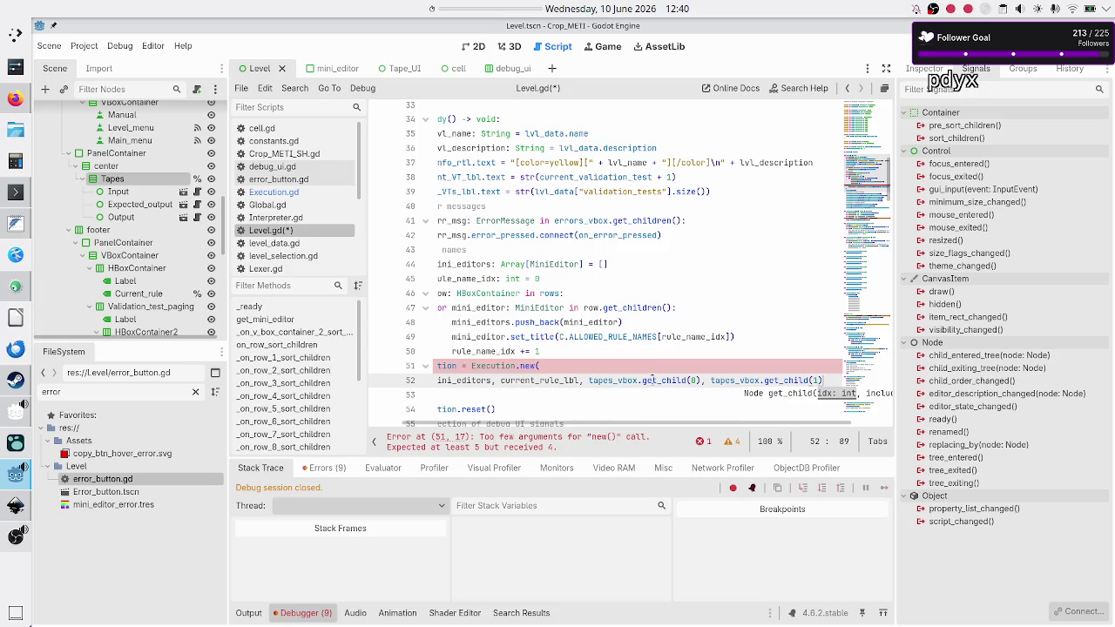
{"action": "type", "text": ","}
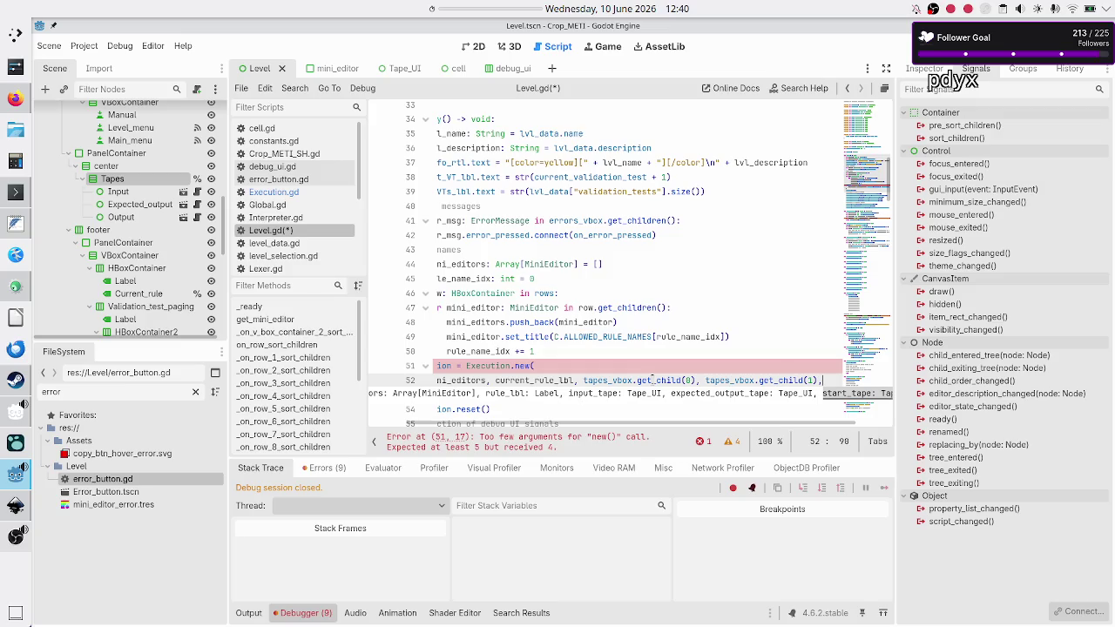
{"action": "key", "text": "ctrl+v"}
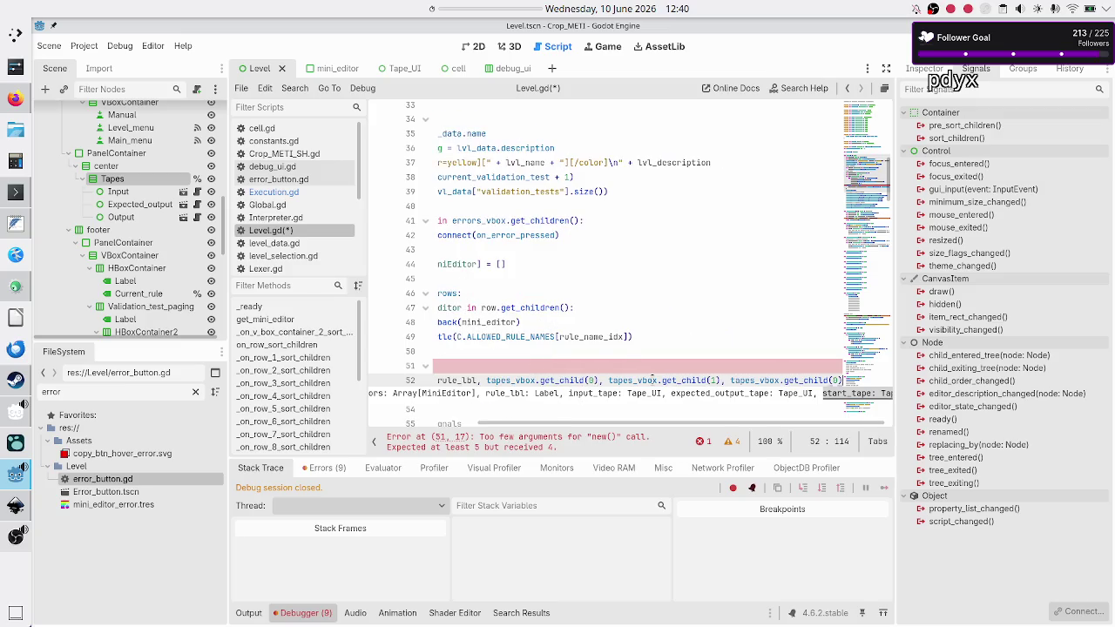
{"action": "key", "text": "Home"}
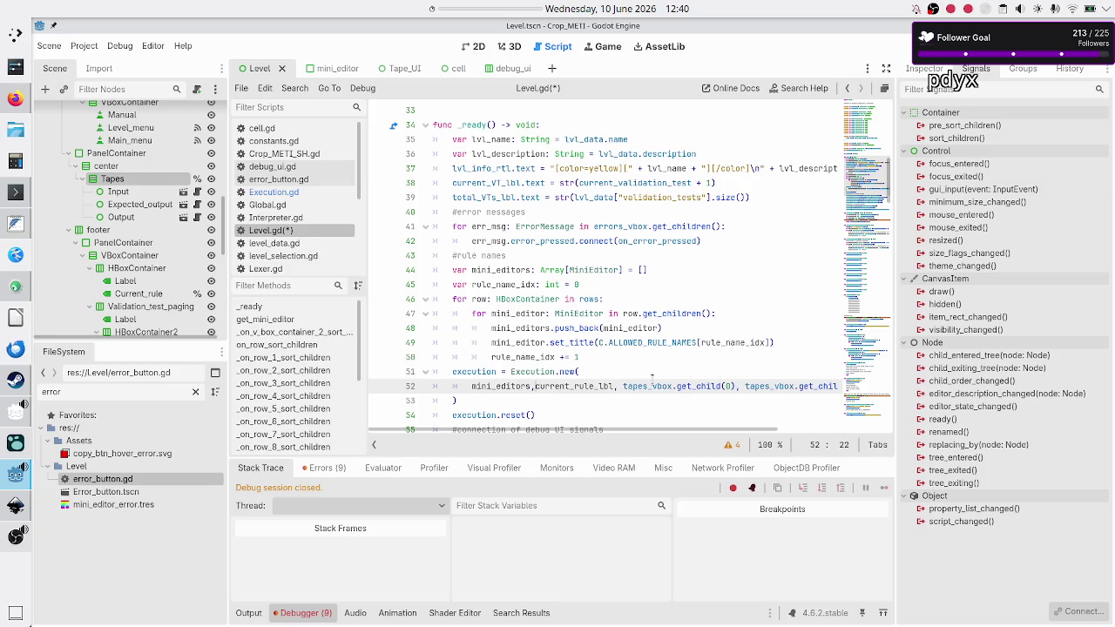
Place each Execution.new argument on its own line and save Level.gd.
{"action": "key", "text": "Return"}
{"action": "key", "text": "Right"}
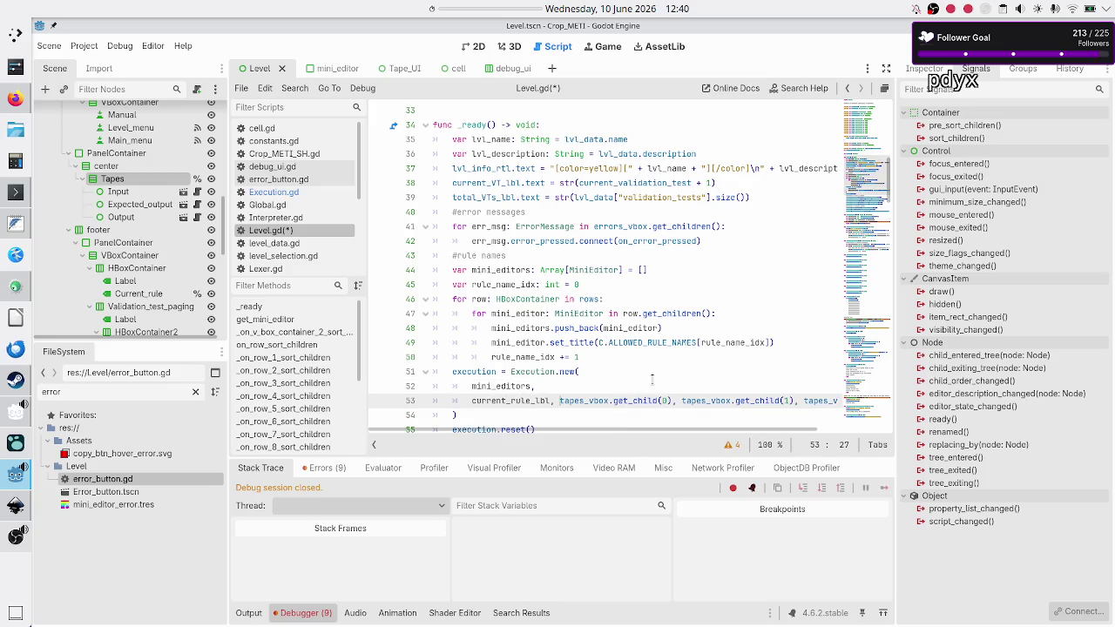
{"action": "key", "text": "Return"}
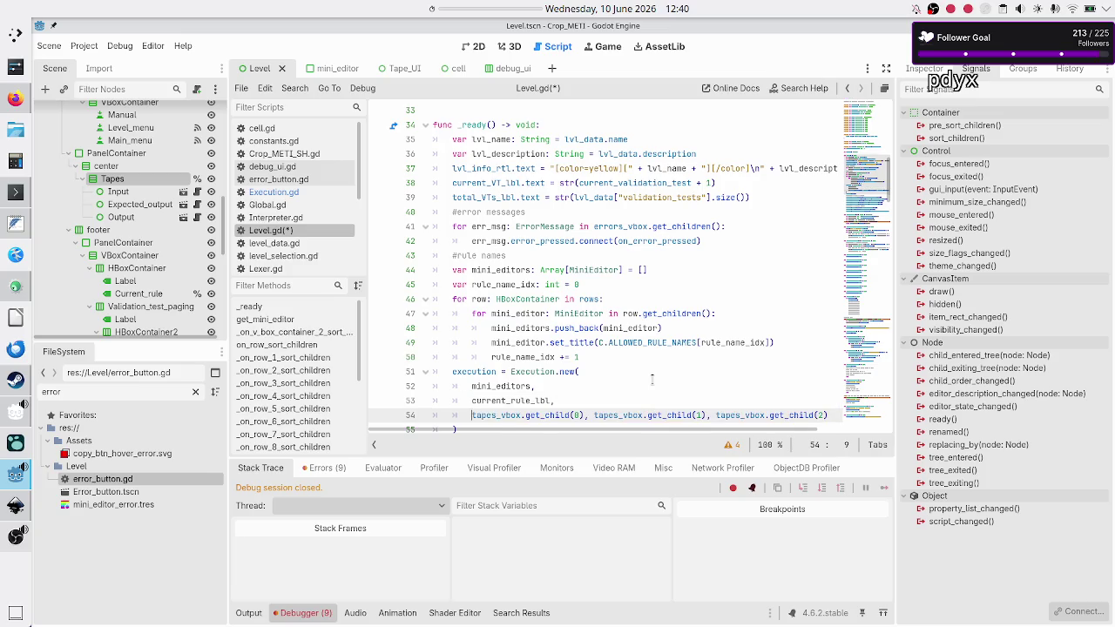
{"action": "key", "text": "Right"}
{"action": "key", "text": "Right"}
{"action": "key", "text": "Right"}
{"action": "key", "text": "Right"}
{"action": "key", "text": "Return"}
{"action": "key", "text": "Right"}
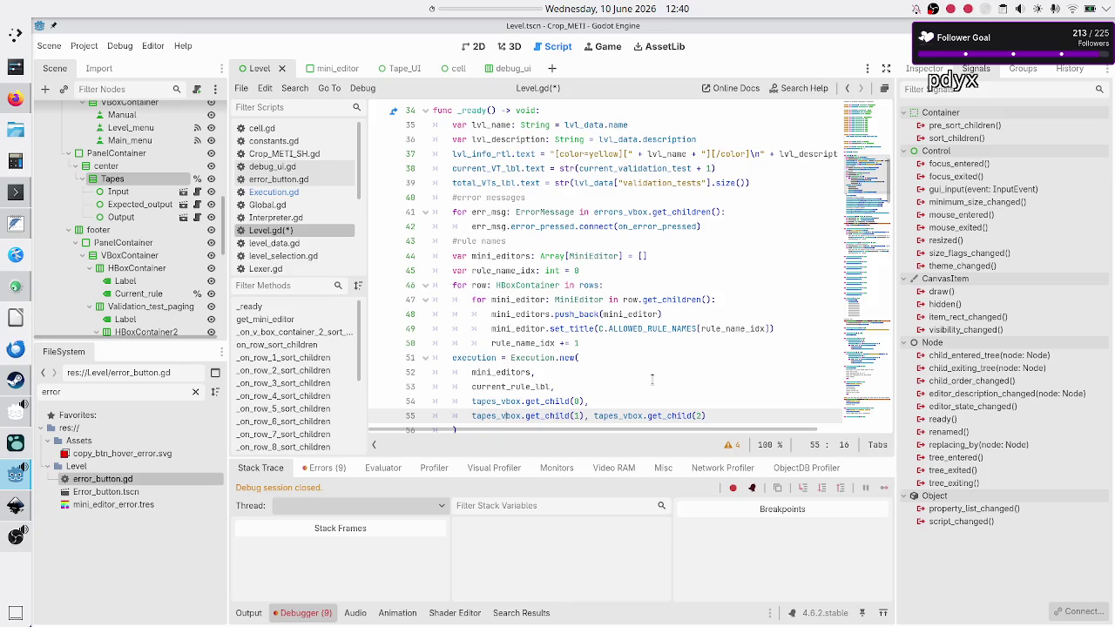
{"action": "key", "text": "Right"}
{"action": "key", "text": "Right"}
{"action": "key", "text": "Right"}
{"action": "key", "text": "Return"}
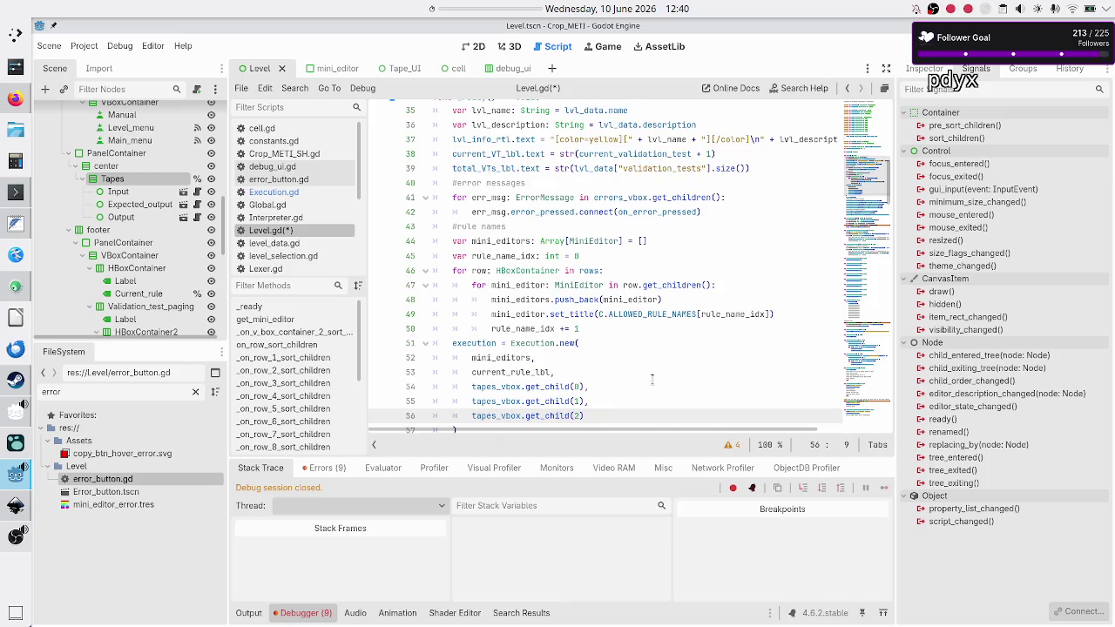
{"action": "key", "text": "Down"}
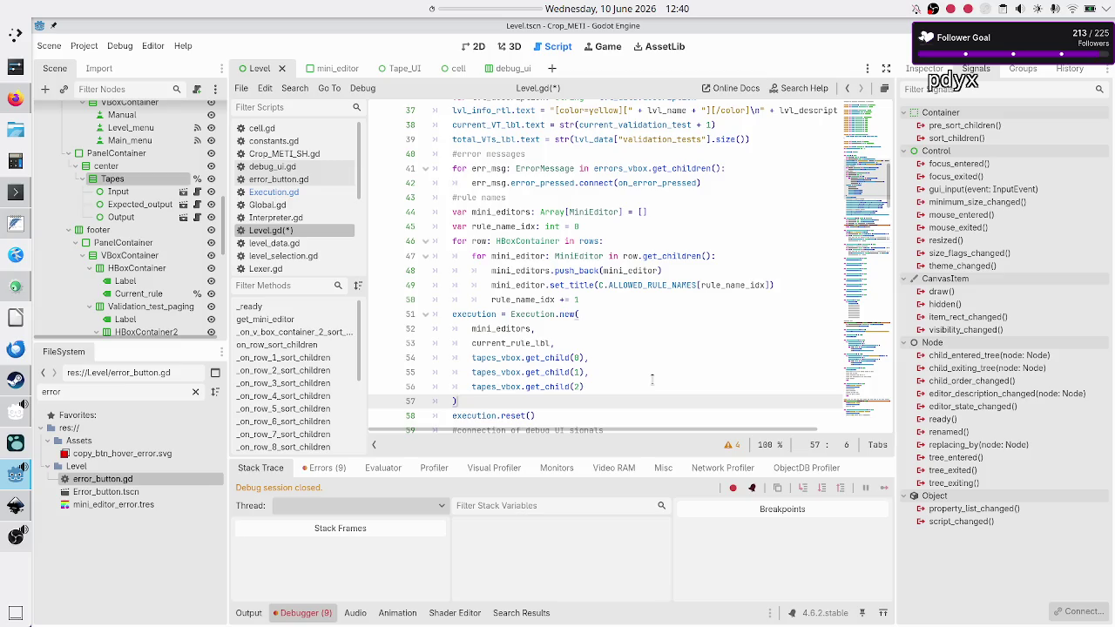
{"action": "key", "text": "Right"}
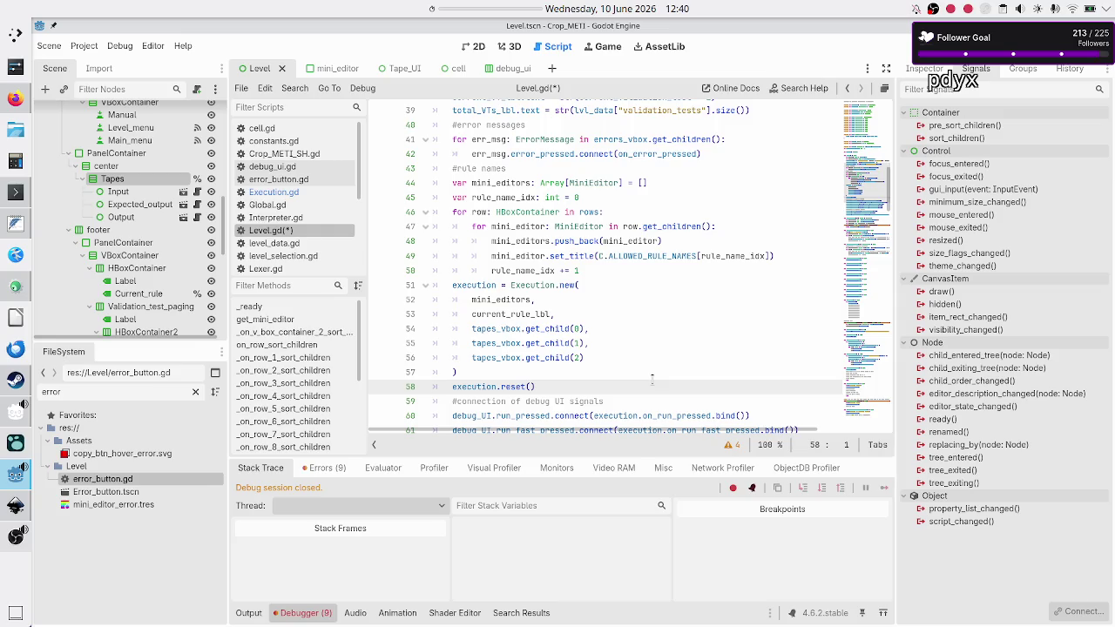
{"action": "key", "text": "ctrl+s"}
Delete the execution.reset() line and save Level.gd.
{"action": "key", "text": "Home"}
{"action": "key", "text": "shift+End"}
{"action": "key", "text": "ctrl+x"}
{"action": "key", "text": "BackSpace"}
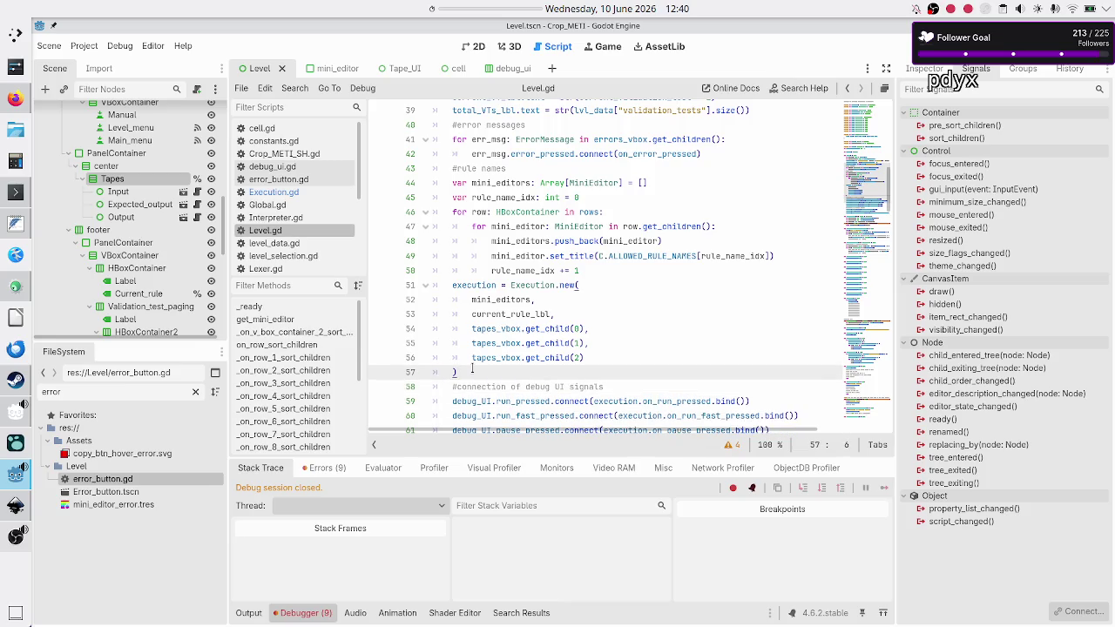
{"action": "key", "text": "ctrl+s"}
Open Execution.gd and locate its _init function.
{"action": "left_click", "coordinate": [297, 194]}
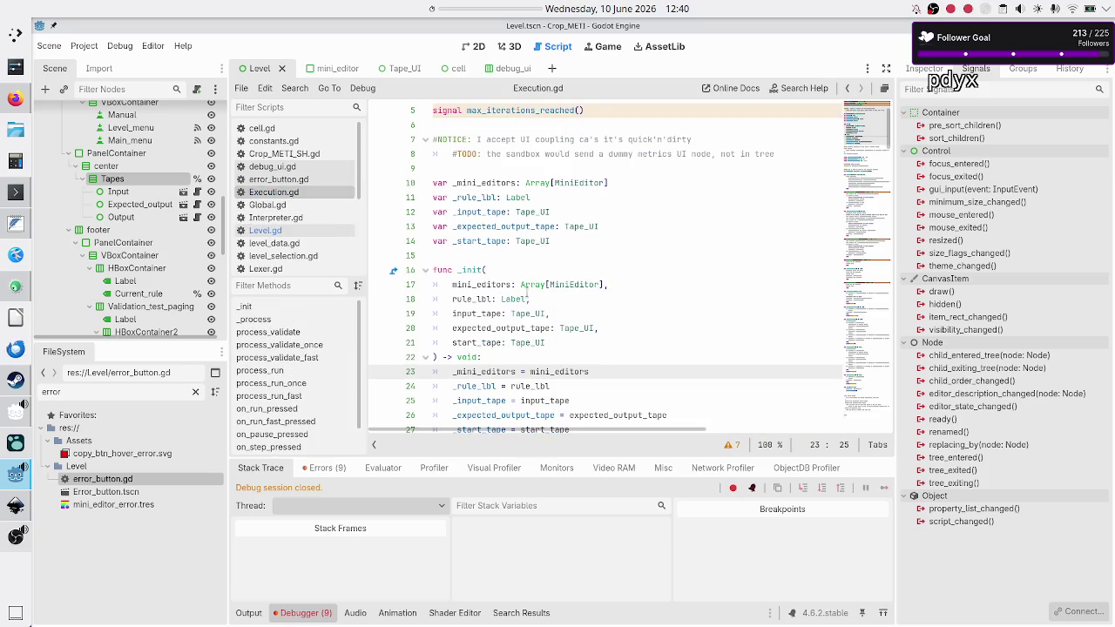
{"action": "scroll", "coordinate": [527, 294], "scroll_direction": "down", "scroll_amount": 20}
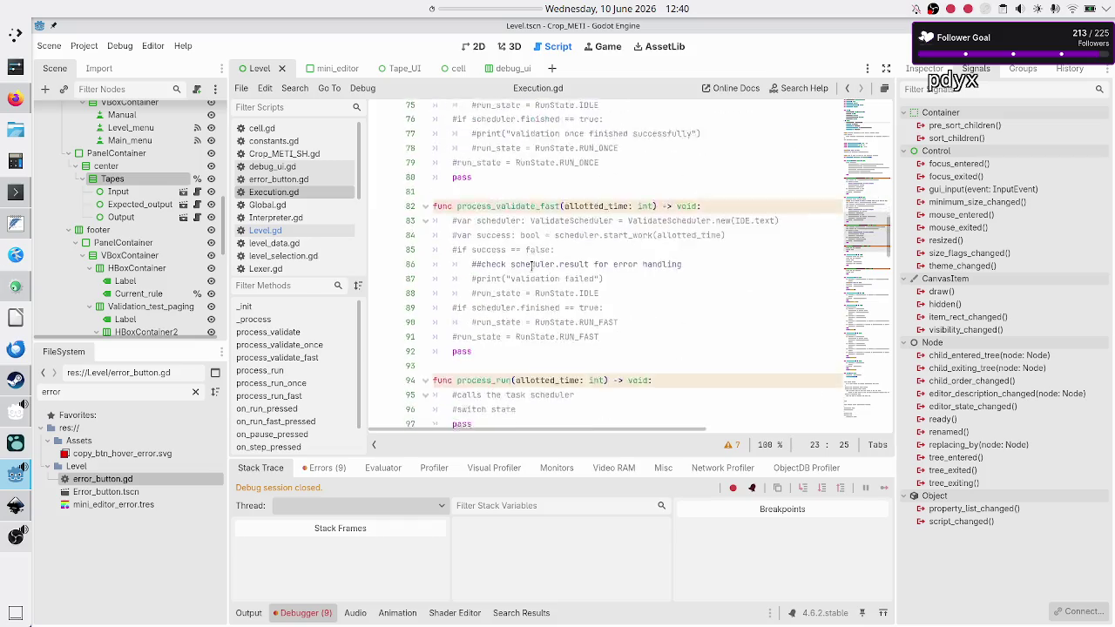
{"action": "scroll", "coordinate": [530, 266], "scroll_direction": "down", "scroll_amount": 9}
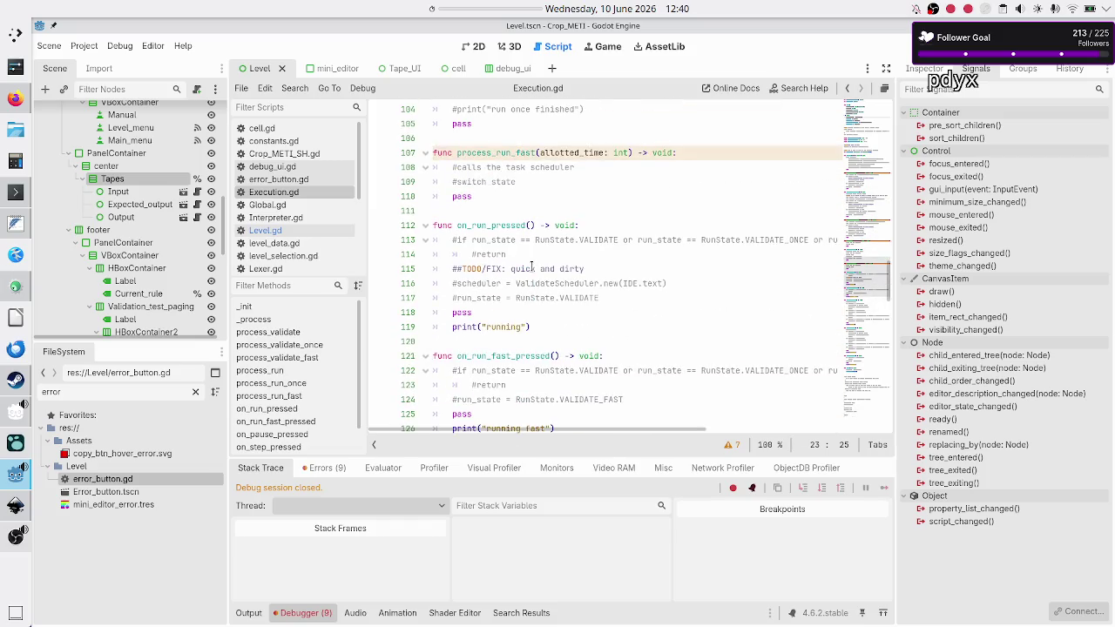
{"action": "scroll", "coordinate": [532, 268], "scroll_direction": "down", "scroll_amount": 8}
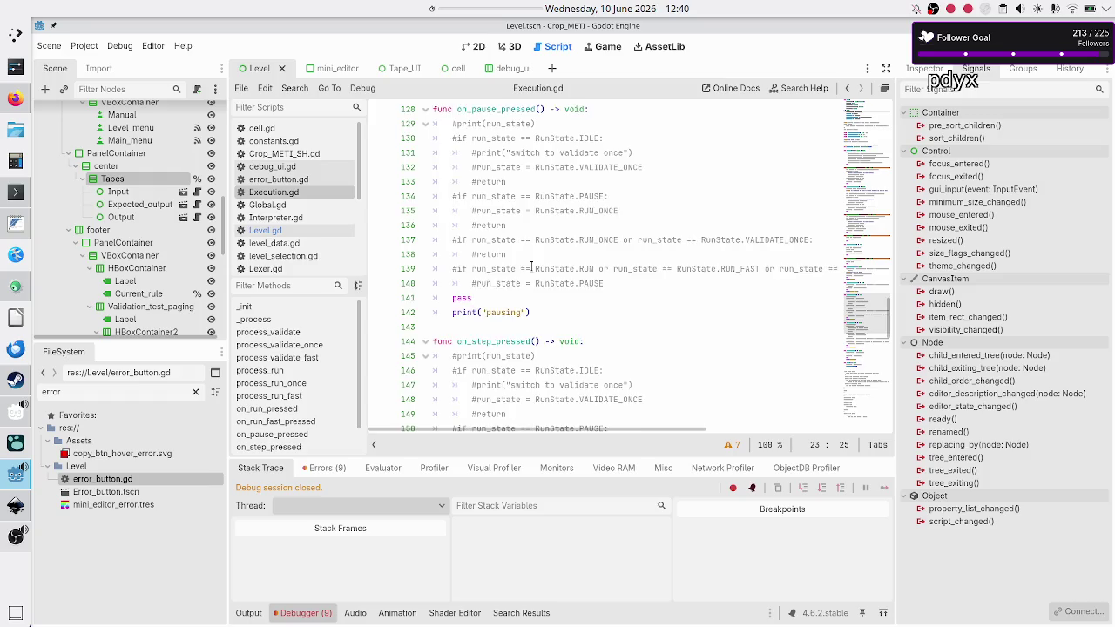
{"action": "scroll", "coordinate": [532, 268], "scroll_direction": "down", "scroll_amount": 7}
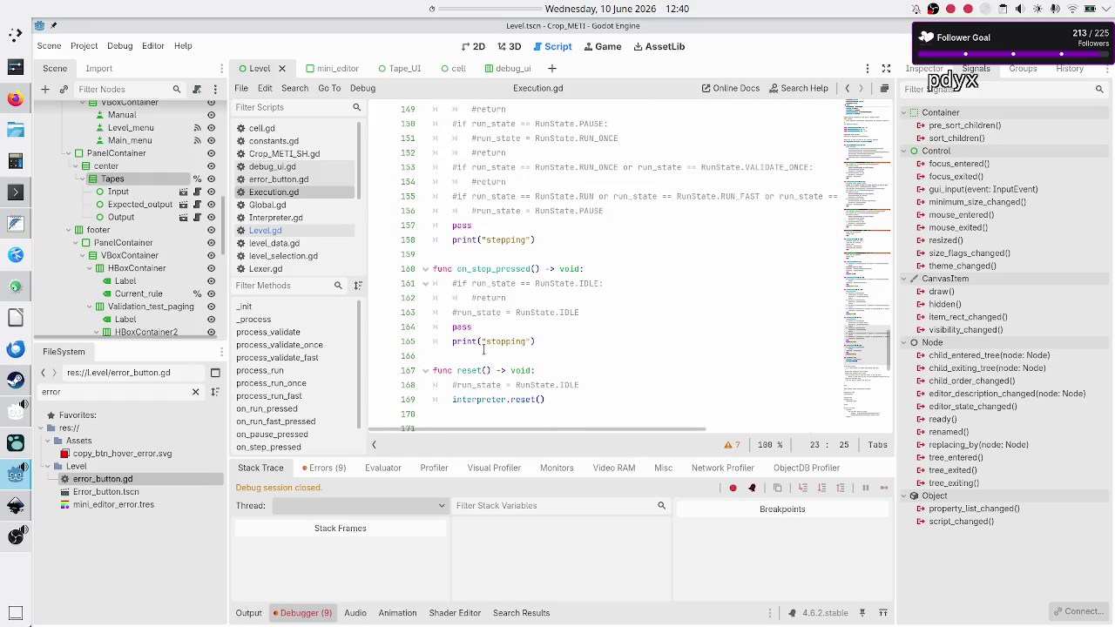
{"action": "scroll", "coordinate": [538, 327], "scroll_direction": "up", "scroll_amount": 3}
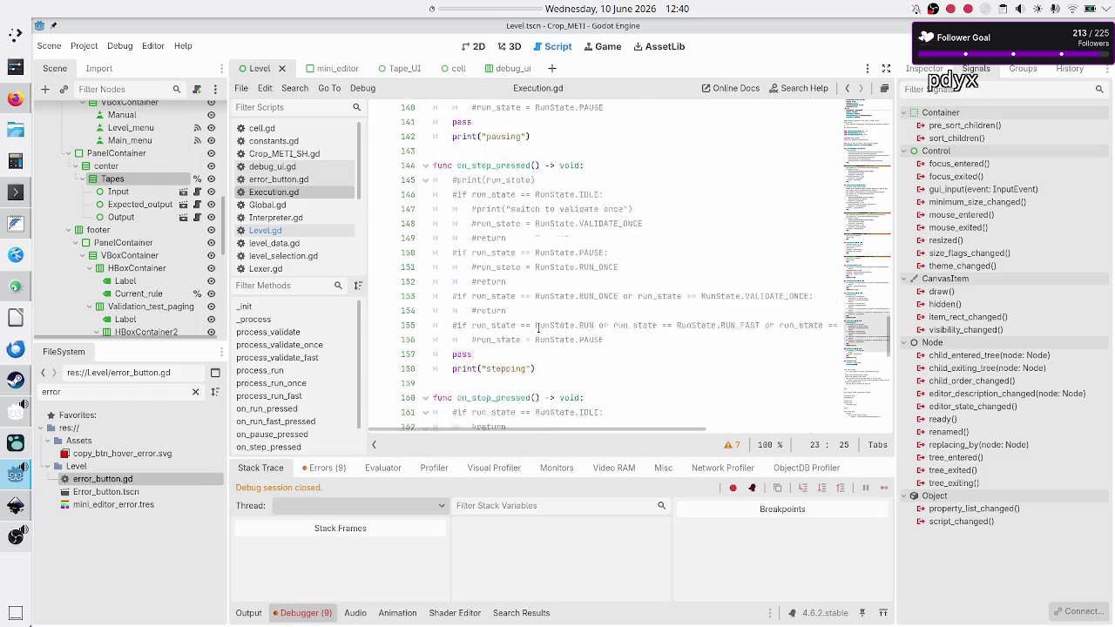
{"action": "scroll", "coordinate": [538, 328], "scroll_direction": "up", "scroll_amount": 20}
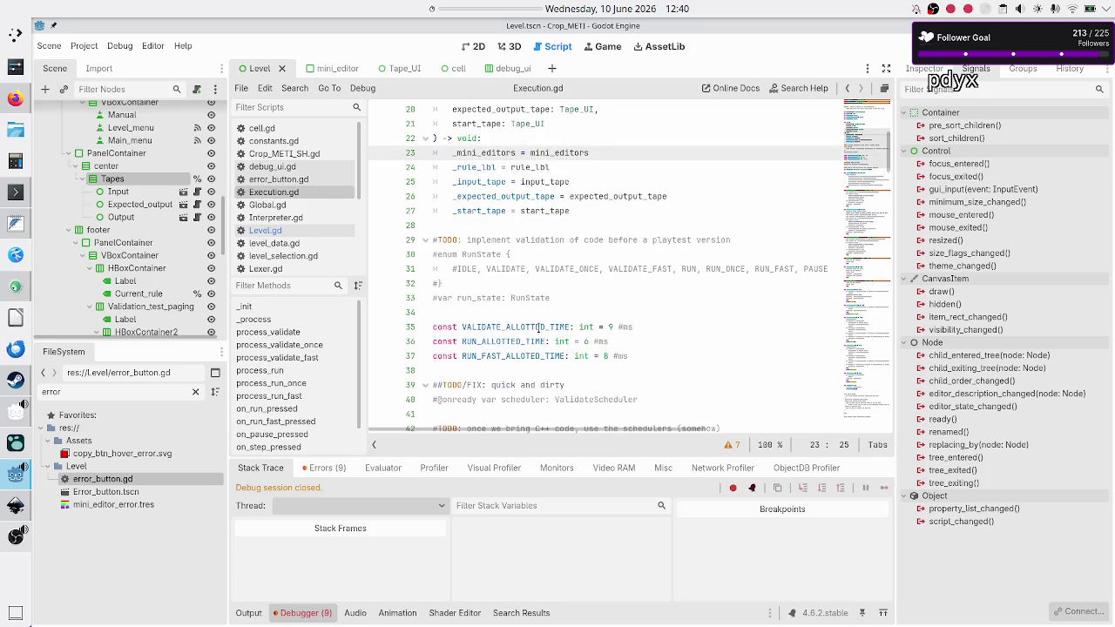
{"action": "scroll", "coordinate": [537, 326], "scroll_direction": "up", "scroll_amount": 3}
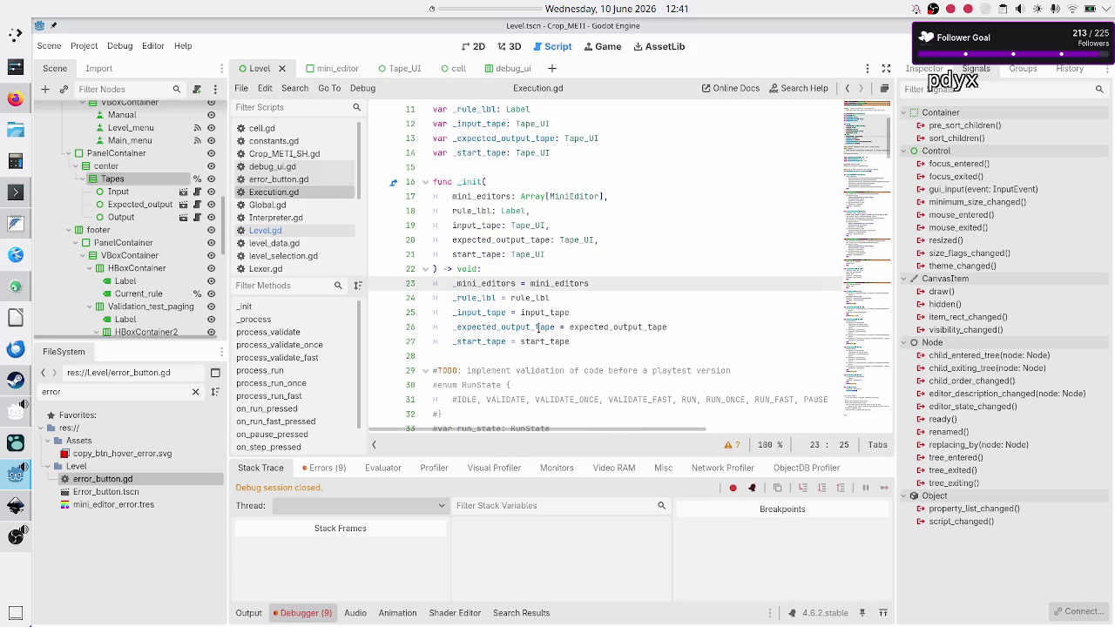
Add a reset() call on line 28, after the _start_tape assignment.
{"action": "key", "text": "Down"}
{"action": "key", "text": "Down"}
{"action": "key", "text": "Down"}
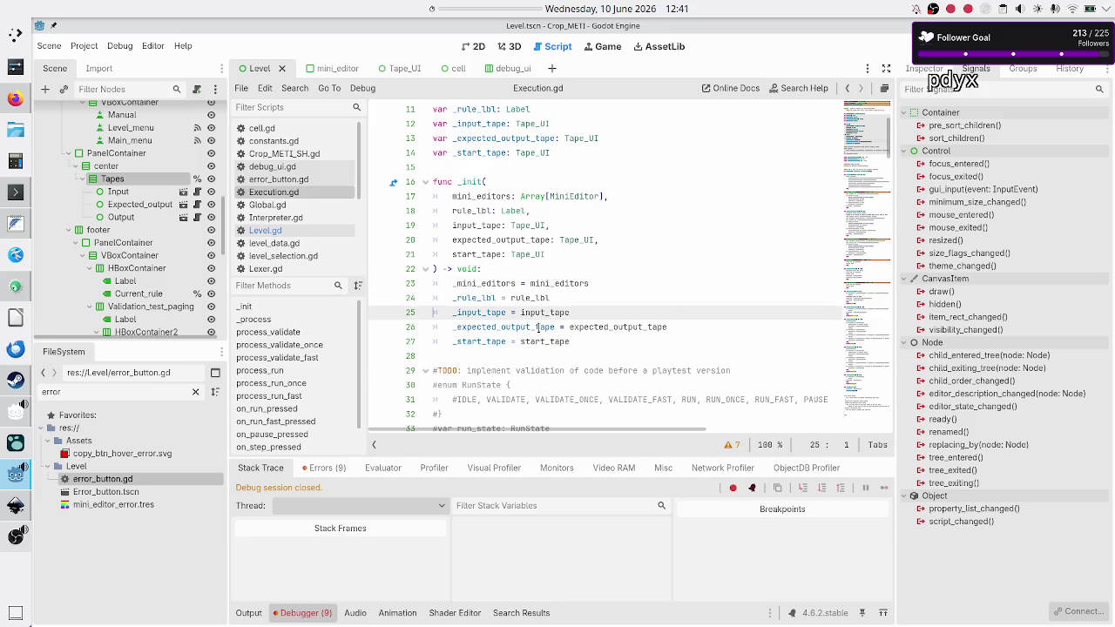
{"action": "key", "text": "Up"}
{"action": "key", "text": "End"}
{"action": "key", "text": "Return"}
{"action": "type", "text": "reset"}
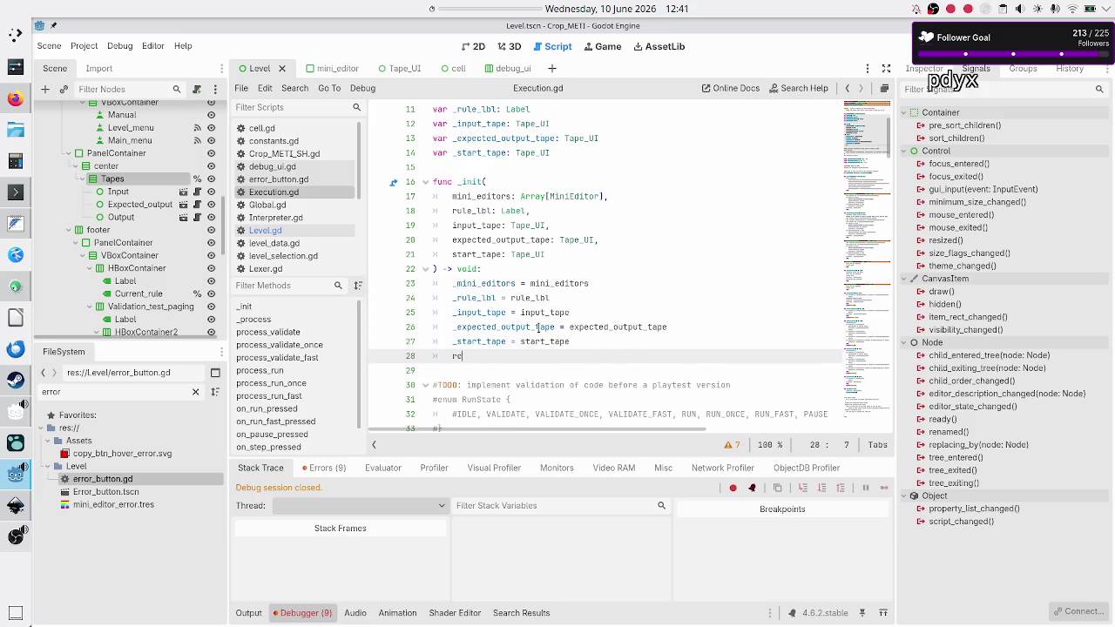
{"action": "key", "text": "Return"}
{"action": "key", "text": "Down"}
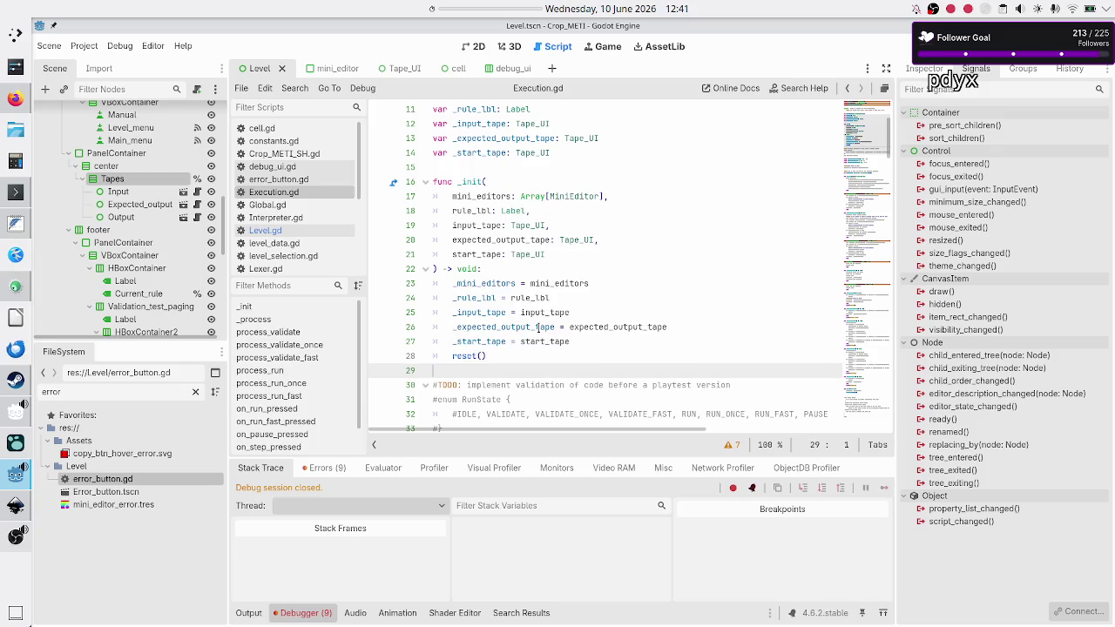
{"action": "left_click", "coordinate": [295, 230]}
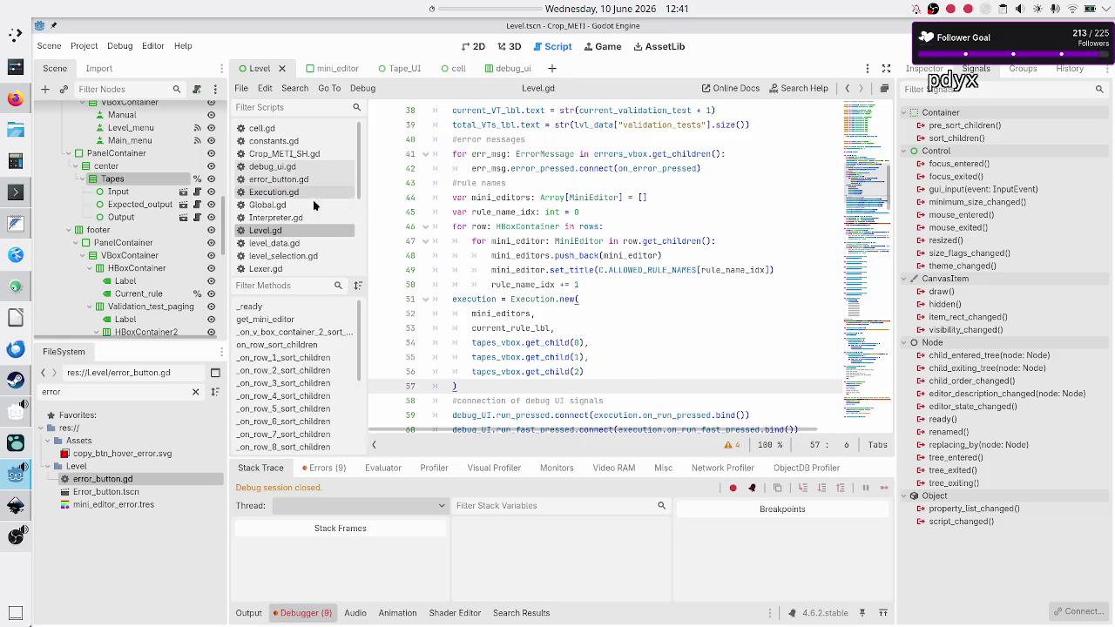
{"action": "scroll", "coordinate": [551, 372], "scroll_direction": "down", "scroll_amount": 3}
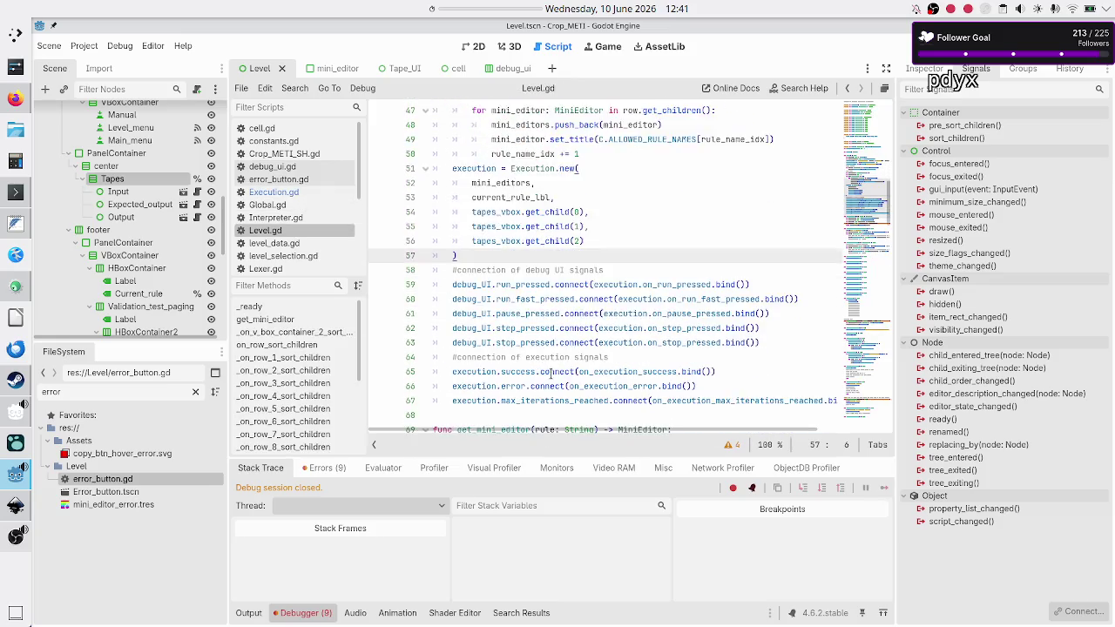
{"action": "scroll", "coordinate": [552, 373], "scroll_direction": "down", "scroll_amount": 1}
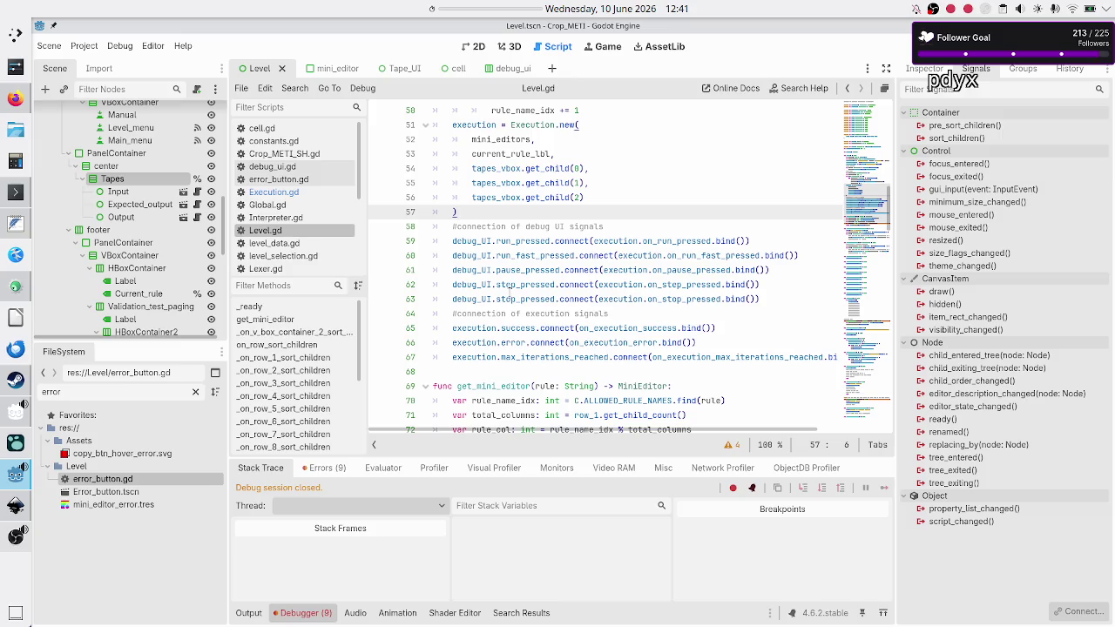
{"action": "double_click", "coordinate": [617, 329]}
{"action": "scroll", "coordinate": [610, 318], "scroll_direction": "down", "scroll_amount": 10}
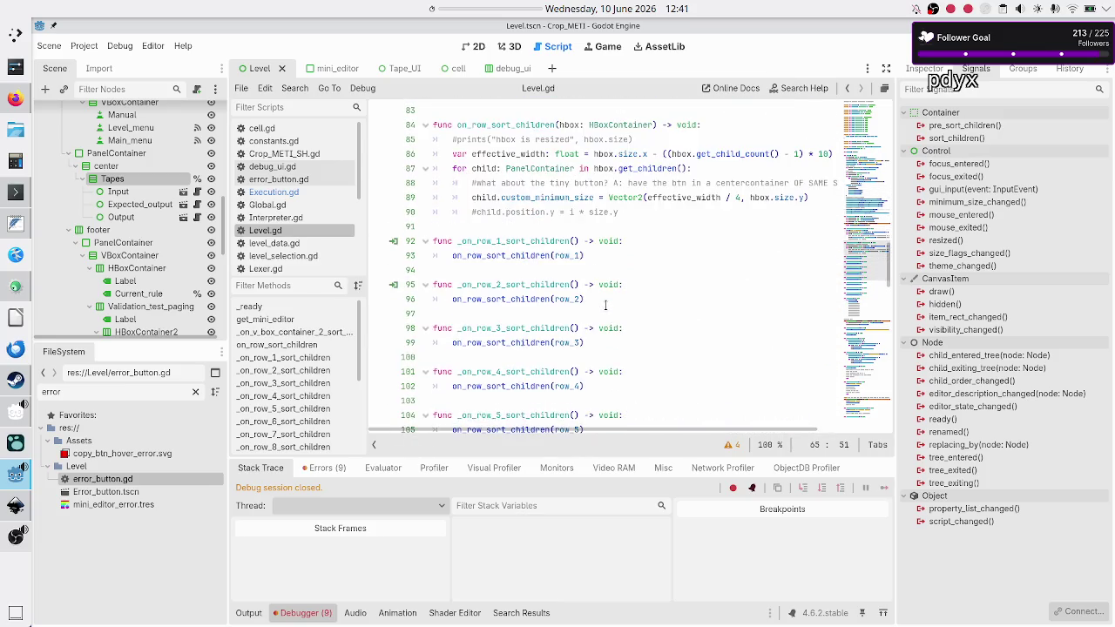
{"action": "scroll", "coordinate": [606, 305], "scroll_direction": "down", "scroll_amount": 13}
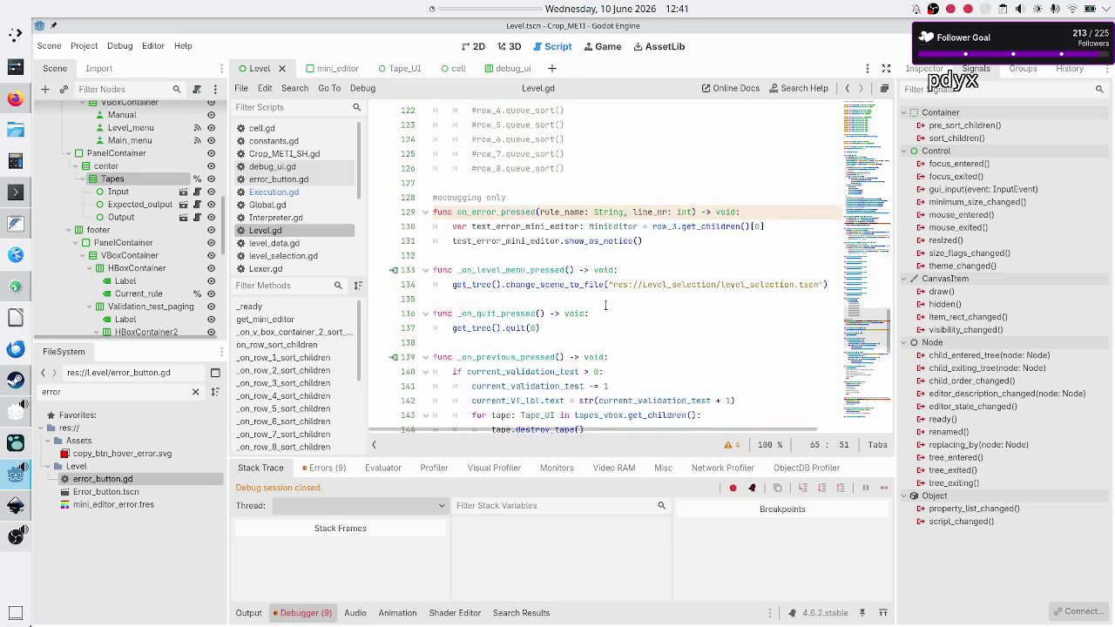
{"action": "scroll", "coordinate": [606, 305], "scroll_direction": "down", "scroll_amount": 11}
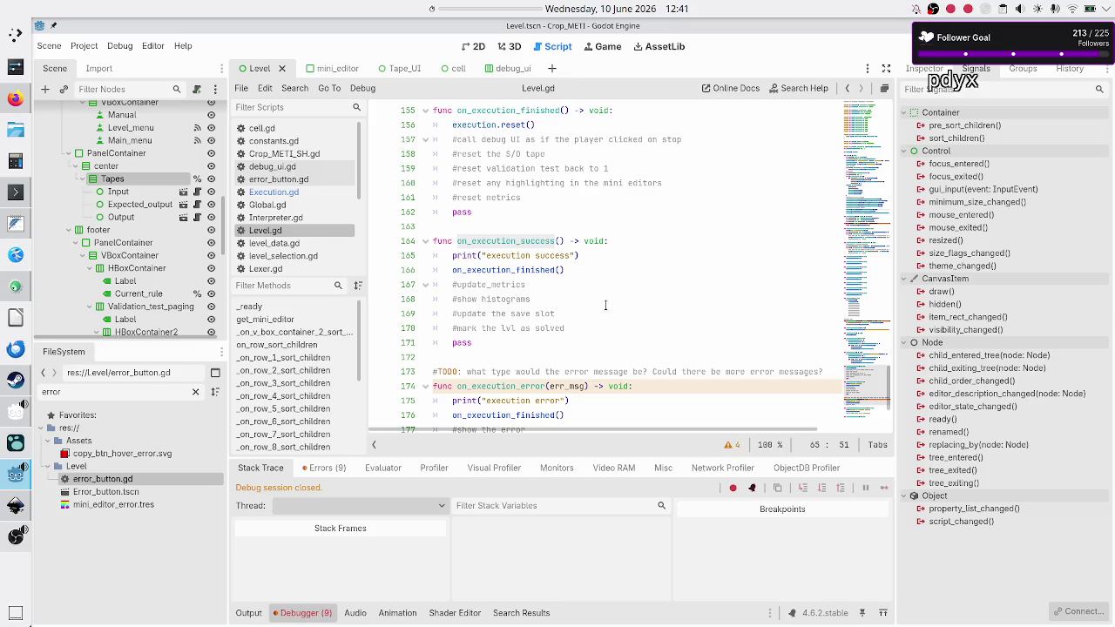
{"action": "scroll", "coordinate": [606, 305], "scroll_direction": "down", "scroll_amount": 3}
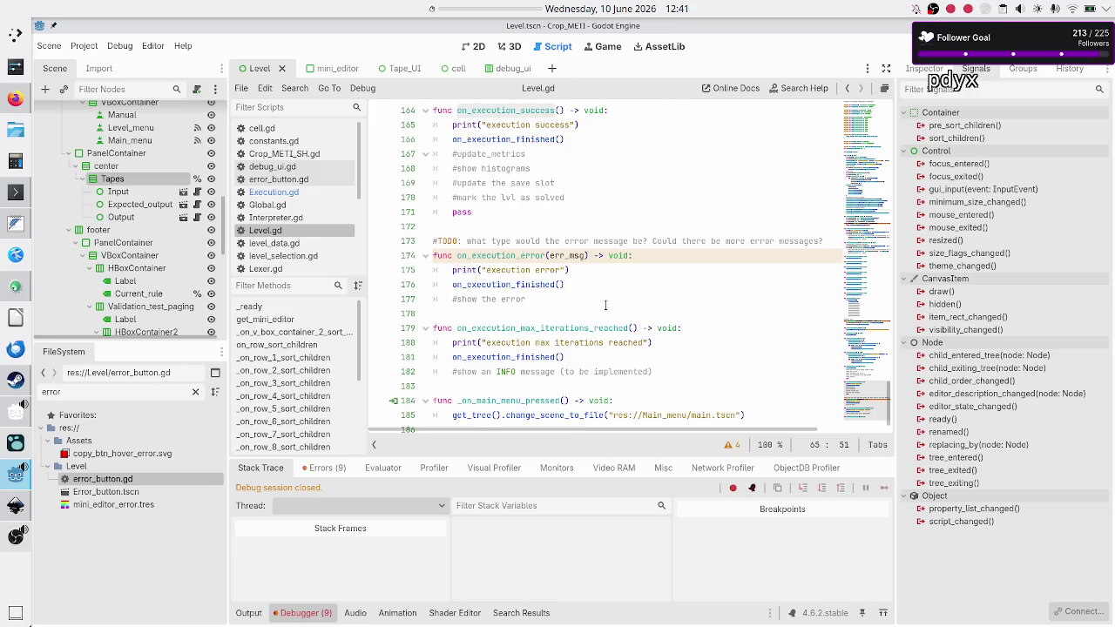
{"action": "scroll", "coordinate": [606, 305], "scroll_direction": "down", "scroll_amount": 1}
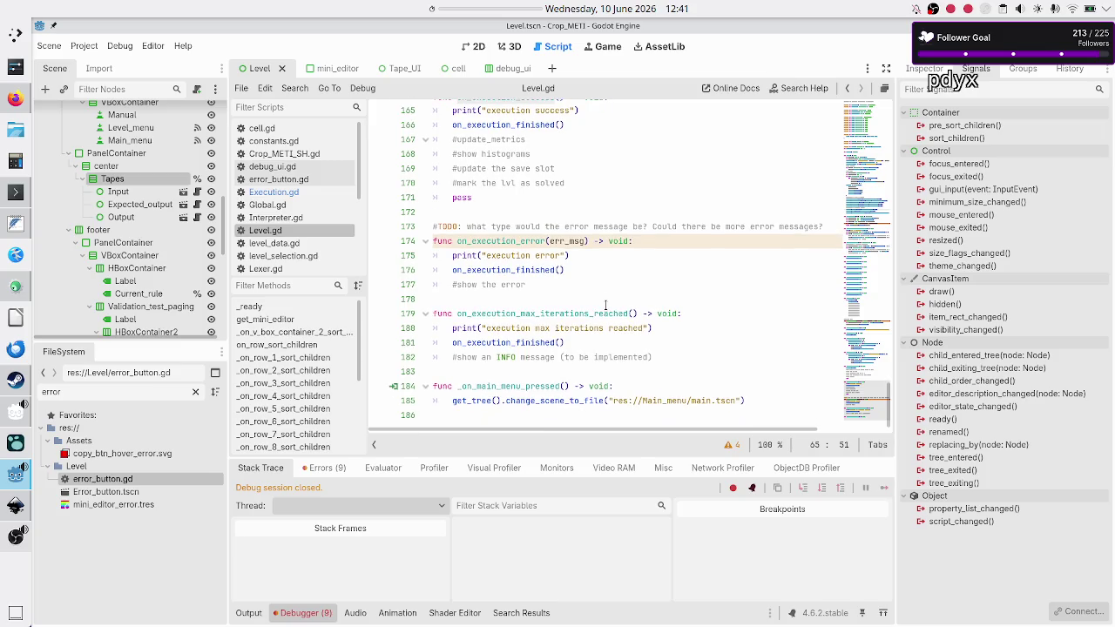
{"action": "left_click", "coordinate": [509, 373]}
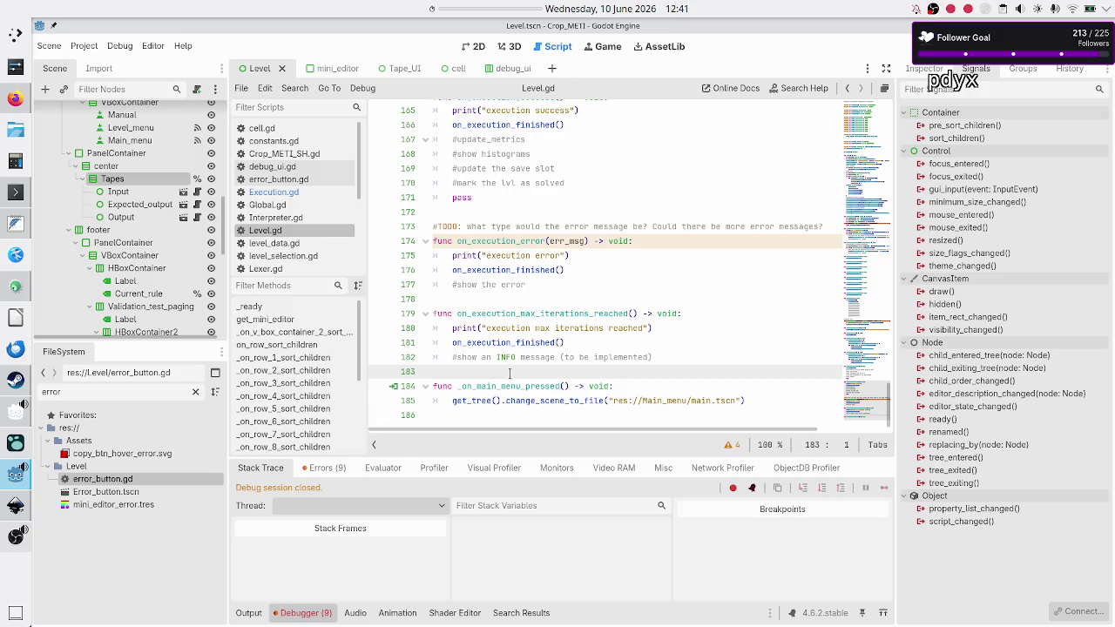
{"action": "left_click", "coordinate": [295, 192]}
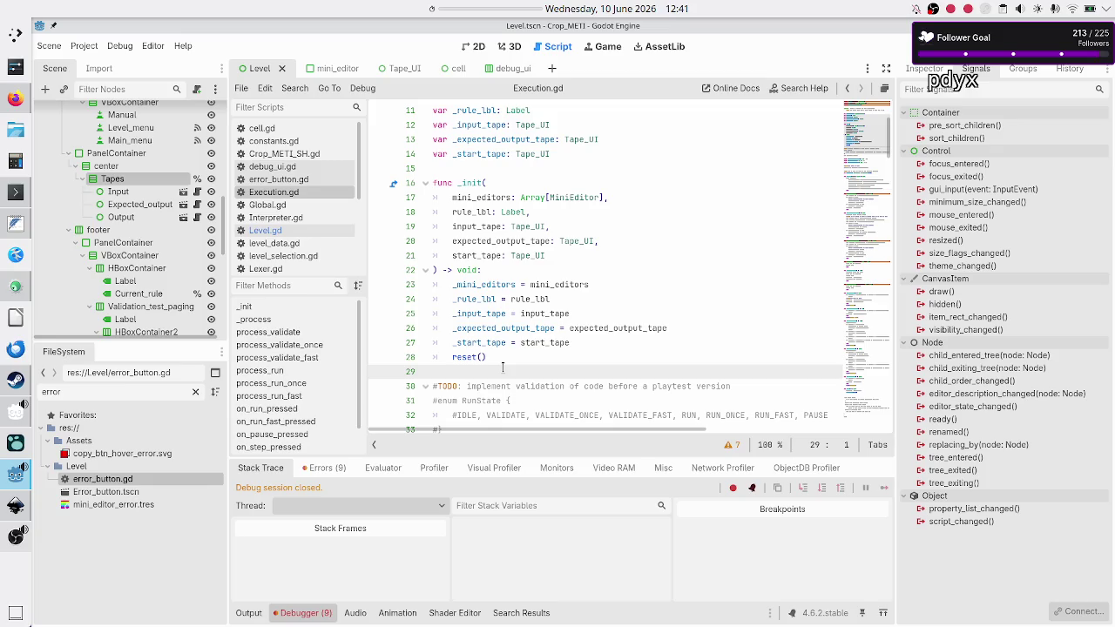
Review on_run_pressed and its running print on line 120, then run the project.
{"action": "scroll", "coordinate": [538, 278], "scroll_direction": "down", "scroll_amount": 5}
{"action": "scroll", "coordinate": [539, 277], "scroll_direction": "up", "scroll_amount": 8}
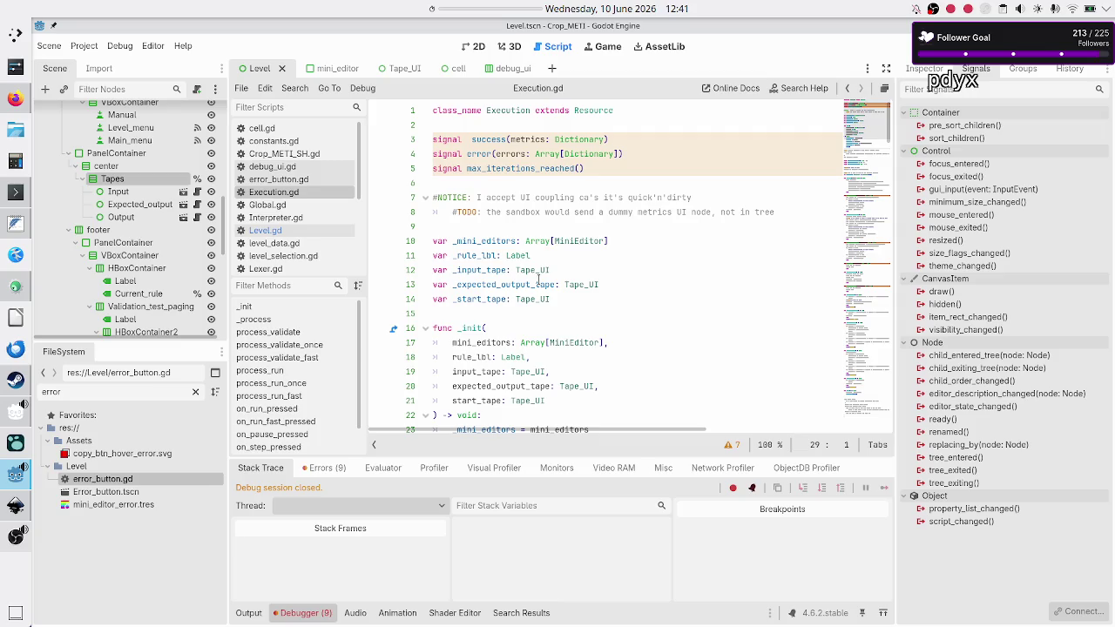
{"action": "scroll", "coordinate": [552, 263], "scroll_direction": "down", "scroll_amount": 3}
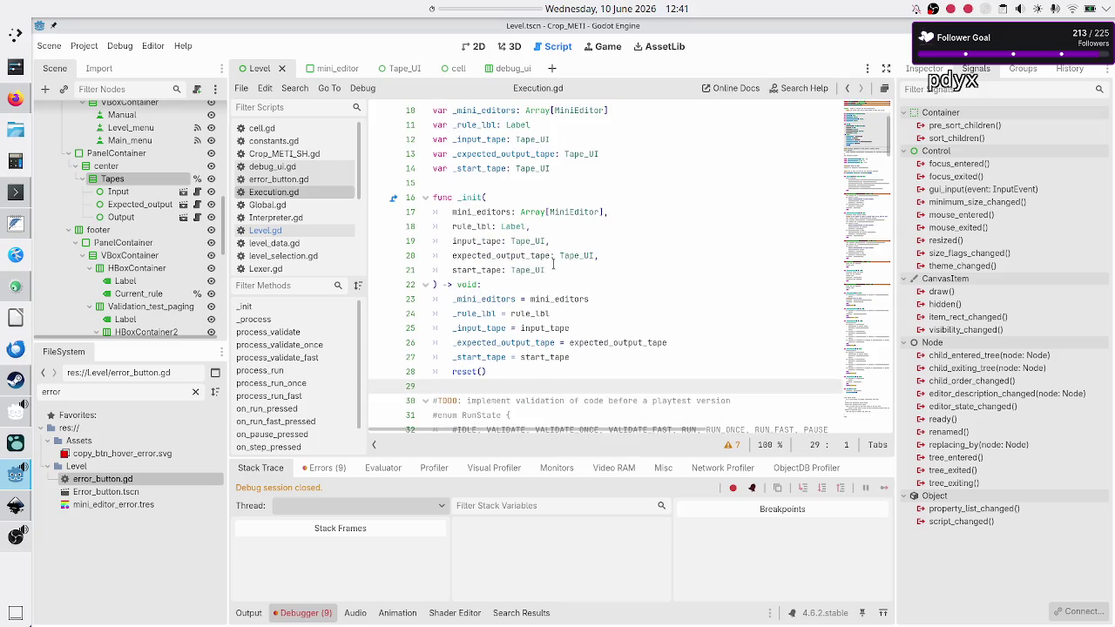
{"action": "scroll", "coordinate": [553, 263], "scroll_direction": "down", "scroll_amount": 12}
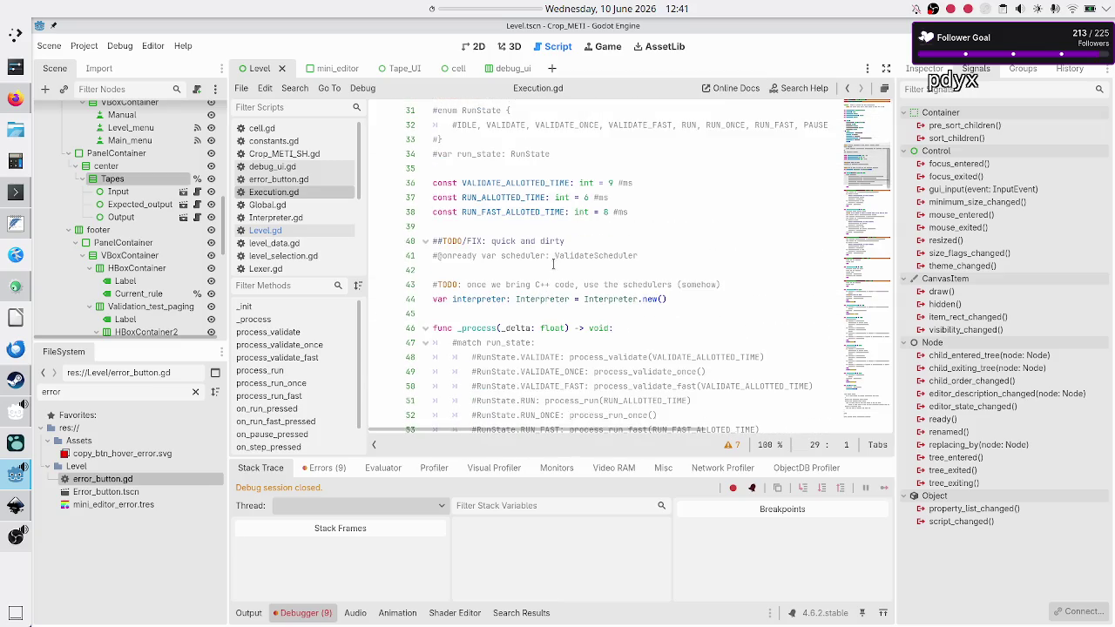
{"action": "scroll", "coordinate": [553, 263], "scroll_direction": "down", "scroll_amount": 9}
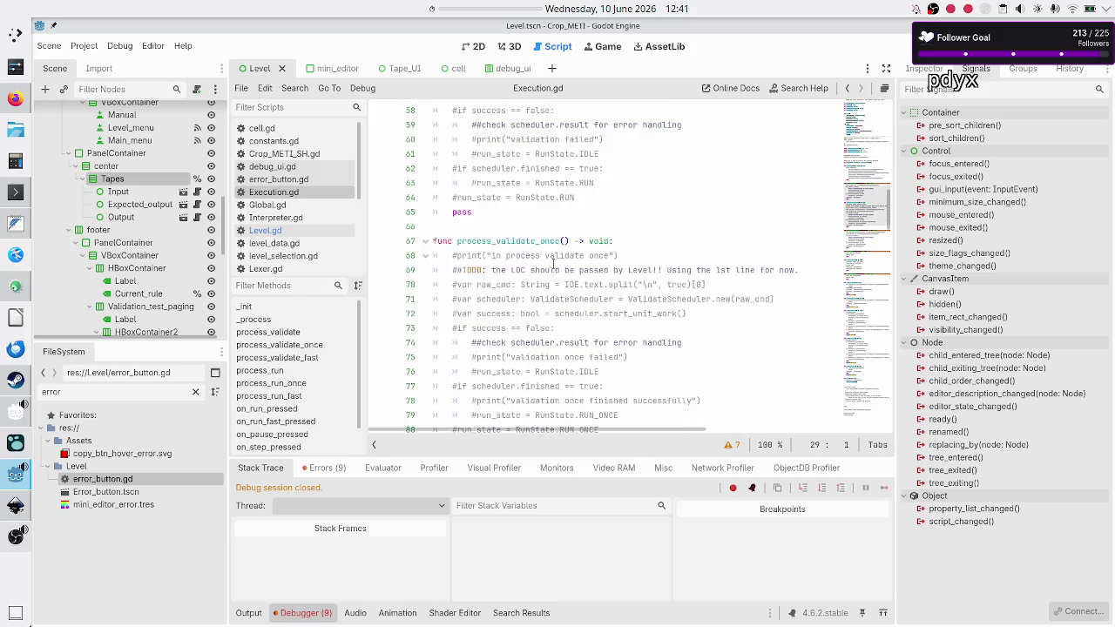
{"action": "scroll", "coordinate": [552, 263], "scroll_direction": "down", "scroll_amount": 7}
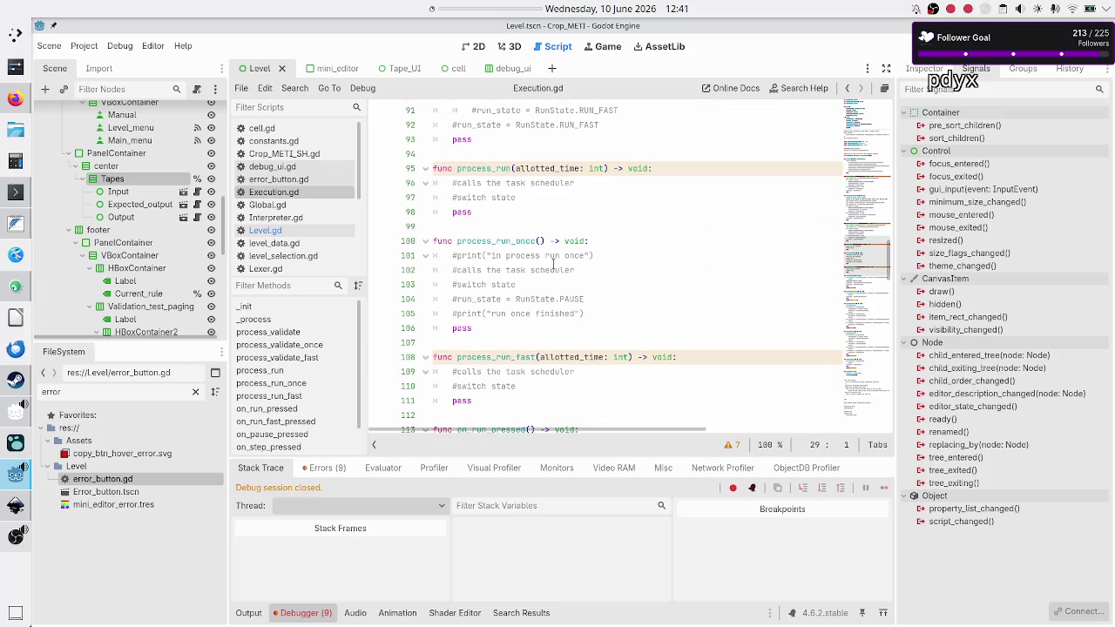
{"action": "scroll", "coordinate": [553, 263], "scroll_direction": "down", "scroll_amount": 4}
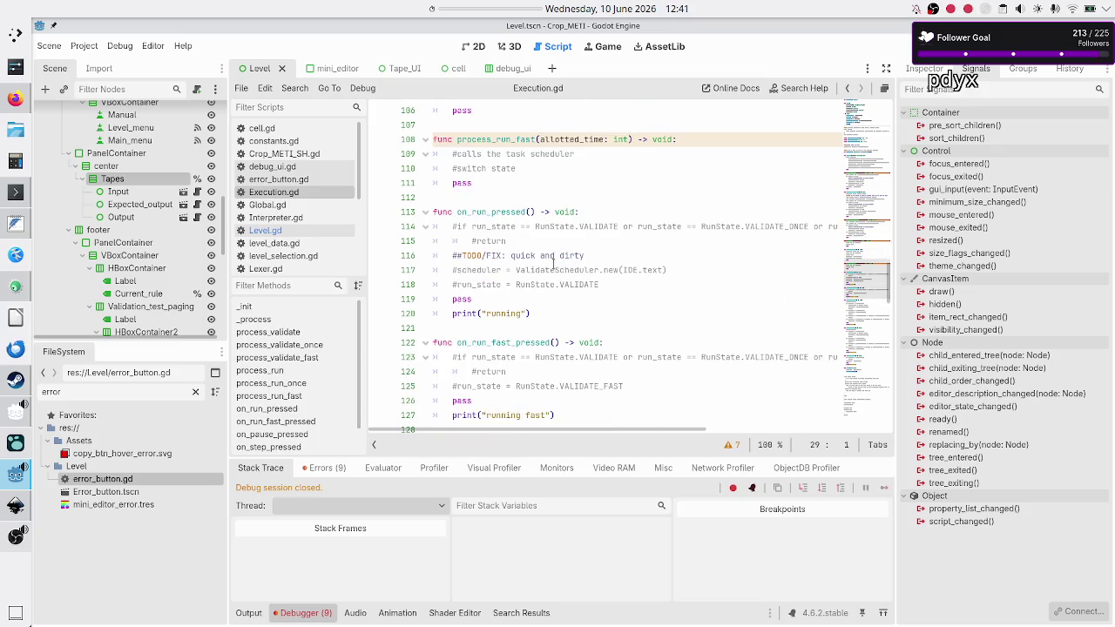
{"action": "left_click", "coordinate": [550, 212]}
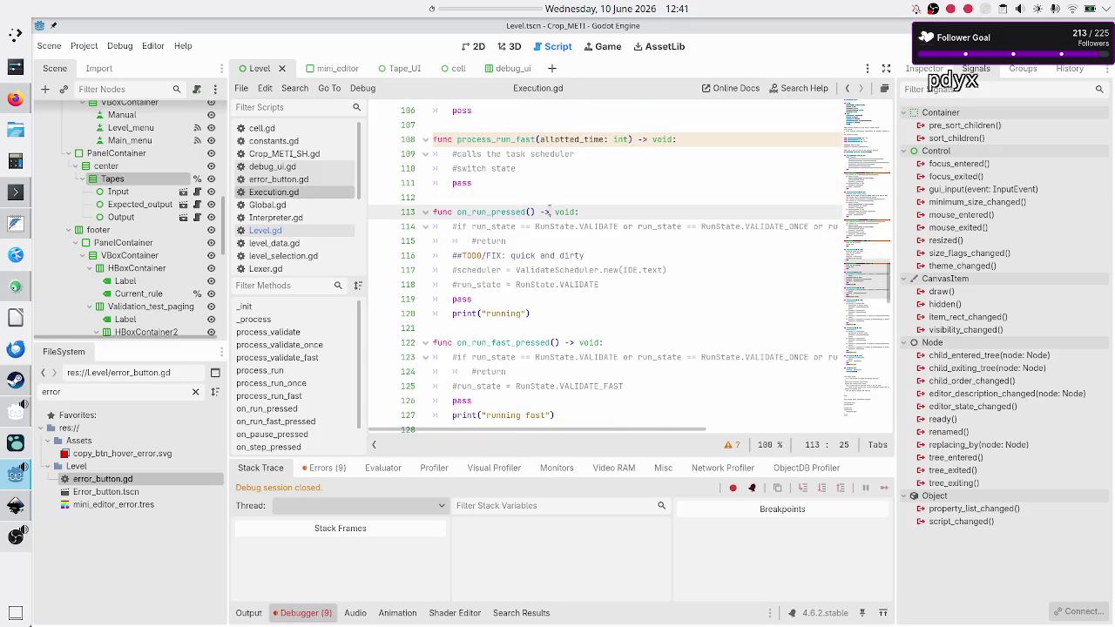
{"action": "left_click", "coordinate": [538, 314]}
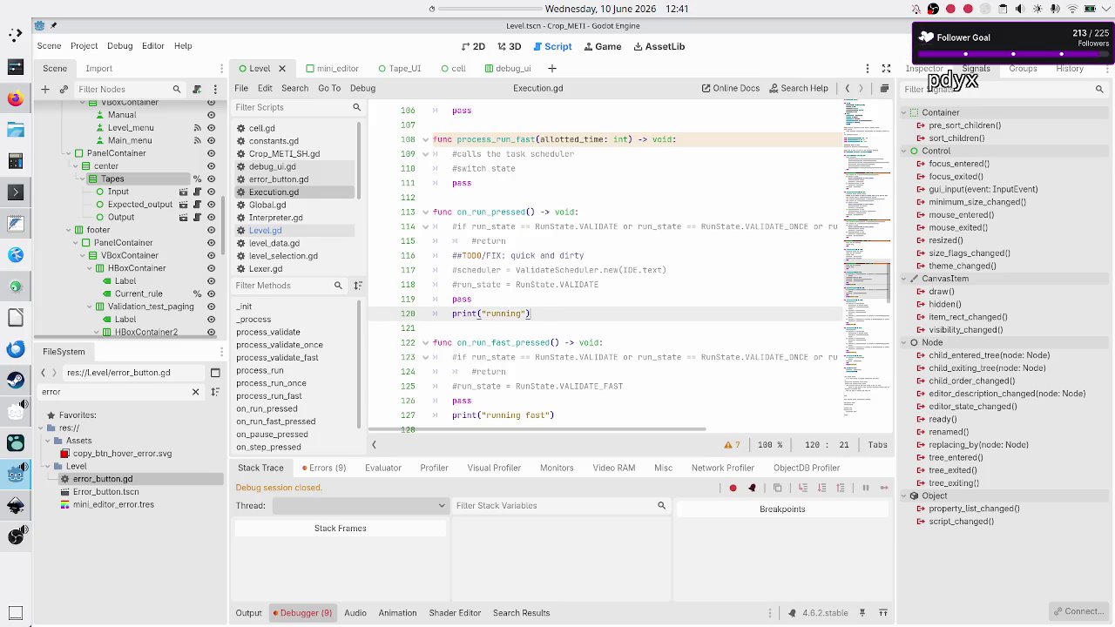
{"action": "left_click", "coordinate": [911, 41]}
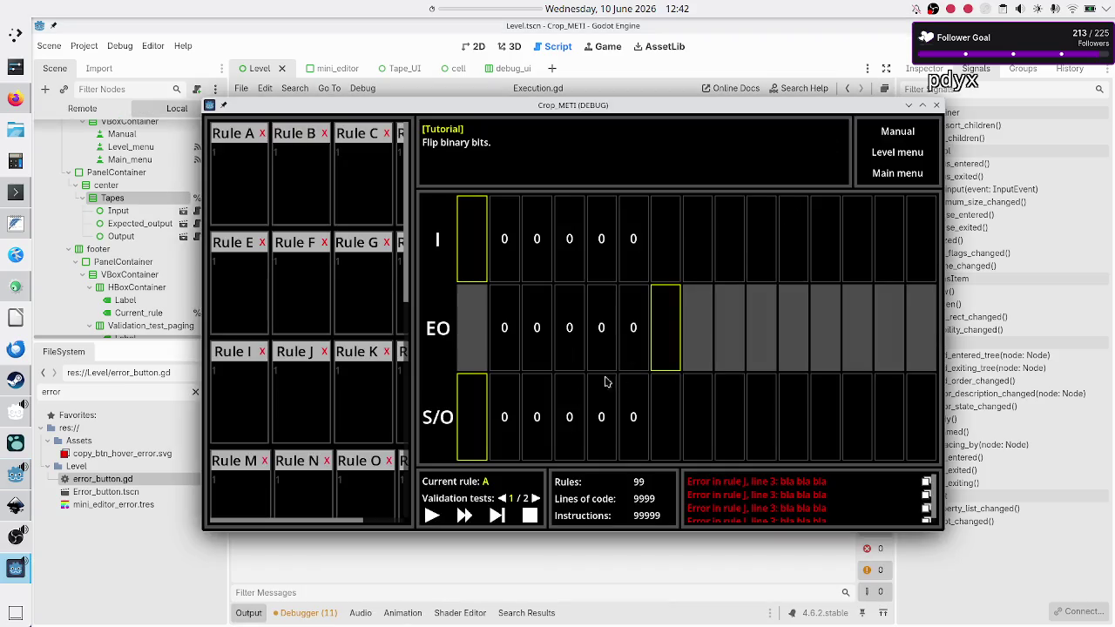
Test Play, Fast-forward, Pause, Step and Stop in the game, checking each Output message.
{"action": "left_click", "coordinate": [430, 515]}
{"action": "left_click_drag", "start_coordinate": [641, 105], "coordinate": [747, 68]}
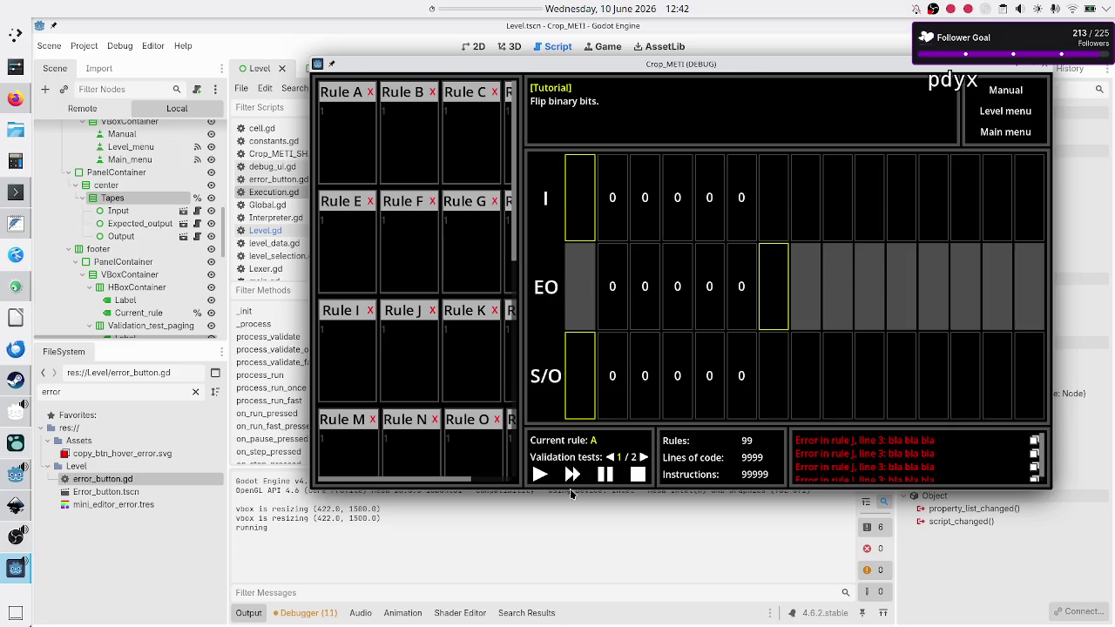
{"action": "left_click", "coordinate": [573, 476]}
{"action": "left_click", "coordinate": [603, 476]}
{"action": "left_click", "coordinate": [603, 476]}
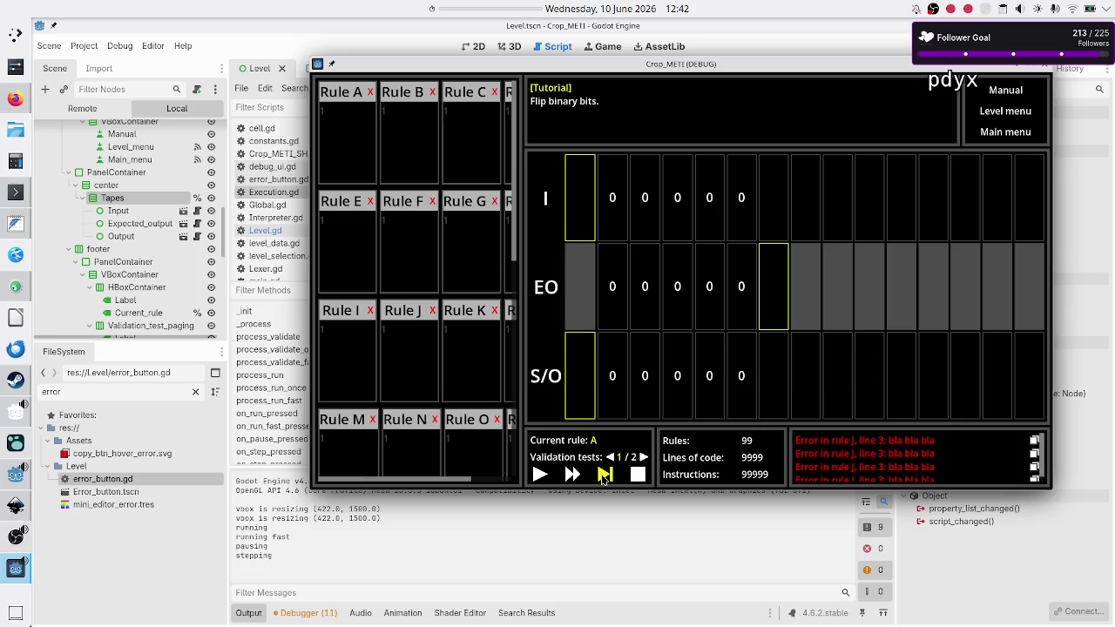
{"action": "left_click", "coordinate": [635, 476]}
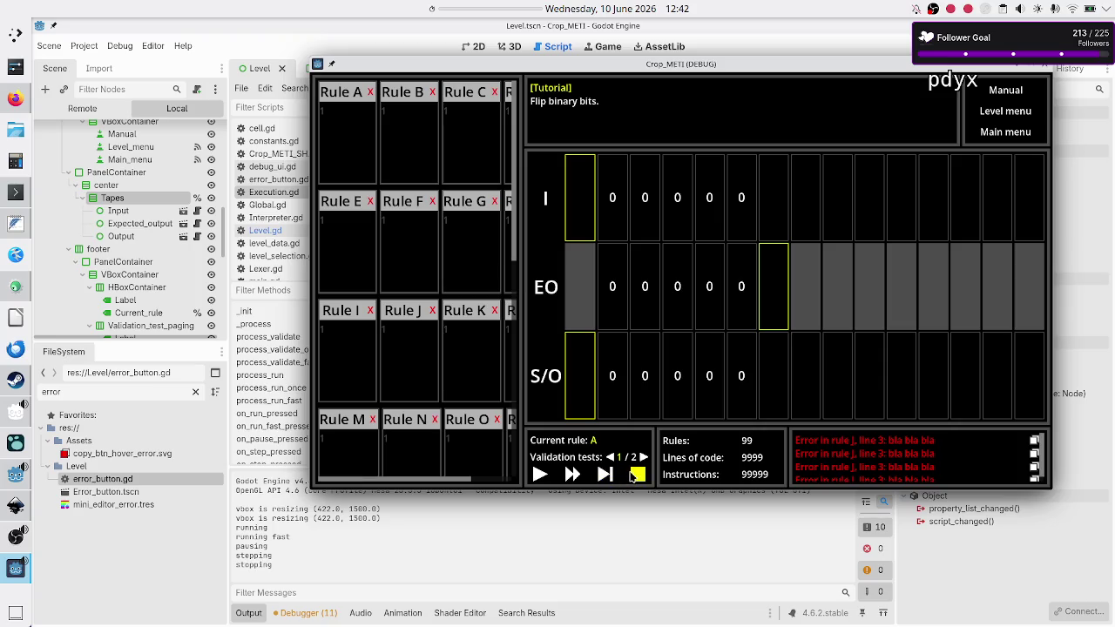
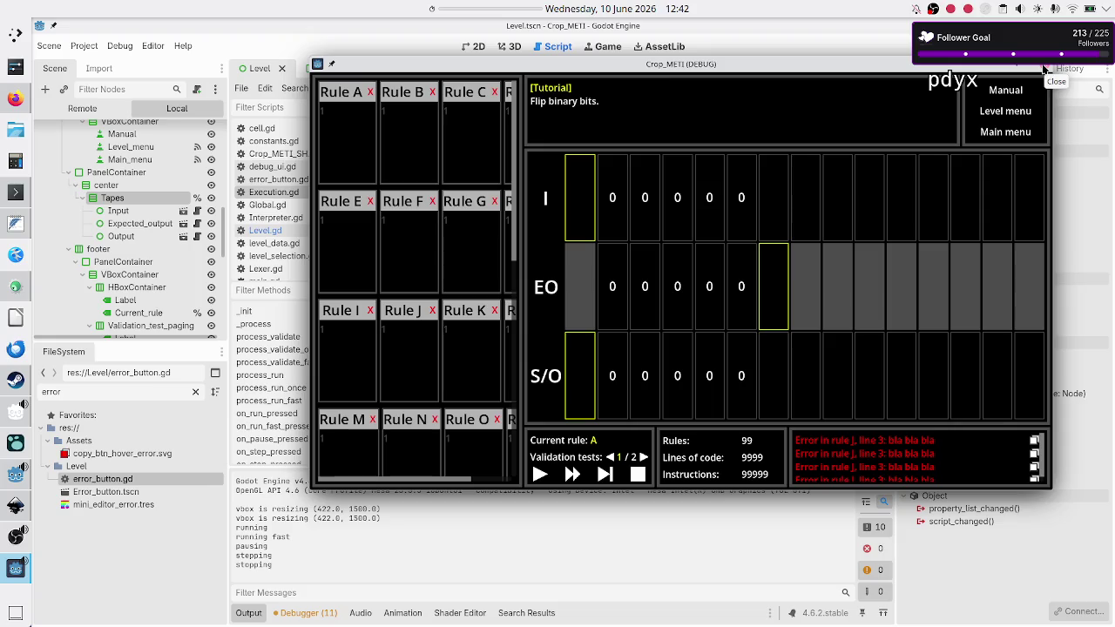
Stop the running game and scroll to the top of Execution.gd.
{"action": "left_click", "coordinate": [1044, 69]}
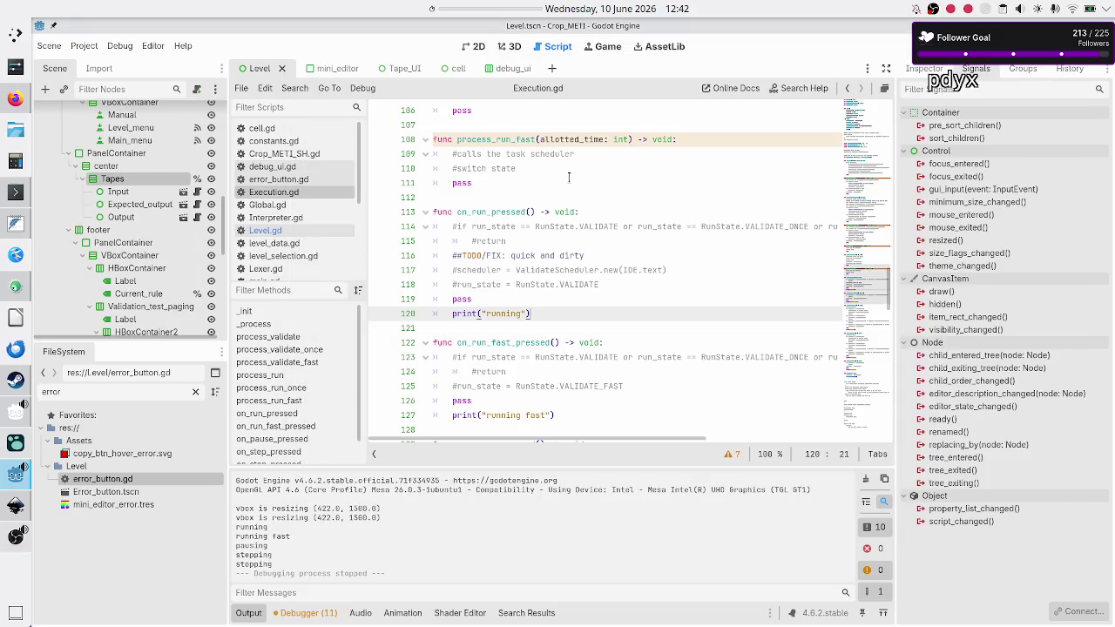
{"action": "scroll", "coordinate": [569, 177], "scroll_direction": "up", "scroll_amount": 20}
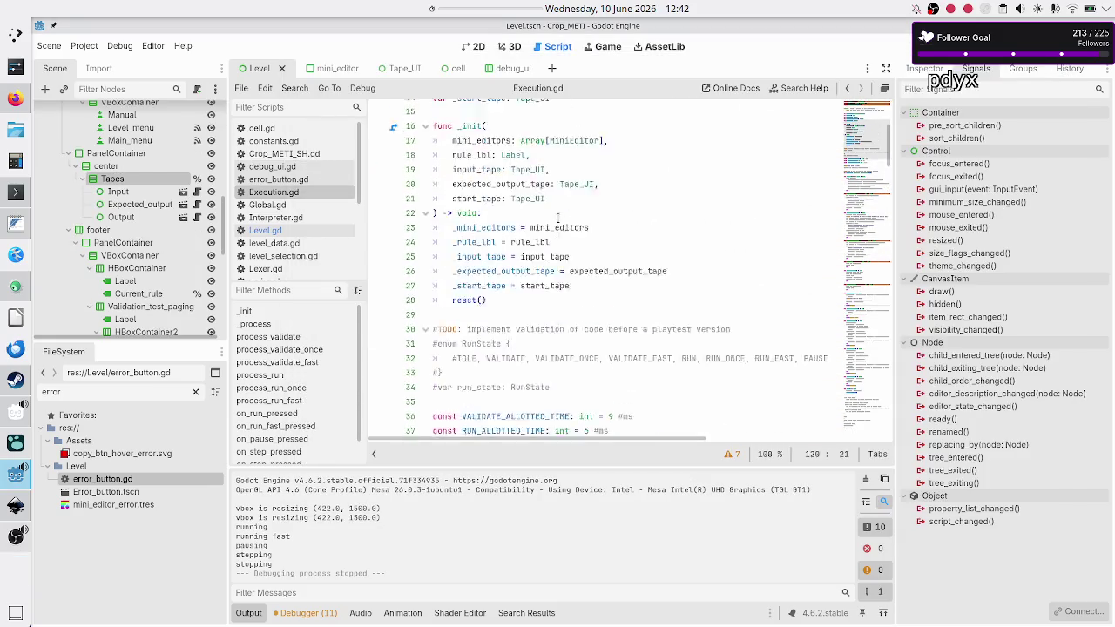
{"action": "scroll", "coordinate": [558, 219], "scroll_direction": "up", "scroll_amount": 5}
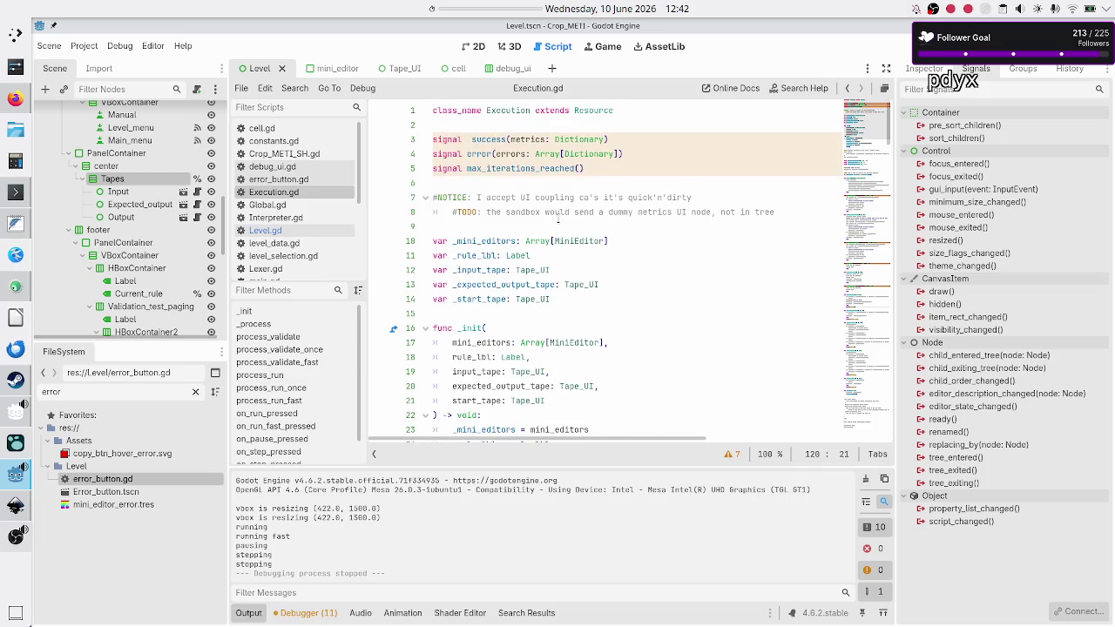
Inspect the metrics and errors parameters of Execution.gd's success and error signals.
{"action": "double_click", "coordinate": [523, 140]}
{"action": "double_click", "coordinate": [509, 153]}
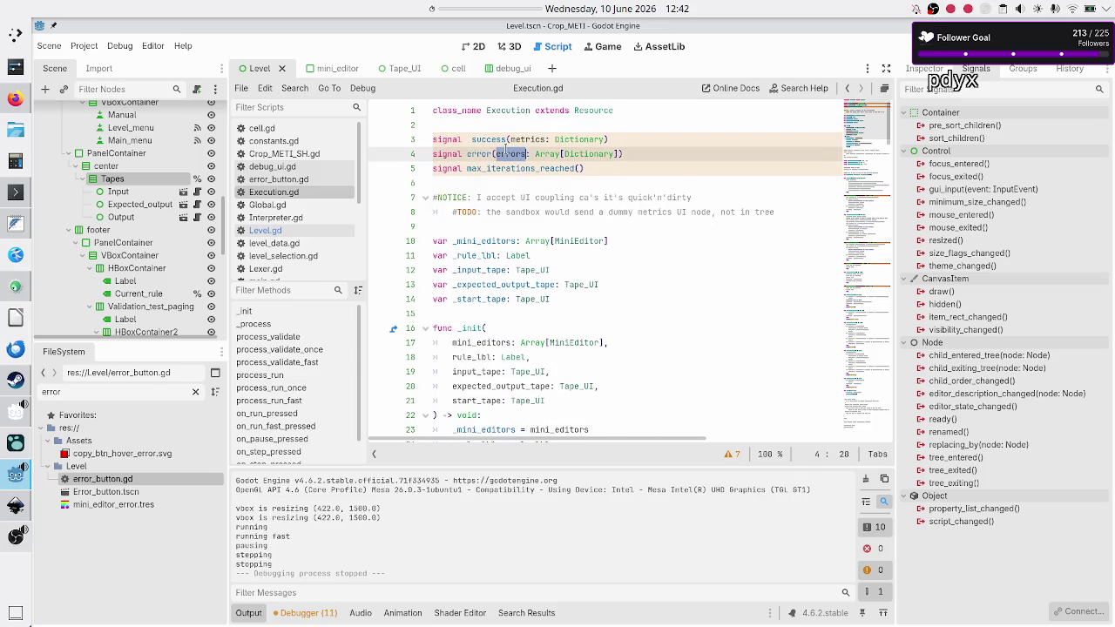
{"action": "double_click", "coordinate": [519, 139]}
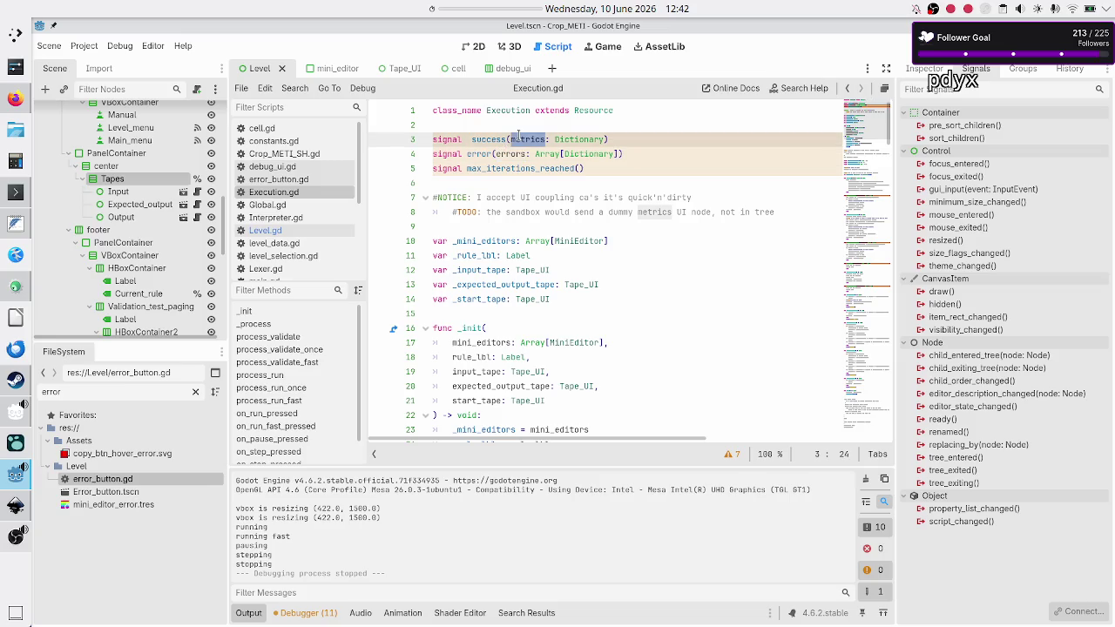
{"action": "double_click", "coordinate": [510, 152]}
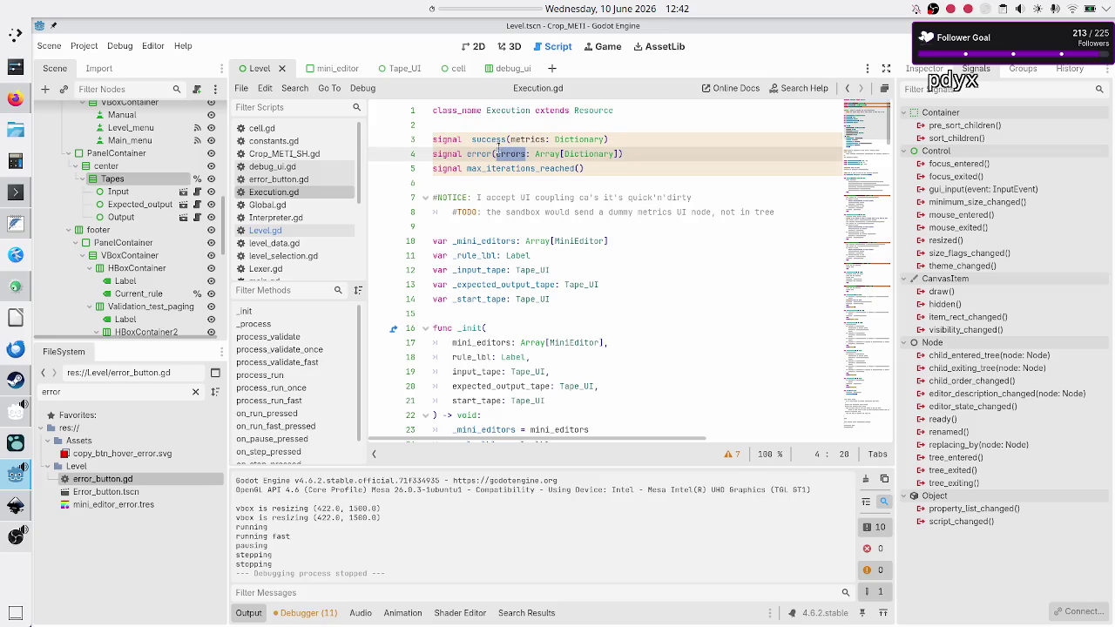
{"action": "left_click", "coordinate": [271, 231]}
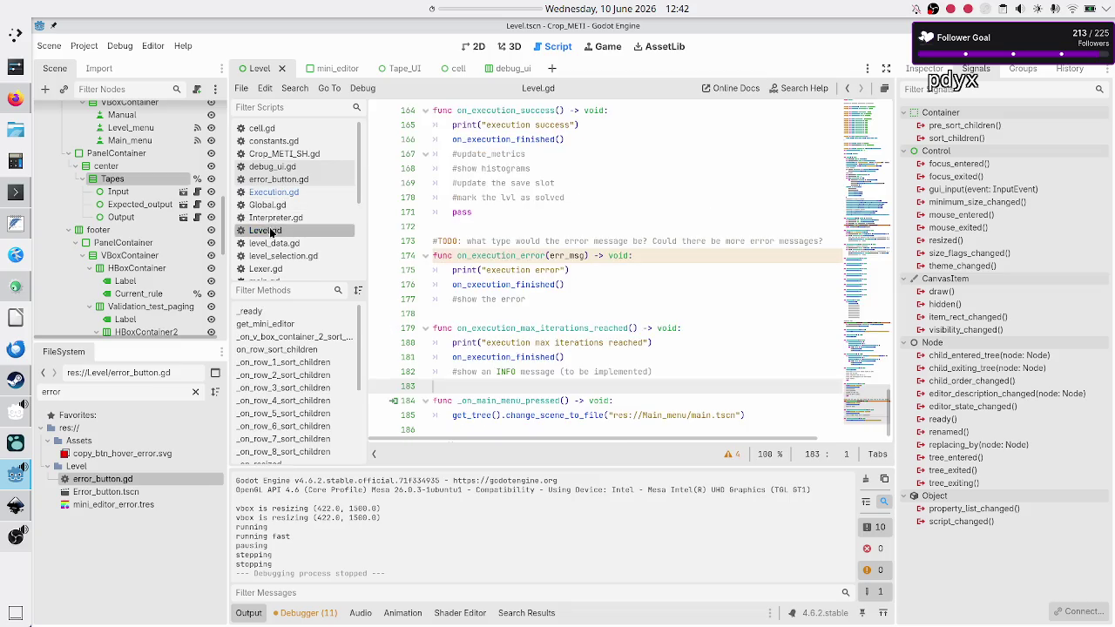
{"action": "scroll", "coordinate": [536, 299], "scroll_direction": "up", "scroll_amount": 20}
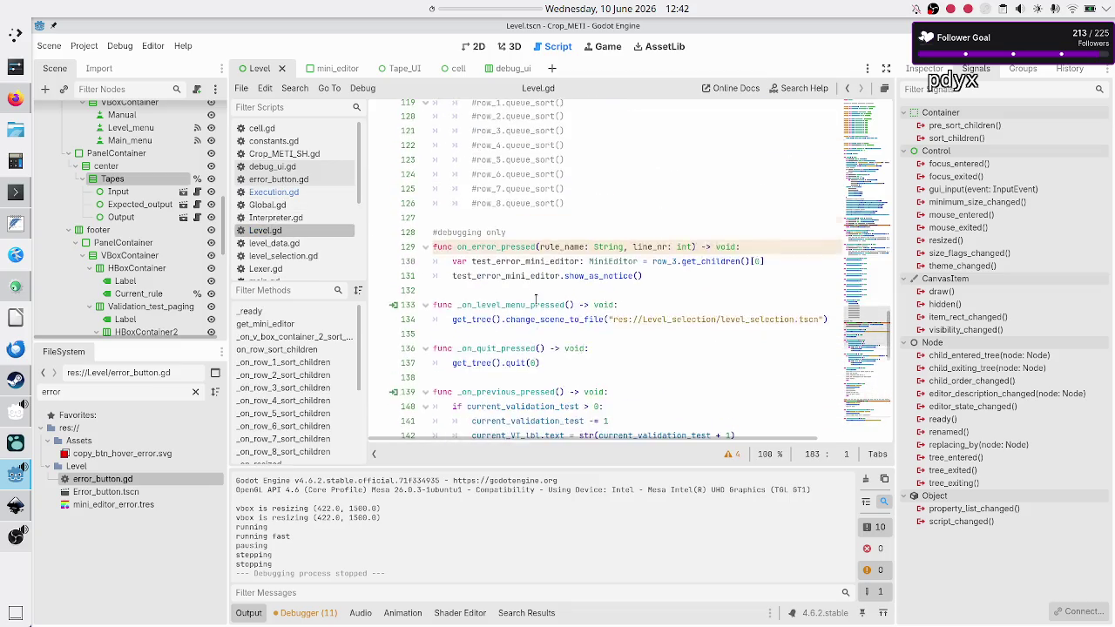
{"action": "scroll", "coordinate": [535, 299], "scroll_direction": "up", "scroll_amount": 10}
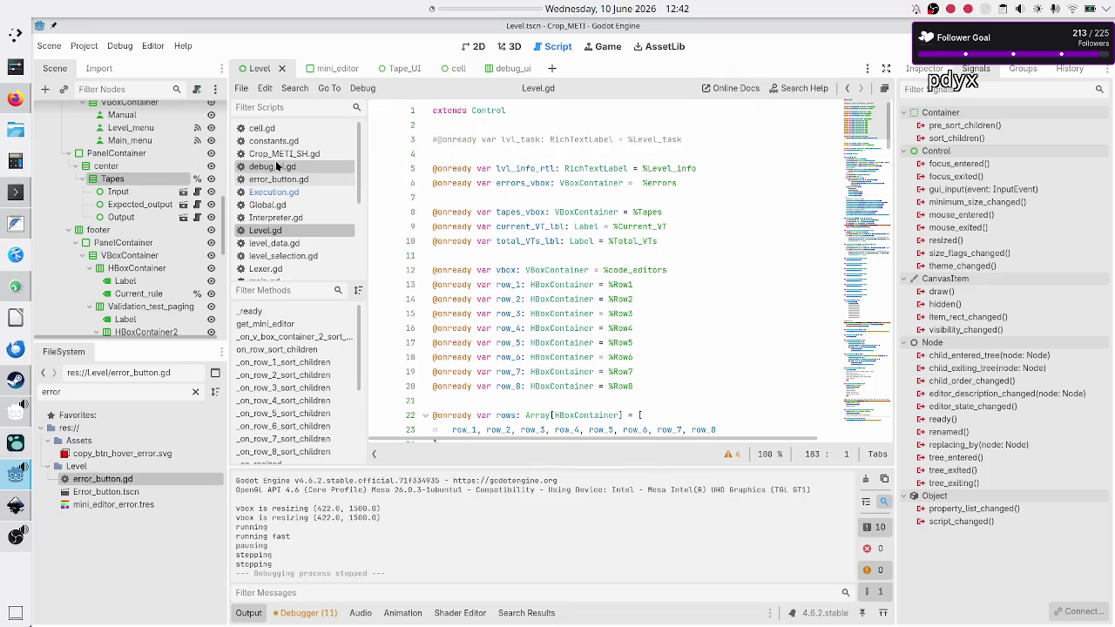
{"action": "left_click", "coordinate": [277, 194]}
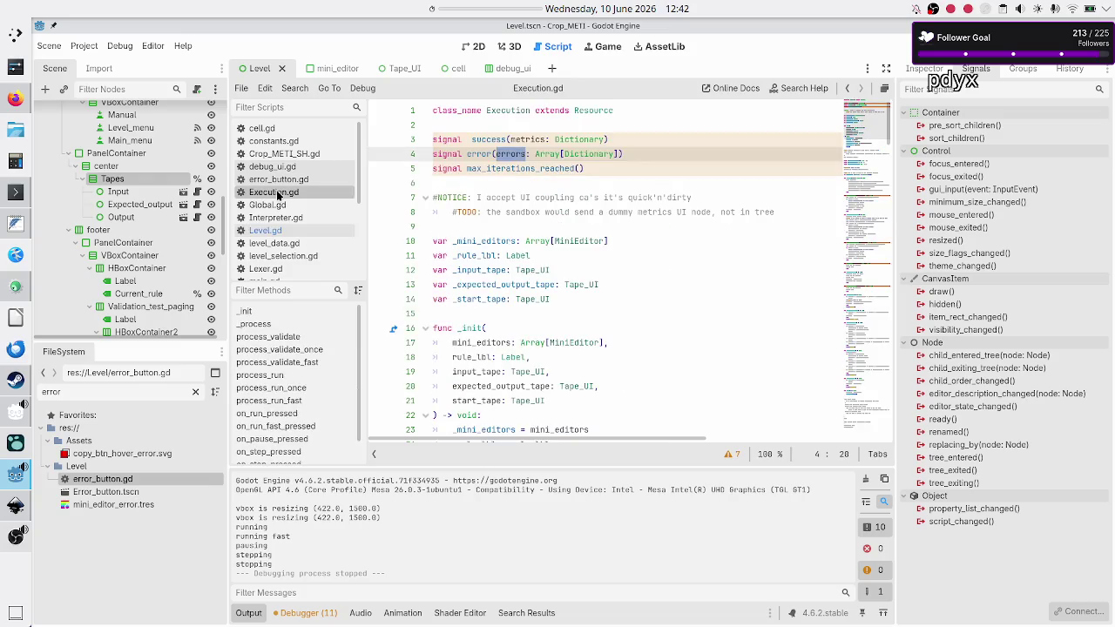
{"action": "double_click", "coordinate": [527, 139]}
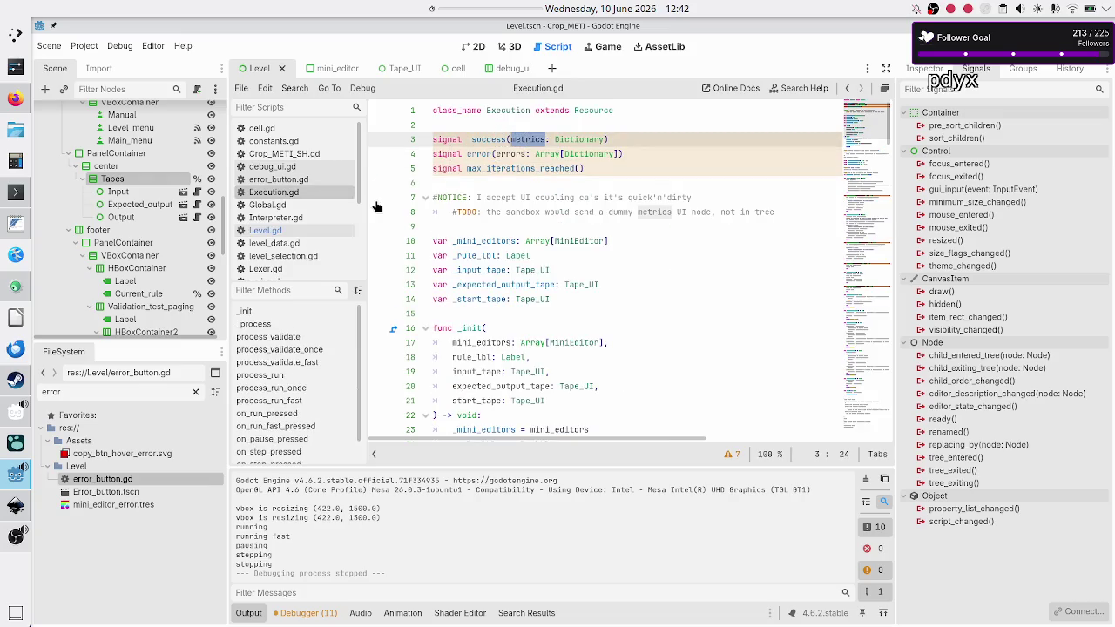
{"action": "left_click", "coordinate": [265, 230]}
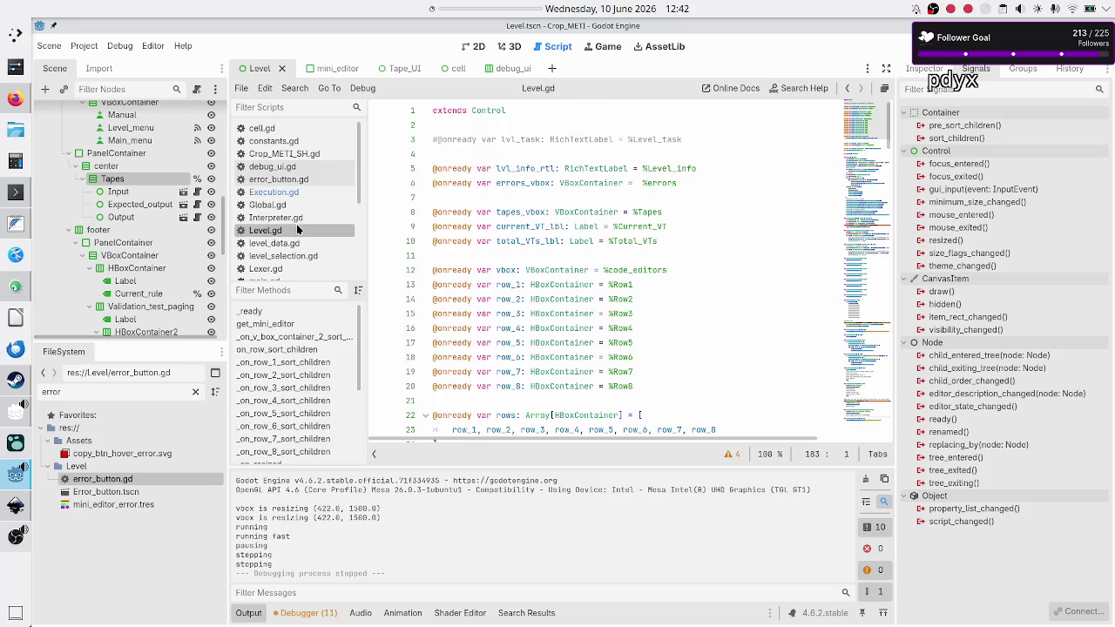
{"action": "scroll", "coordinate": [604, 261], "scroll_direction": "down", "scroll_amount": 20}
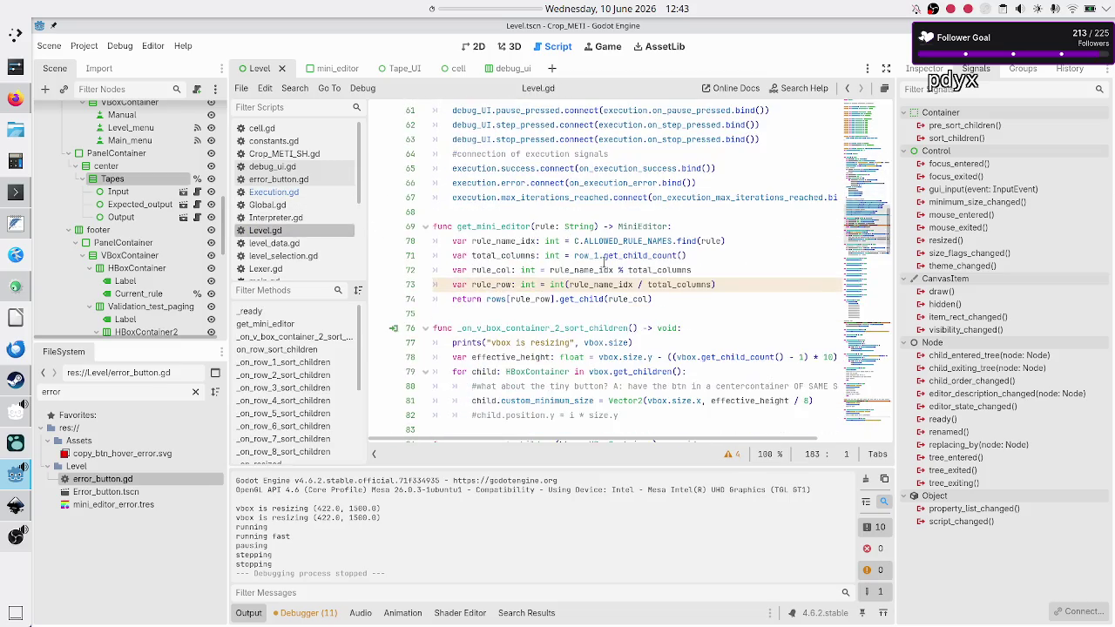
Give Level.gd's on_execution_success handler a metrics: Dictionary parameter.
{"action": "key", "text": "ctrl+f"}
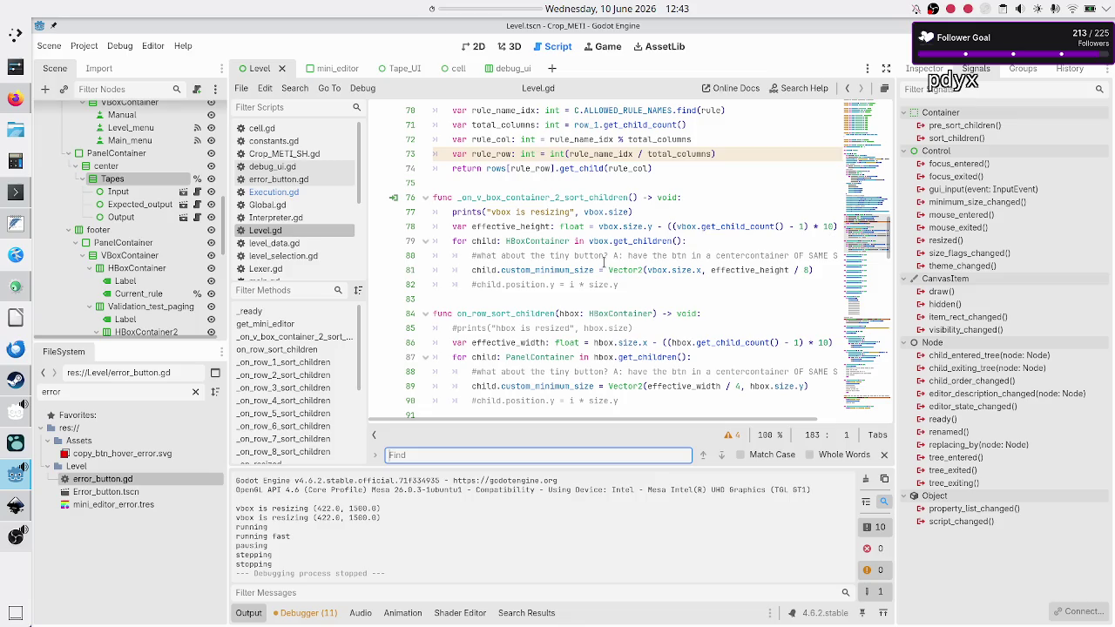
{"action": "type", "text": "execu"}
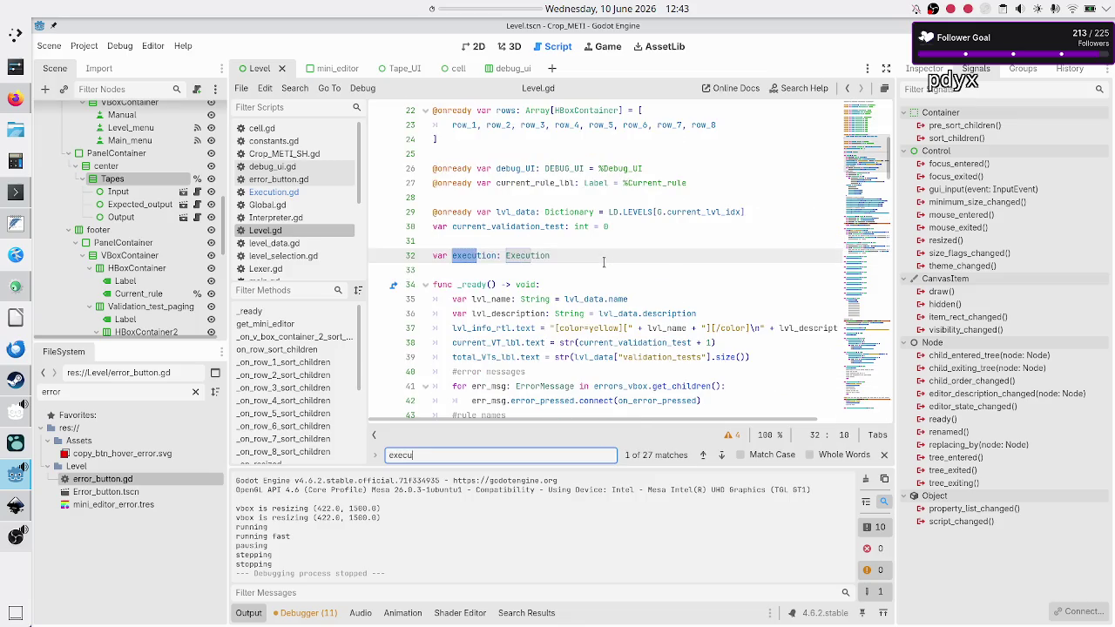
{"action": "type", "text": "tion_succ"}
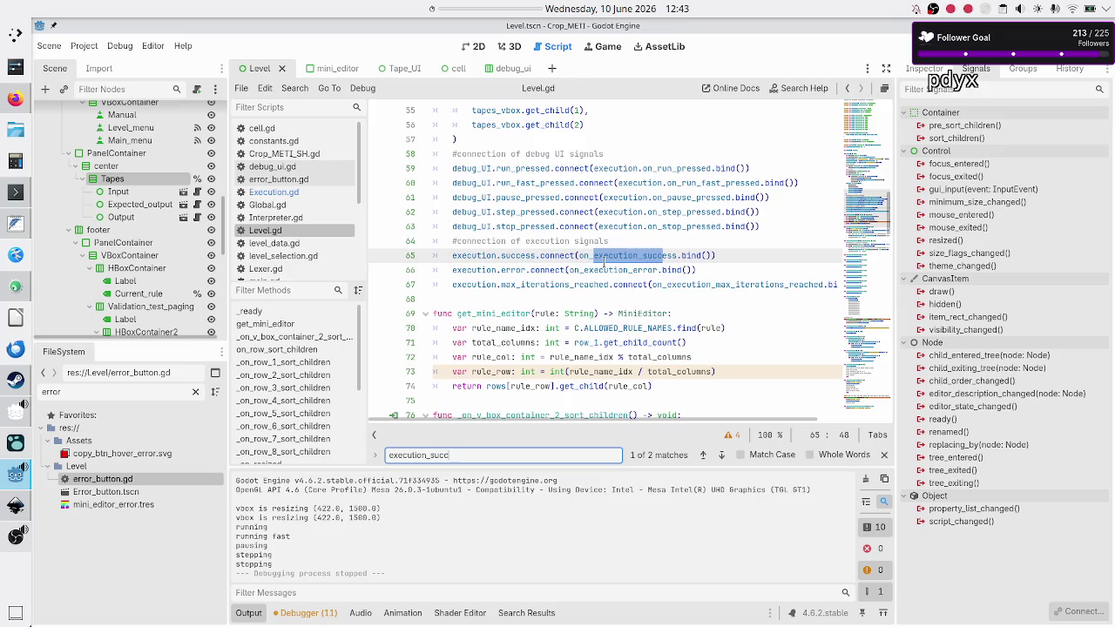
{"action": "left_click", "coordinate": [721, 458]}
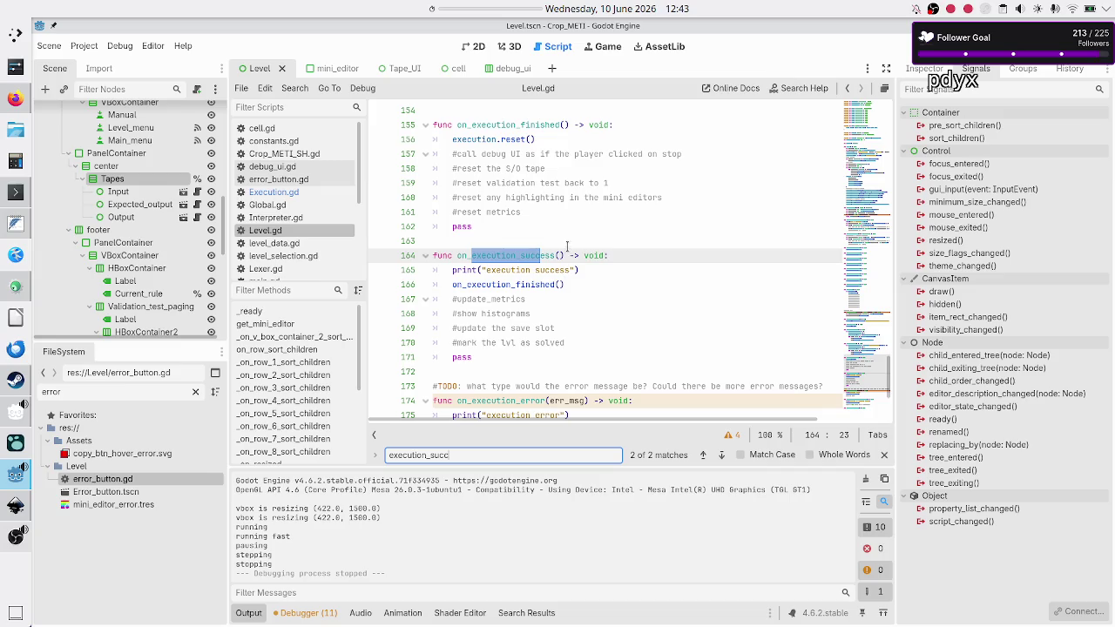
{"action": "left_click", "coordinate": [562, 256]}
{"action": "type", "text": "metrics:"}
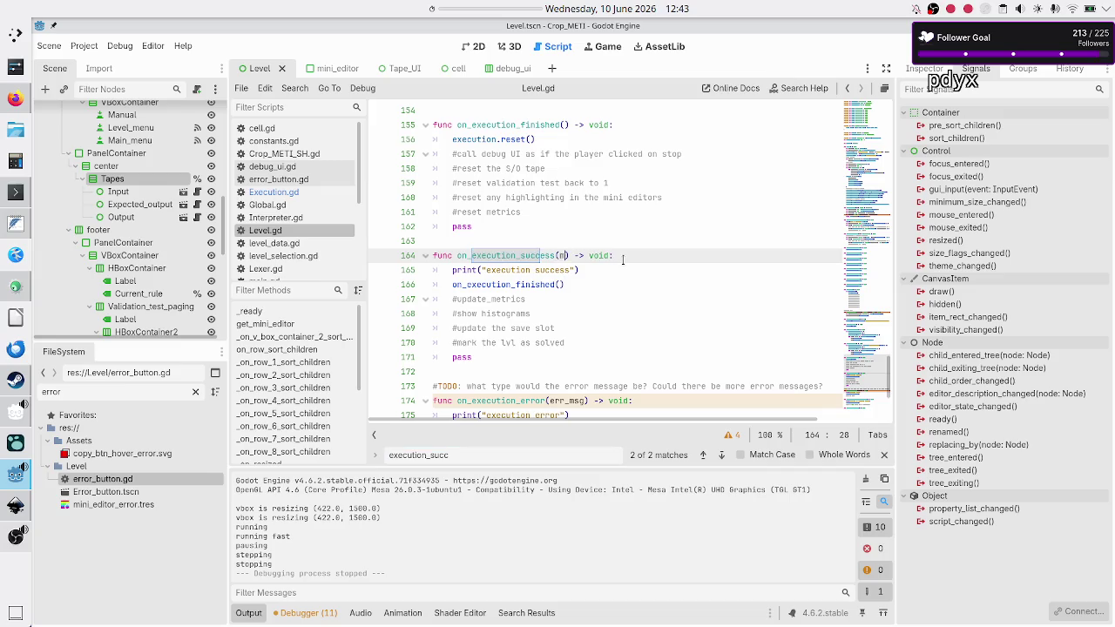
{"action": "type", "text": " Dict"}
{"action": "key", "text": "Return"}
In Execution.gd, copy the errors: Array[Dictionary] parameter declaration.
{"action": "left_click", "coordinate": [290, 195]}
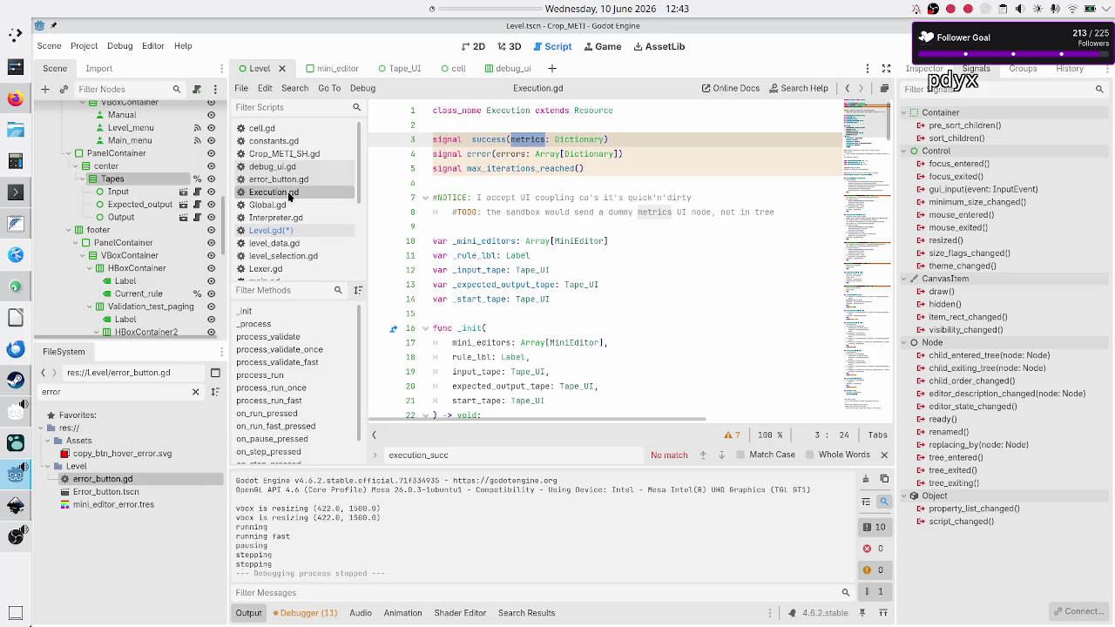
{"action": "left_click", "coordinate": [498, 153]}
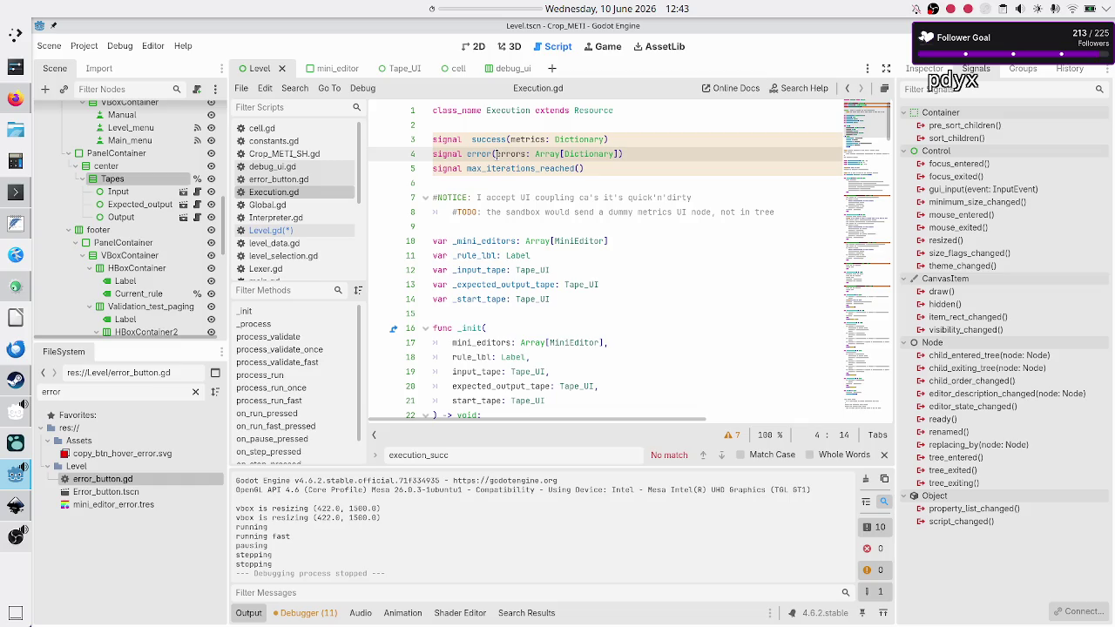
{"action": "key", "text": "shift+Right"}
{"action": "key", "text": "shift+Right"}
{"action": "key", "text": "shift+Right"}
{"action": "key", "text": "ctrl+c"}
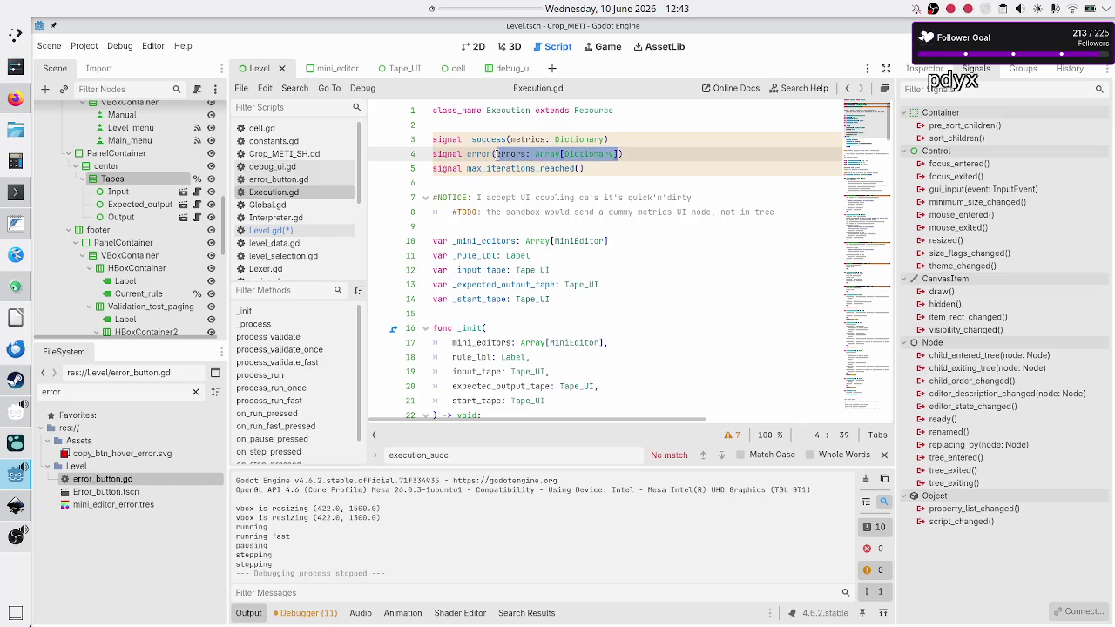
{"action": "key", "text": "Right"}
{"action": "key", "text": "Right"}
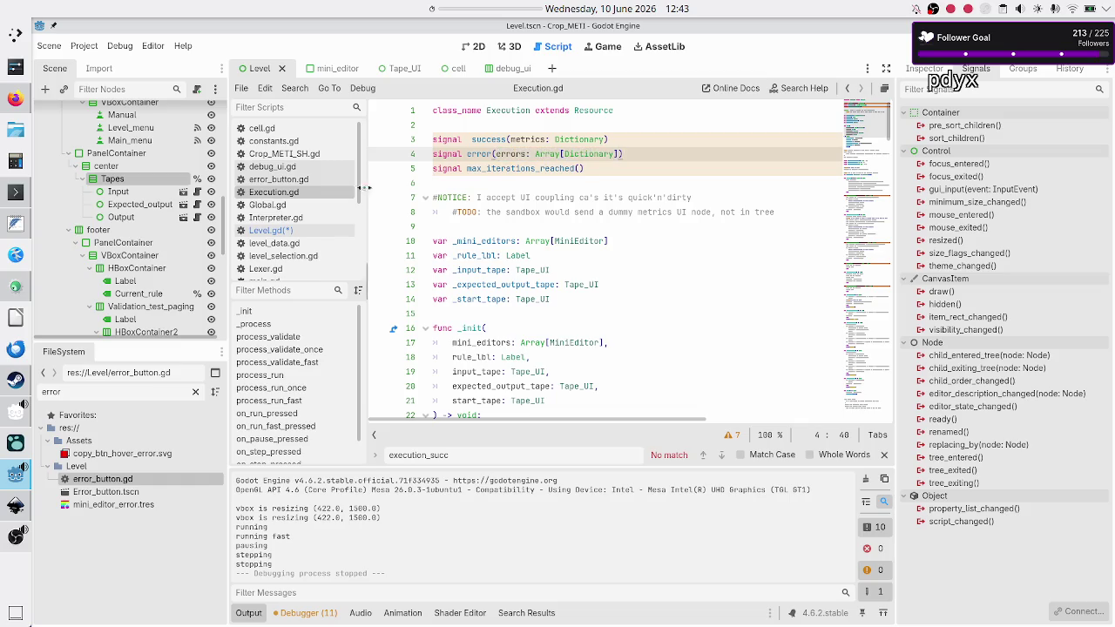
Replace err_msg with errors: Array[Dictionary] in Level.gd's on_execution_error handler.
{"action": "left_click", "coordinate": [266, 231]}
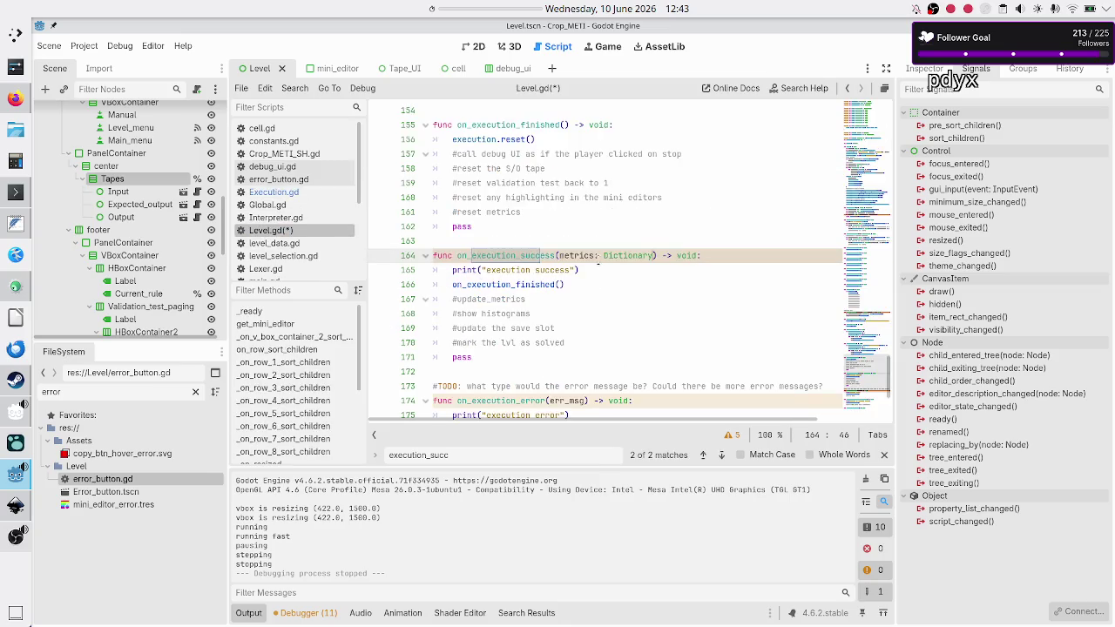
{"action": "scroll", "coordinate": [567, 318], "scroll_direction": "down", "scroll_amount": 1}
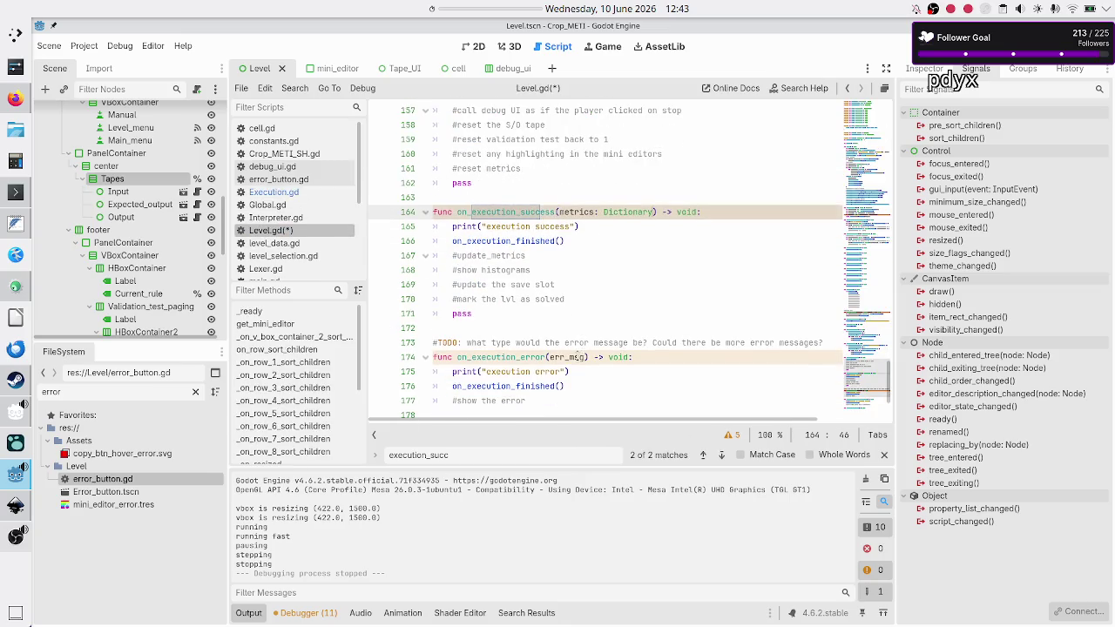
{"action": "double_click", "coordinate": [576, 358]}
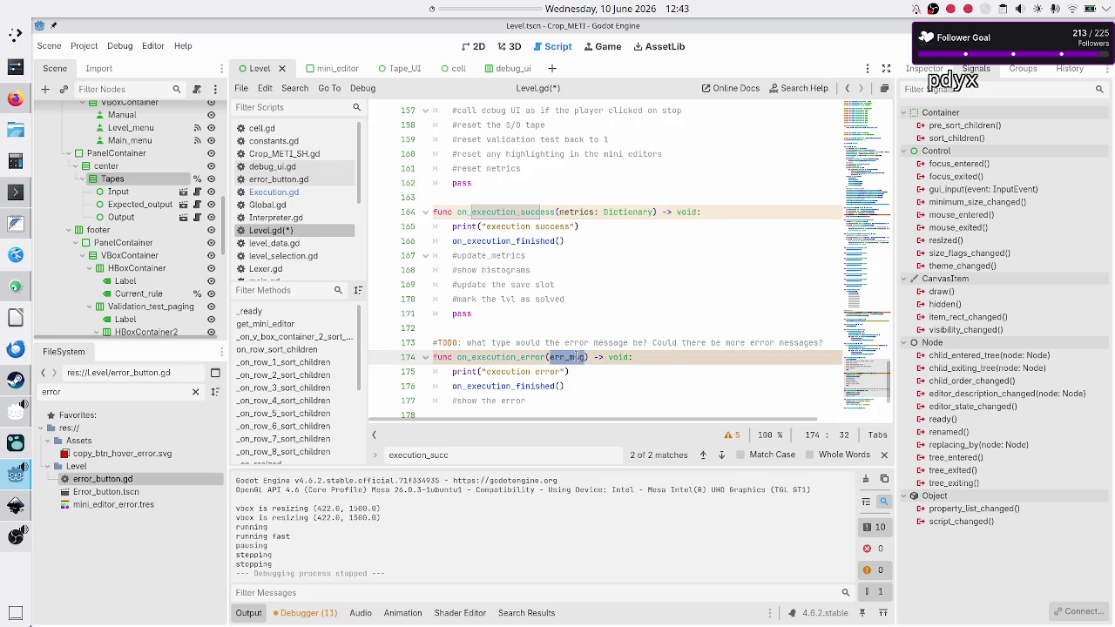
{"action": "key", "text": "ctrl+v"}
Delete the TODO comment above on_execution_error and save Level.gd.
{"action": "key", "text": "Home"}
{"action": "key", "text": "shift+Up"}
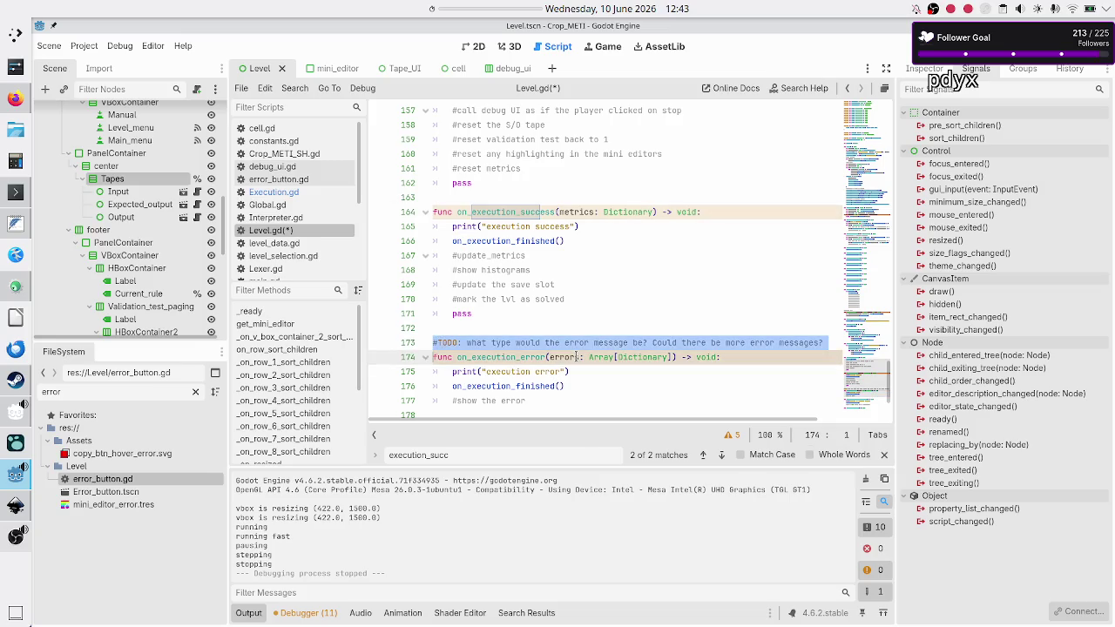
{"action": "key", "text": "shift+Left"}
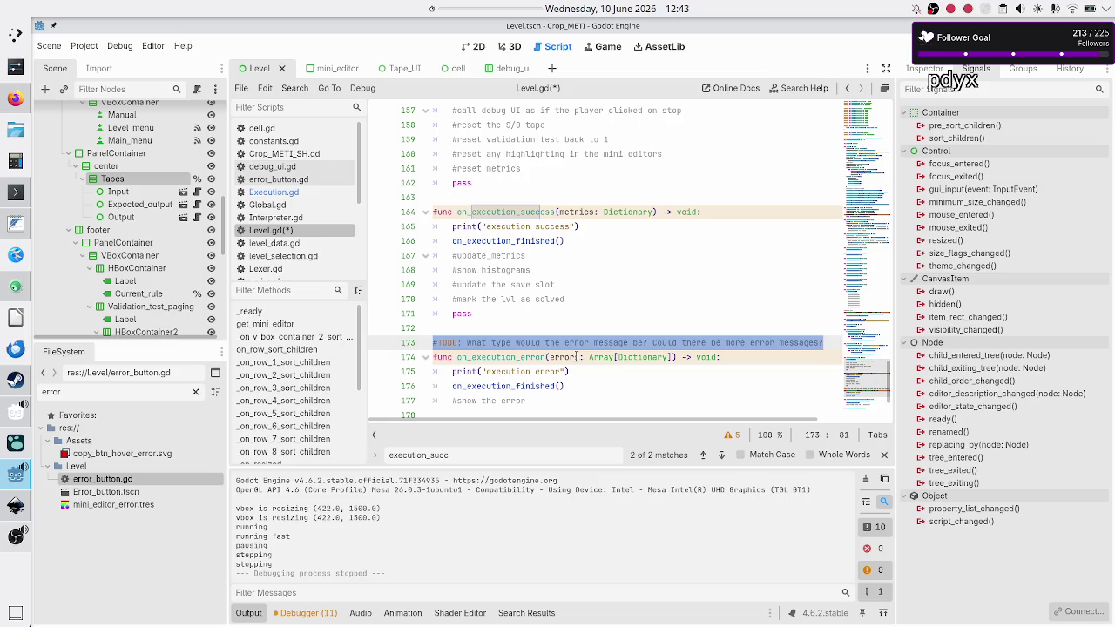
{"action": "key", "text": "BackSpace"}
{"action": "key", "text": "BackSpace"}
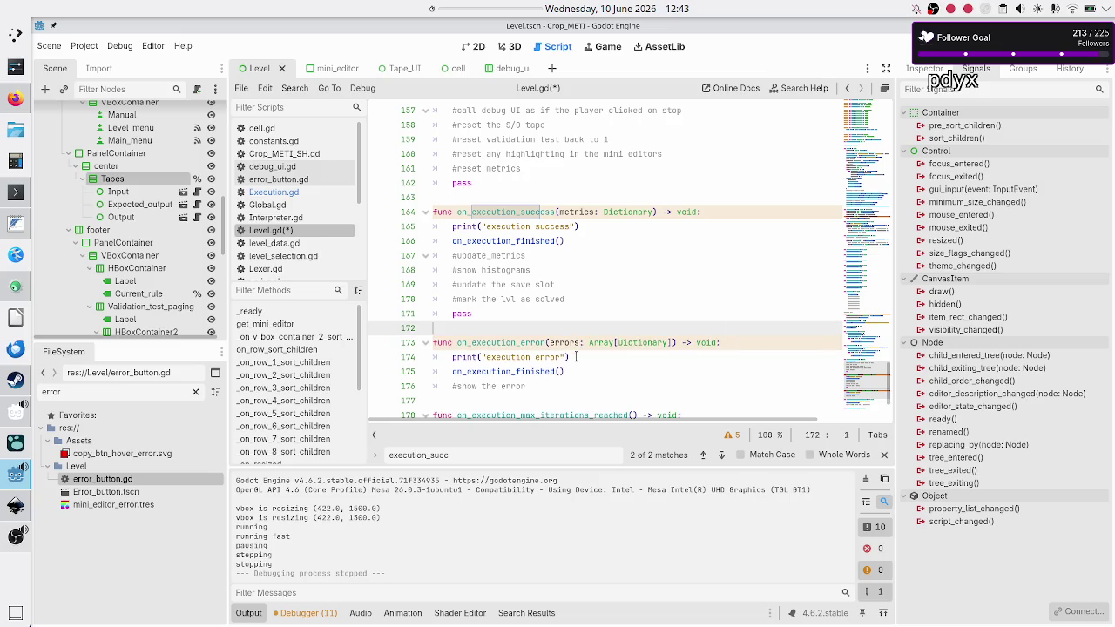
{"action": "key", "text": "ctrl+s"}
{"action": "scroll", "coordinate": [612, 297], "scroll_direction": "up", "scroll_amount": 20}
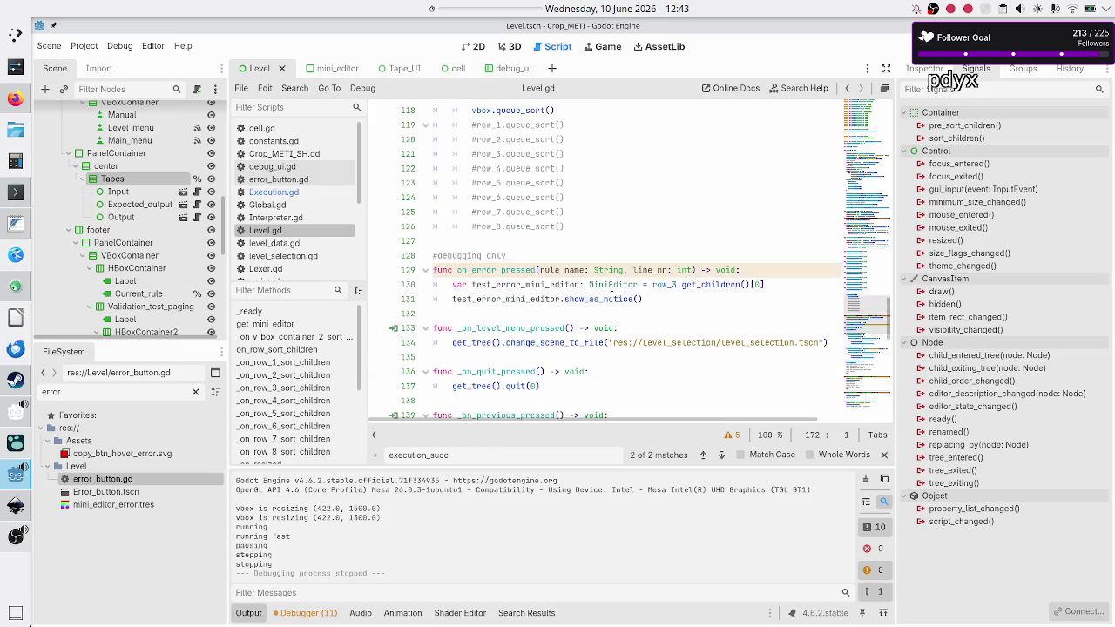
Remove .bind() from the success and error signal connections, fixing their parentheses.
{"action": "scroll", "coordinate": [612, 296], "scroll_direction": "down", "scroll_amount": 2}
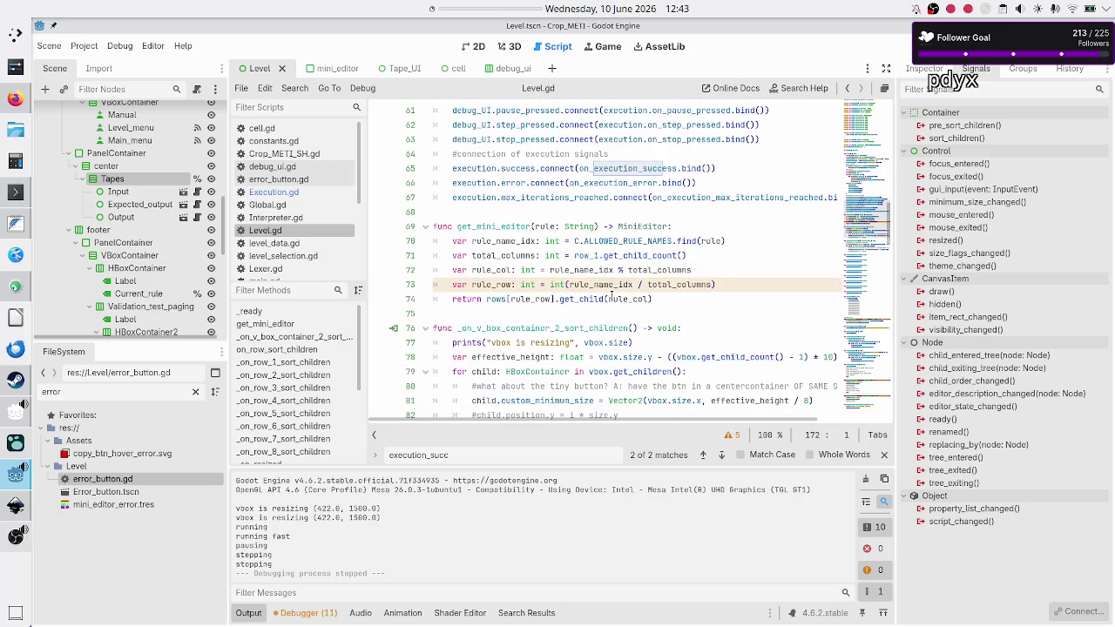
{"action": "scroll", "coordinate": [612, 296], "scroll_direction": "up", "scroll_amount": 3}
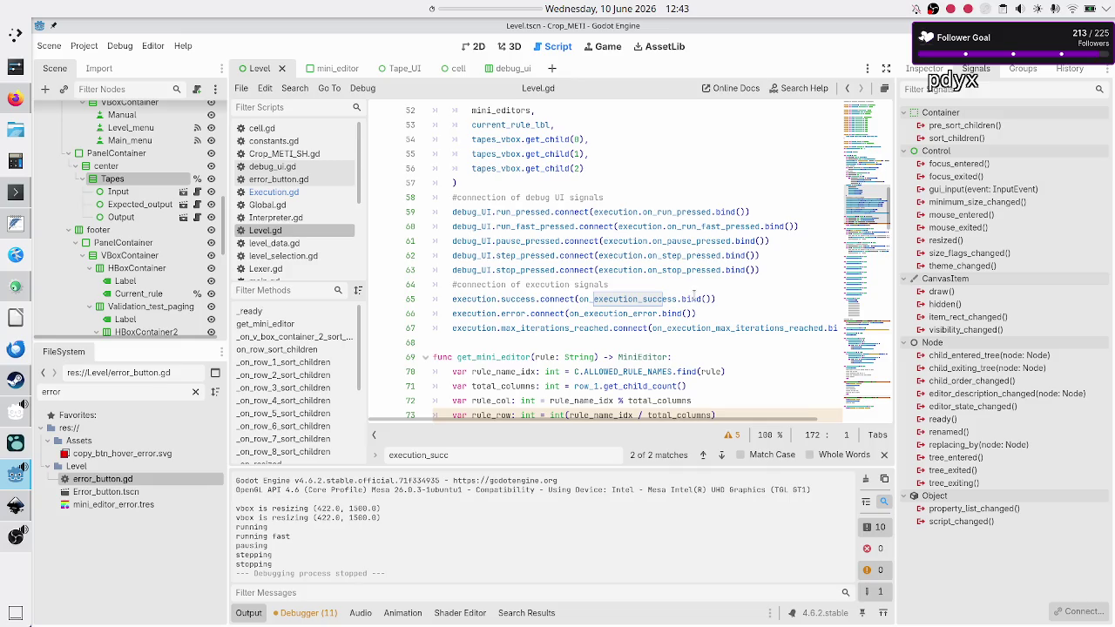
{"action": "left_click", "coordinate": [694, 299]}
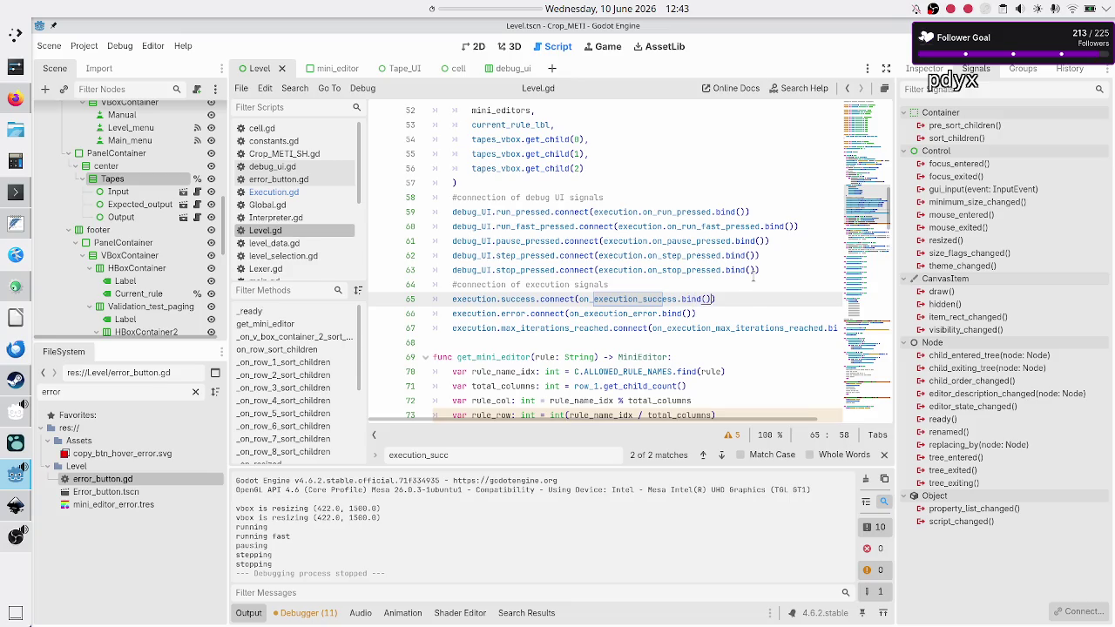
{"action": "key", "text": "Delete"}
{"action": "key", "text": "Delete"}
{"action": "key", "text": "Delete"}
{"action": "key", "text": "BackSpace"}
{"action": "key", "text": "BackSpace"}
{"action": "key", "text": "BackSpace"}
{"action": "key", "text": "BackSpace"}
{"action": "type", "text": ")"}
{"action": "key", "text": "Down"}
{"action": "key", "text": "Down"}
{"action": "key", "text": "Up"}
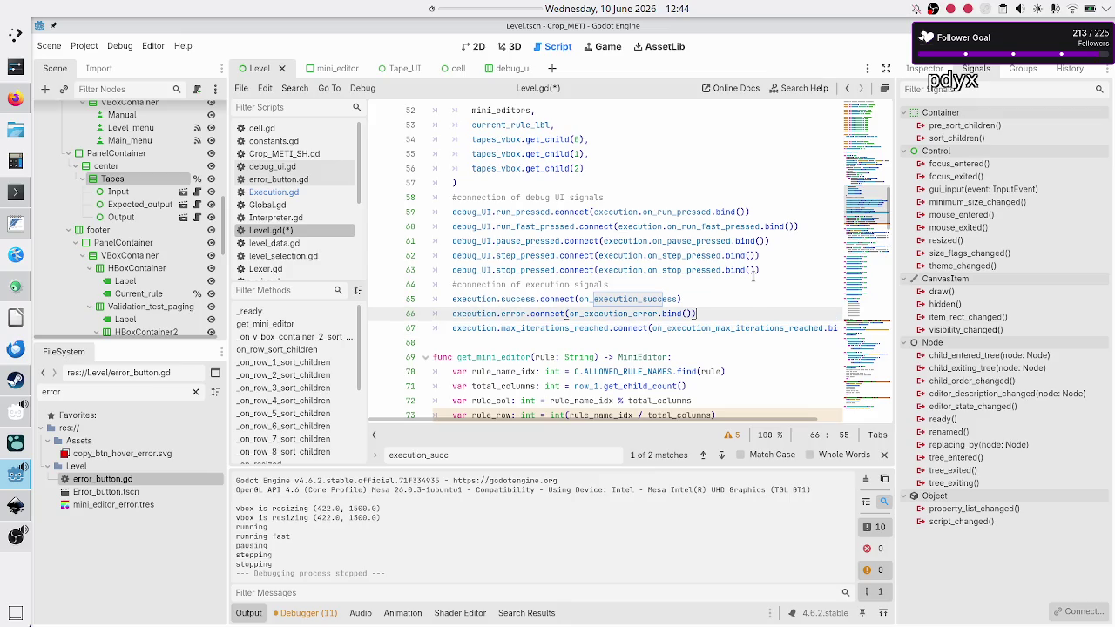
{"action": "key", "text": "Delete"}
{"action": "key", "text": "Delete"}
{"action": "key", "text": "Delete"}
{"action": "key", "text": "BackSpace"}
{"action": "key", "text": "BackSpace"}
{"action": "key", "text": "BackSpace"}
{"action": "type", "text": ")"}
Remove .bind() from the max_iterations_reached connection on line 67 and save Level.gd.
{"action": "double_click", "coordinate": [519, 299]}
{"action": "double_click", "coordinate": [627, 301]}
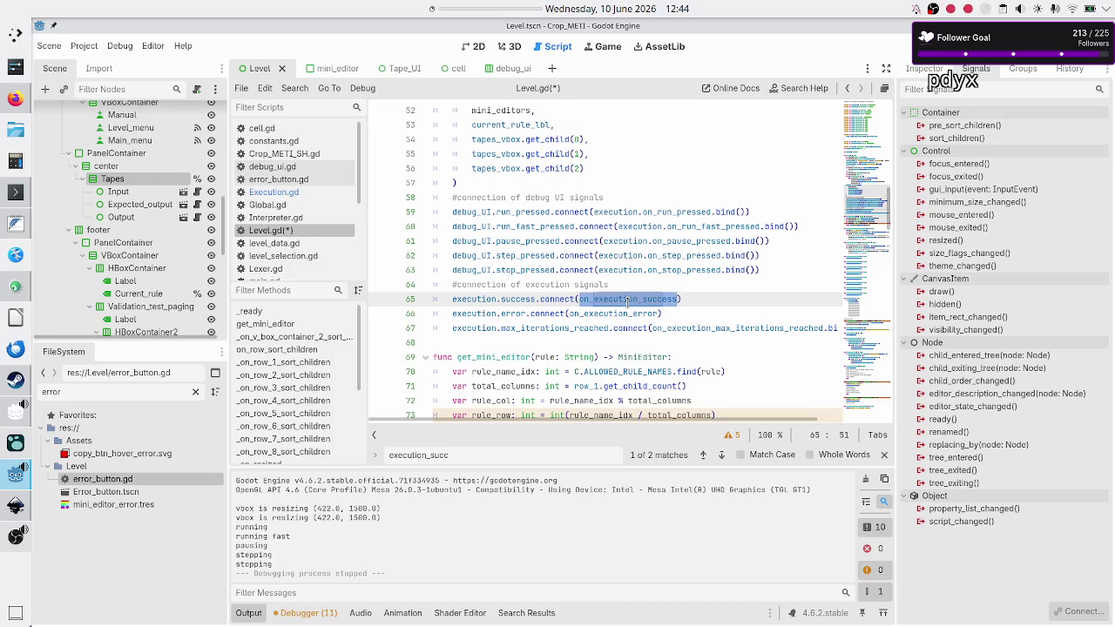
{"action": "left_click", "coordinate": [649, 314]}
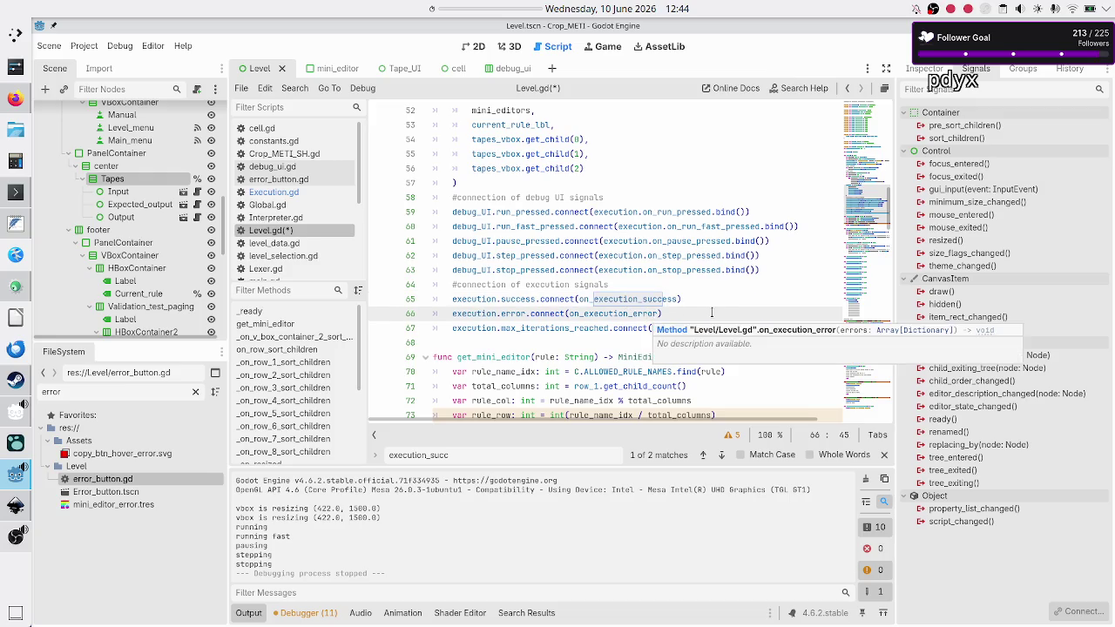
{"action": "key", "text": "Right"}
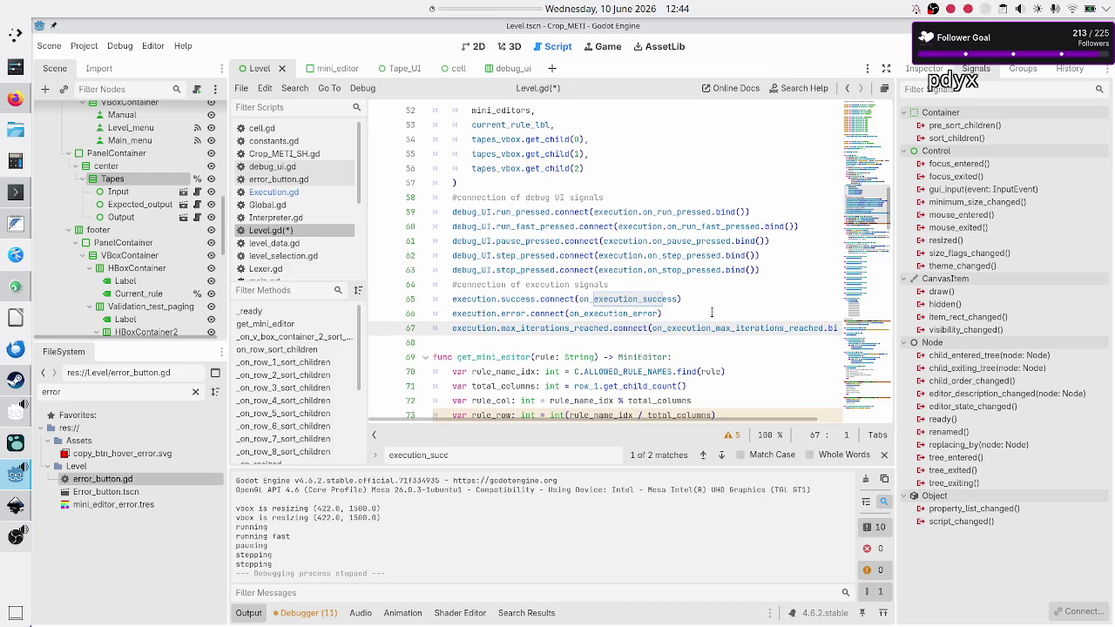
{"action": "key", "text": "End"}
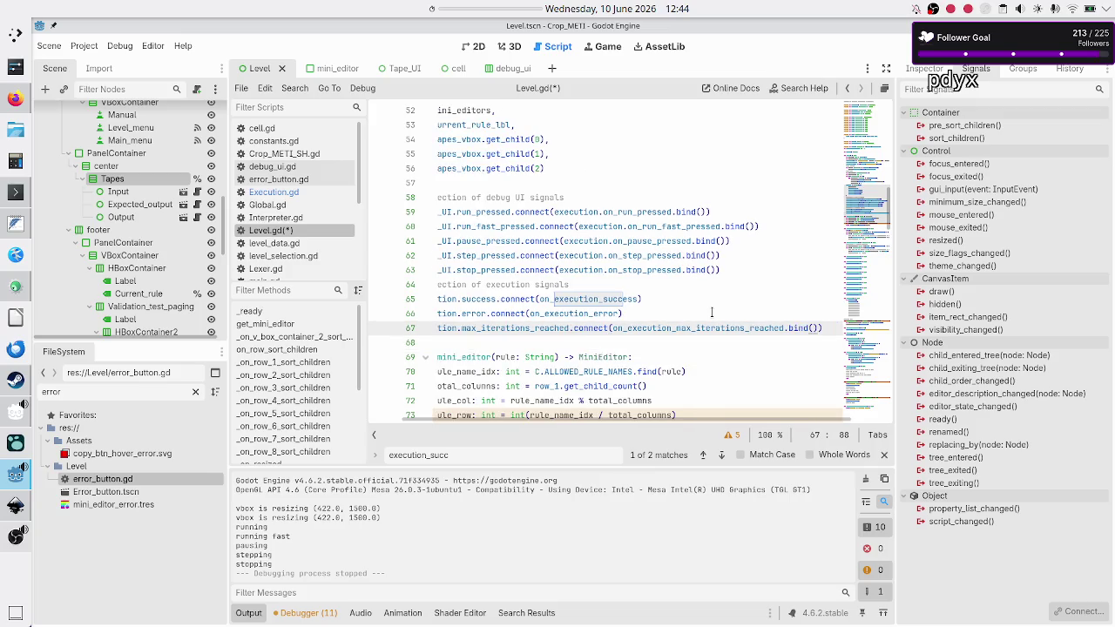
{"action": "key", "text": "BackSpace"}
{"action": "key", "text": "BackSpace"}
{"action": "key", "text": "BackSpace"}
{"action": "key", "text": "Down"}
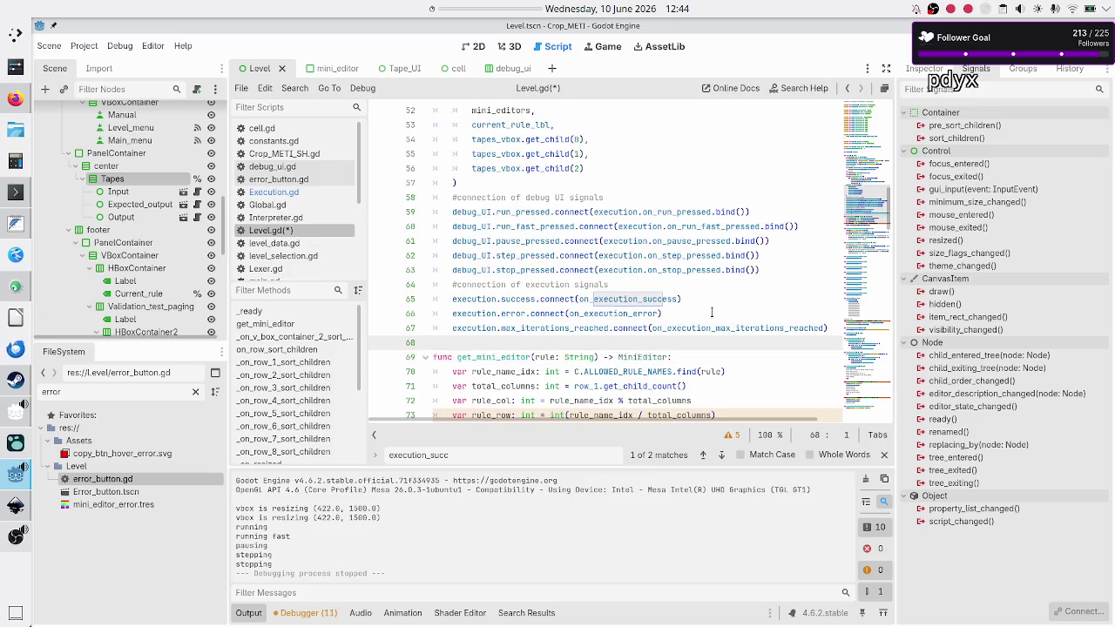
{"action": "key", "text": "ctrl+s"}
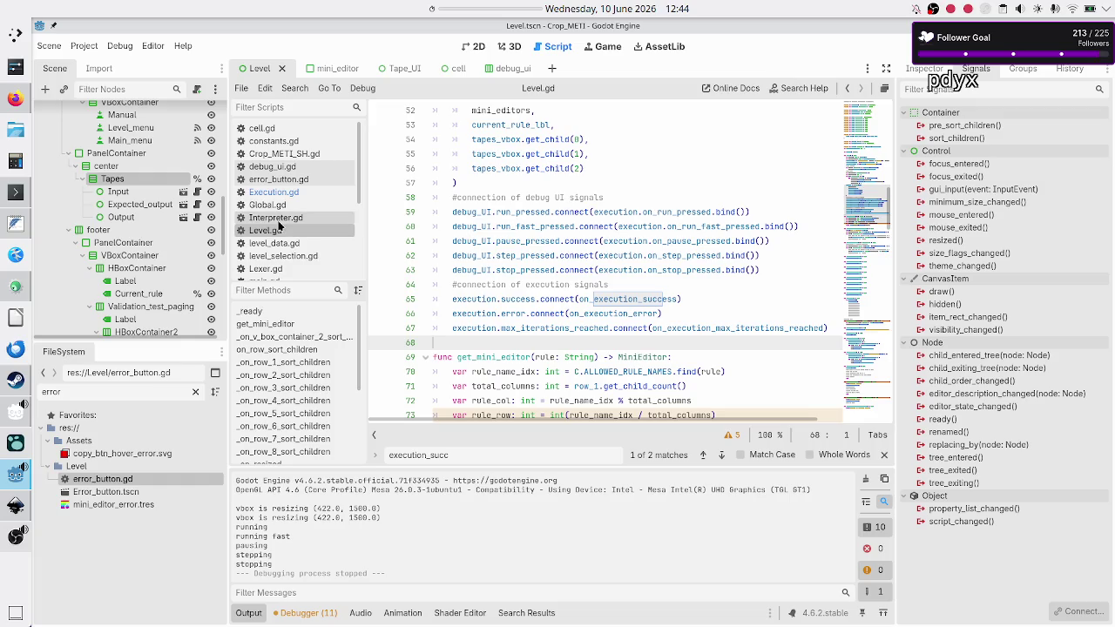
Bring up Execution.gd and place the caret at the end of on_run_fast_pressed's pass line.
{"action": "left_click", "coordinate": [284, 193]}
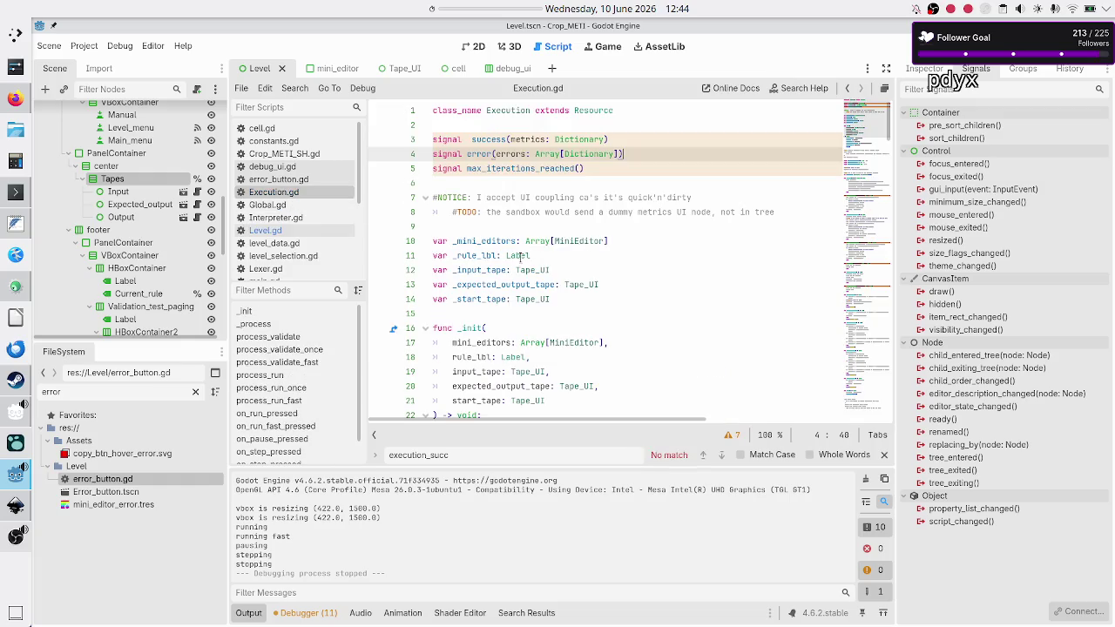
{"action": "scroll", "coordinate": [547, 182], "scroll_direction": "down", "scroll_amount": 12}
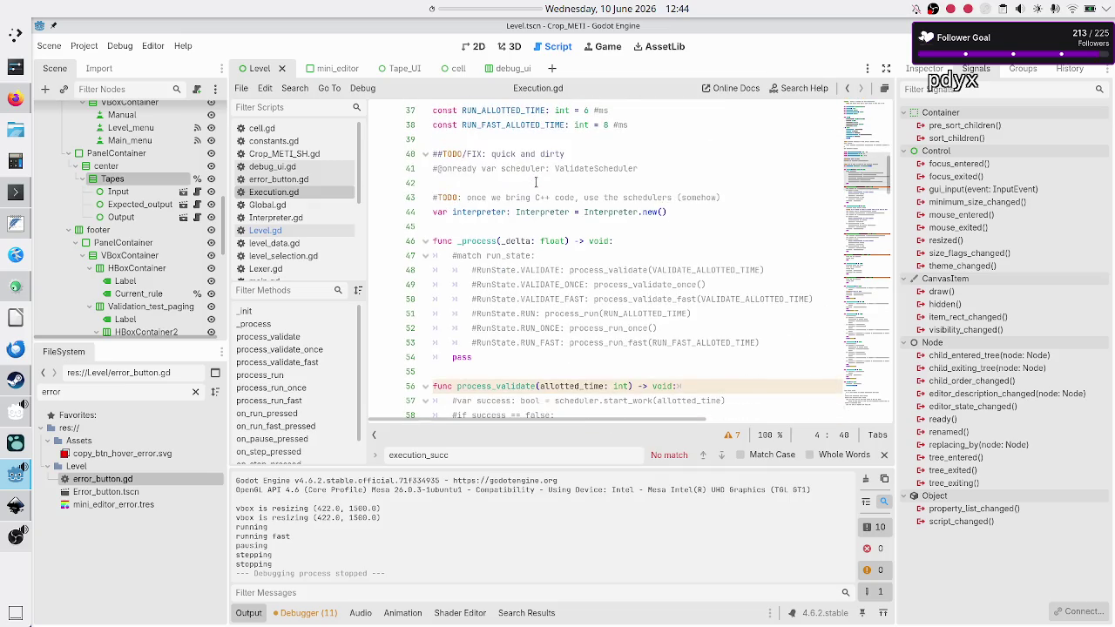
{"action": "scroll", "coordinate": [510, 241], "scroll_direction": "down", "scroll_amount": 4}
{"action": "scroll", "coordinate": [510, 240], "scroll_direction": "down", "scroll_amount": 3}
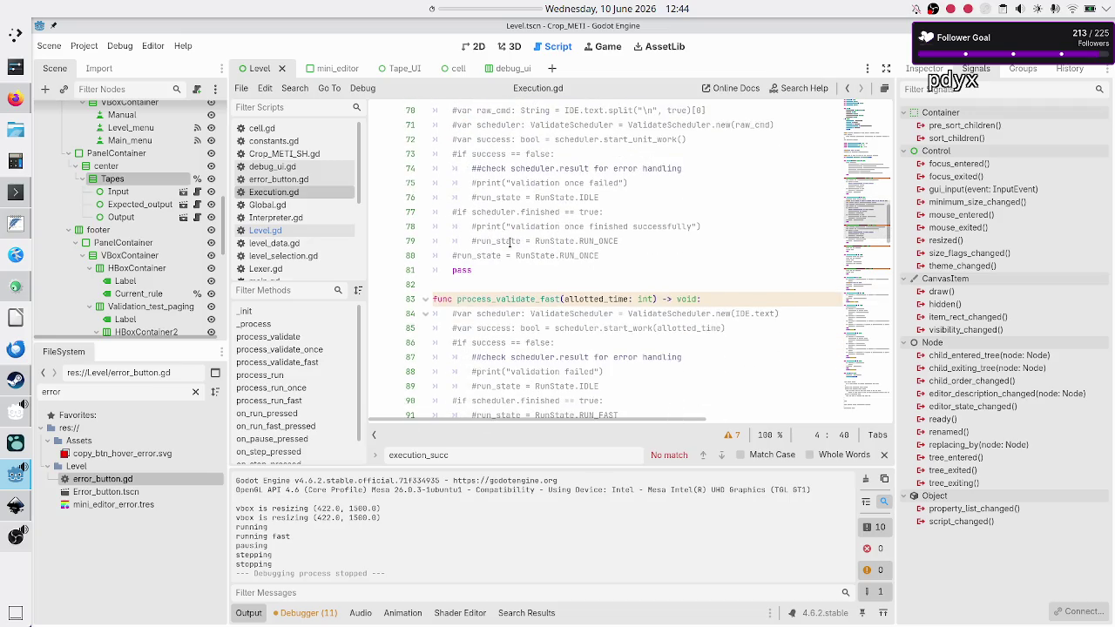
{"action": "scroll", "coordinate": [510, 242], "scroll_direction": "down", "scroll_amount": 8}
{"action": "scroll", "coordinate": [511, 242], "scroll_direction": "down", "scroll_amount": 4}
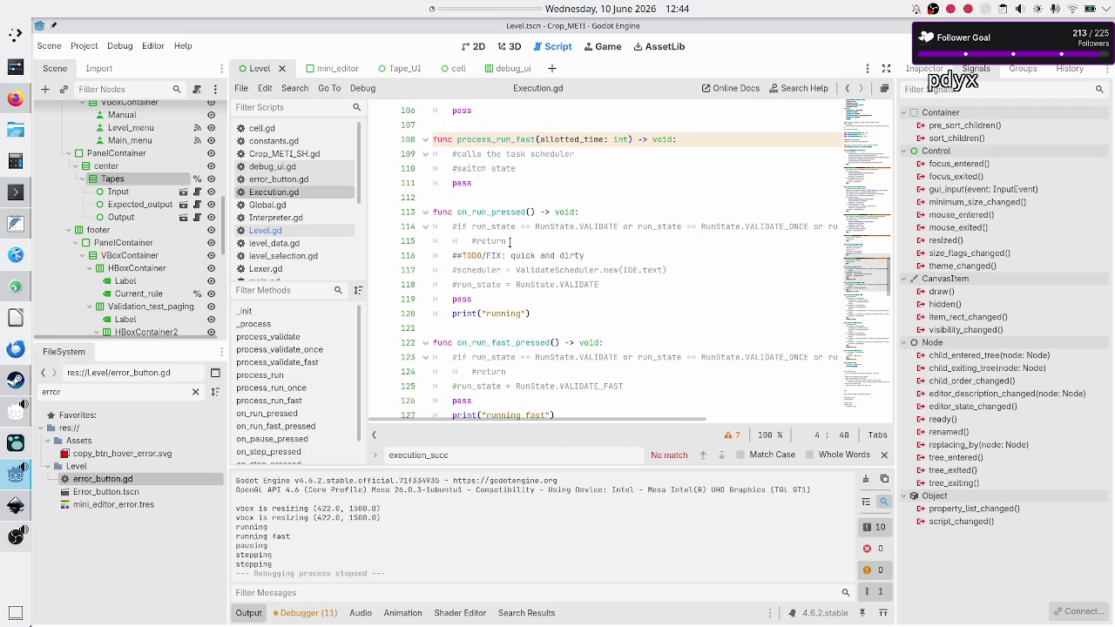
{"action": "scroll", "coordinate": [511, 242], "scroll_direction": "down", "scroll_amount": 3}
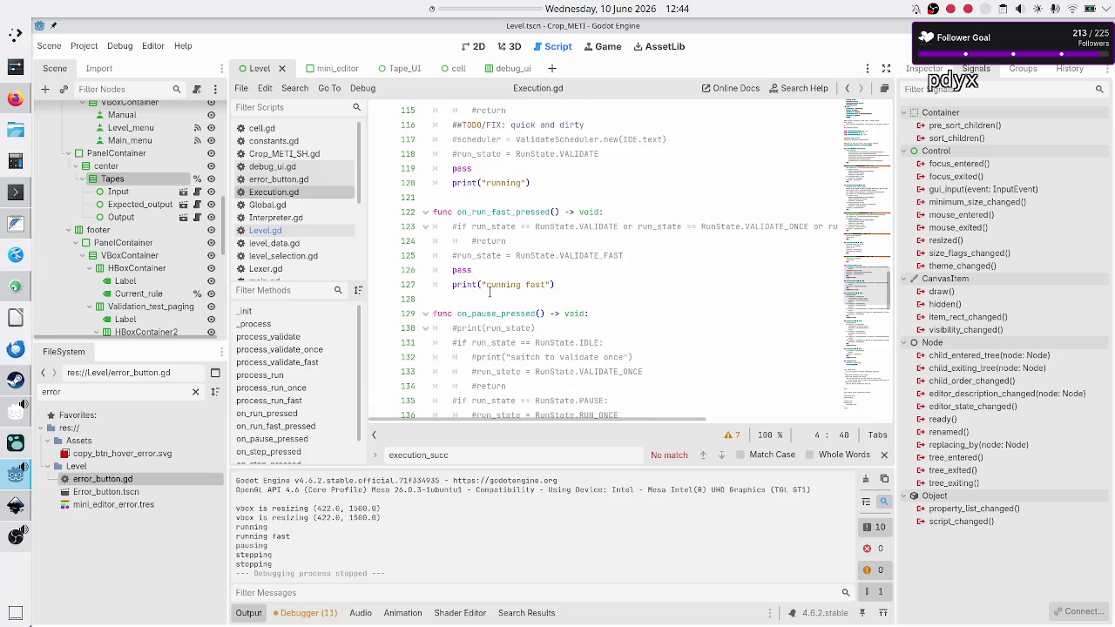
{"action": "scroll", "coordinate": [490, 293], "scroll_direction": "up", "scroll_amount": 5}
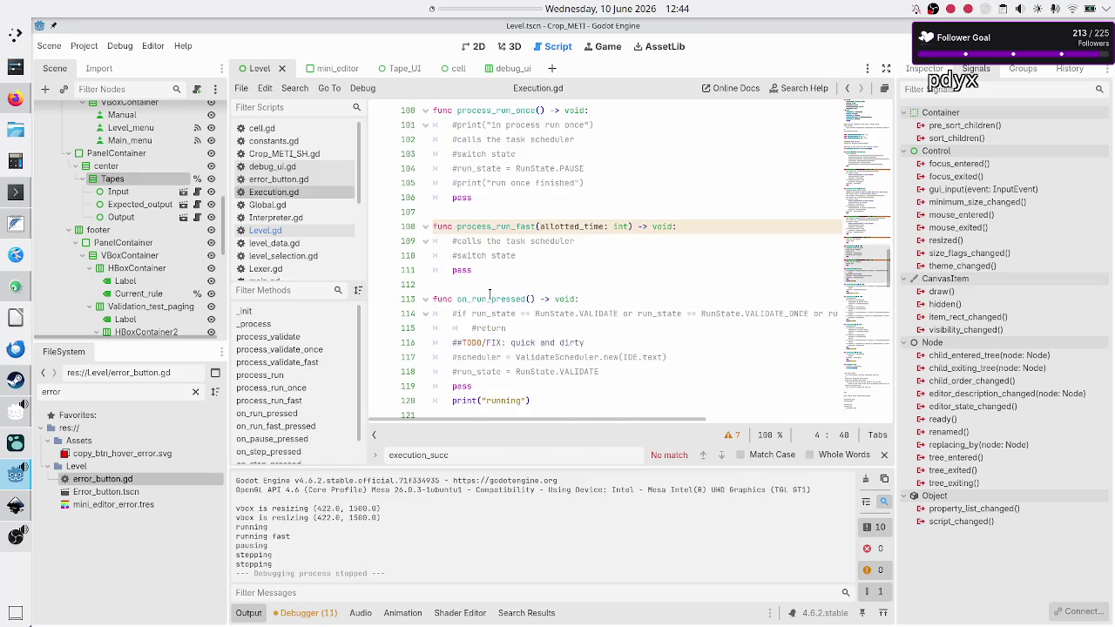
{"action": "scroll", "coordinate": [490, 295], "scroll_direction": "down", "scroll_amount": 3}
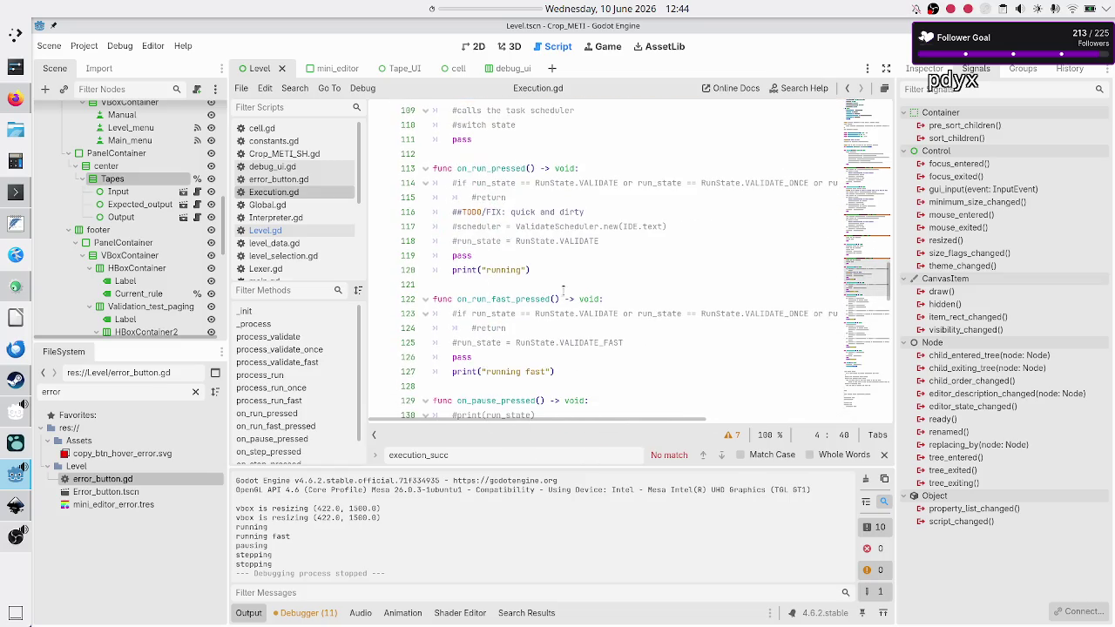
{"action": "left_click", "coordinate": [558, 299]}
{"action": "key", "text": "Down"}
{"action": "key", "text": "Down"}
{"action": "key", "text": "Down"}
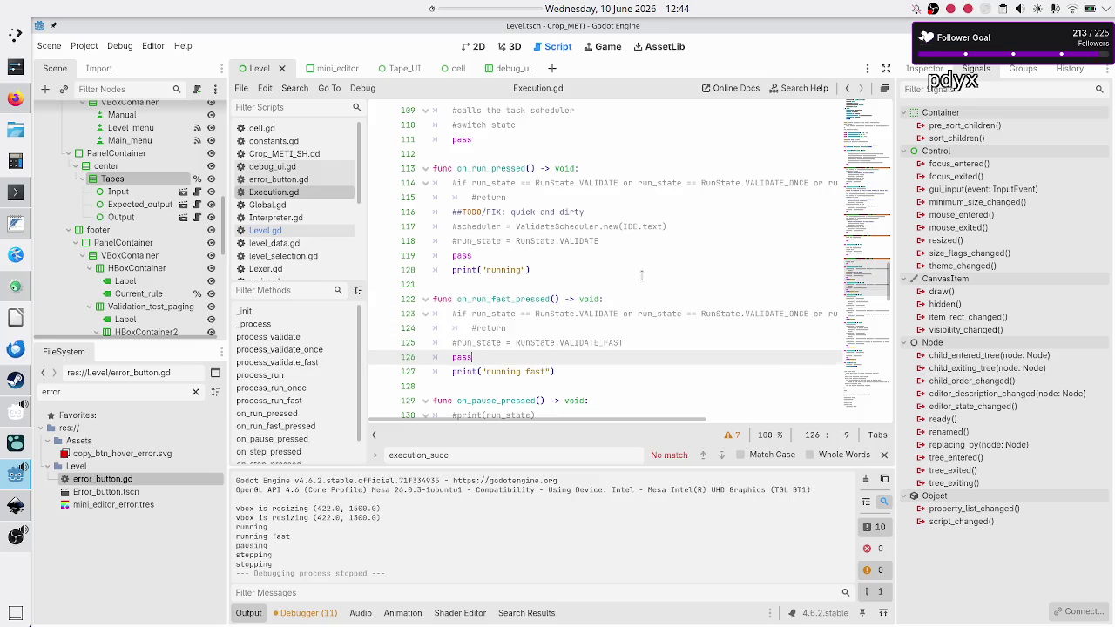
Add an unfinished success.emit({""}) line after print("running fast") in on_run_fast_pressed.
{"action": "key", "text": "Down"}
{"action": "key", "text": "End"}
{"action": "key", "text": "Return"}
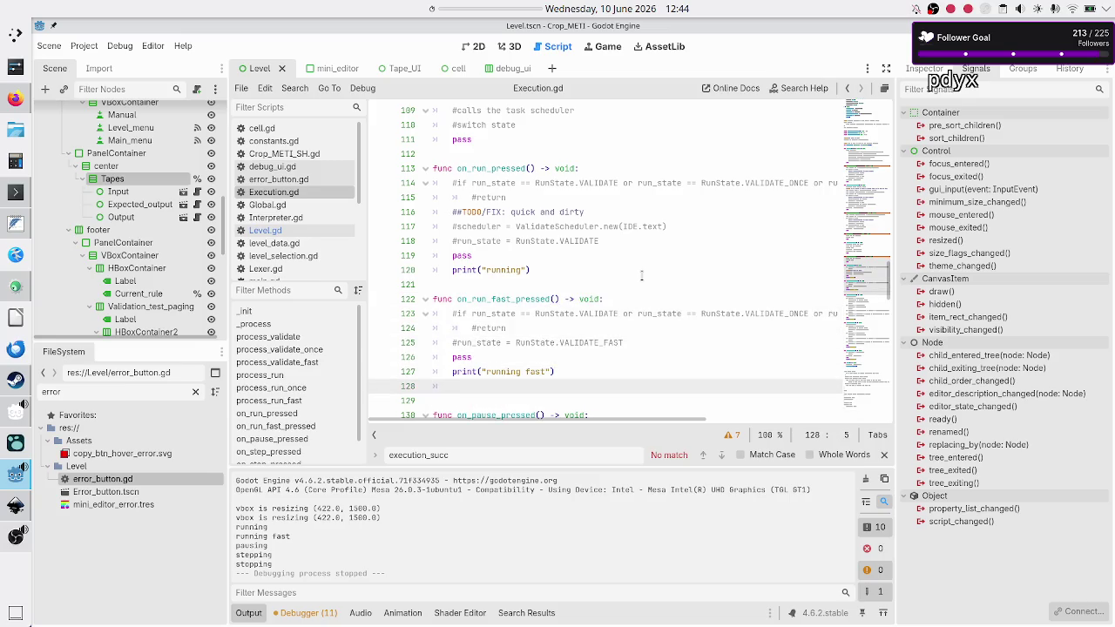
{"action": "type", "text": "suc"}
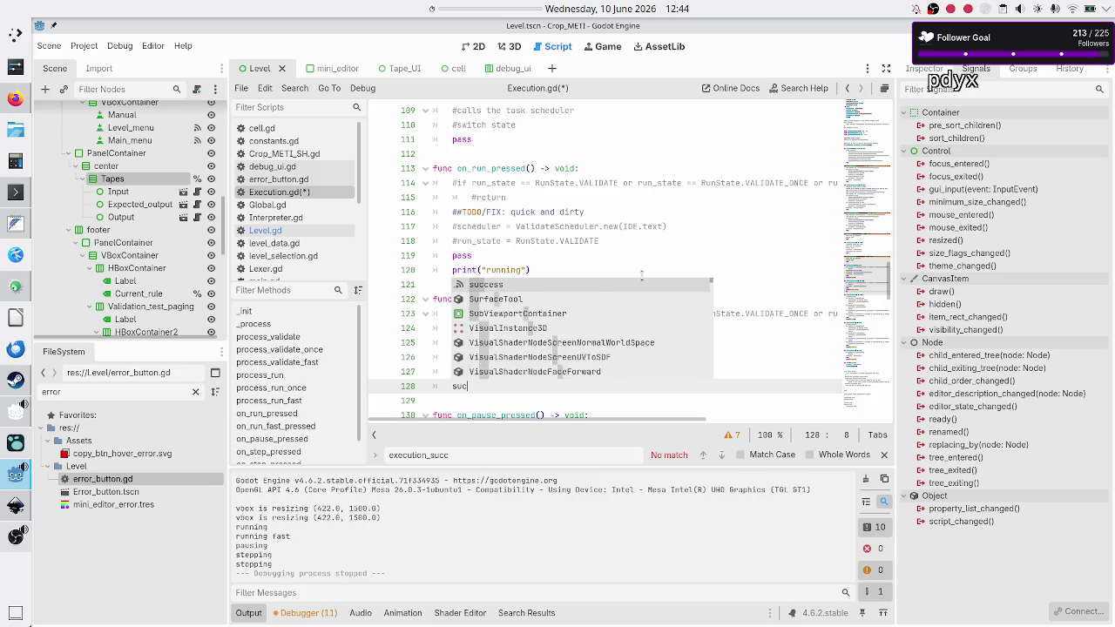
{"action": "type", "text": "cess.em"}
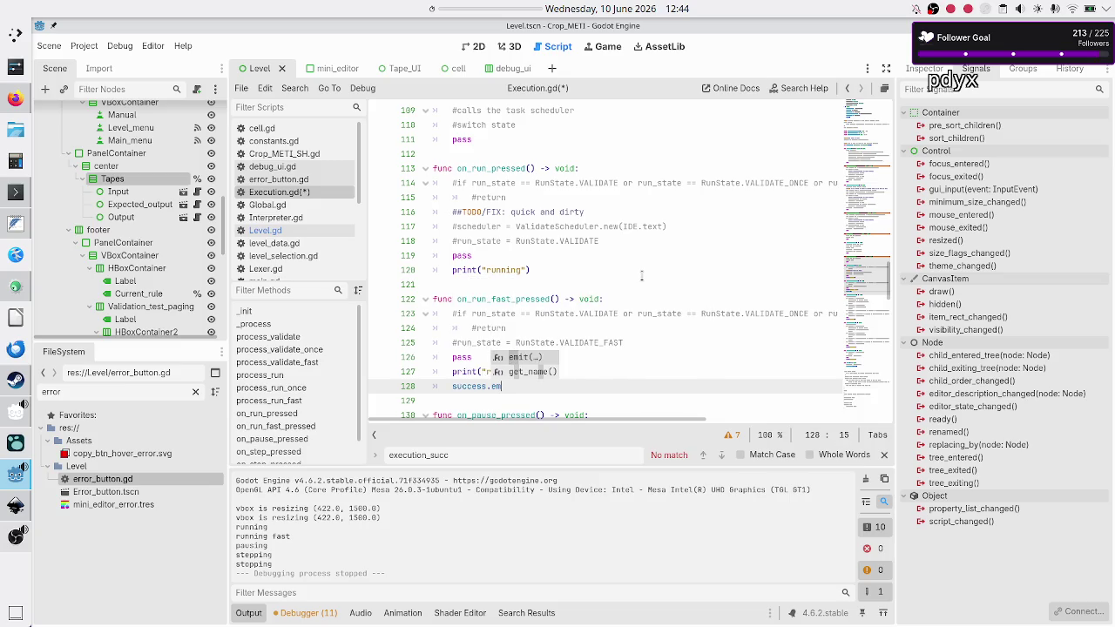
{"action": "key", "text": "Return"}
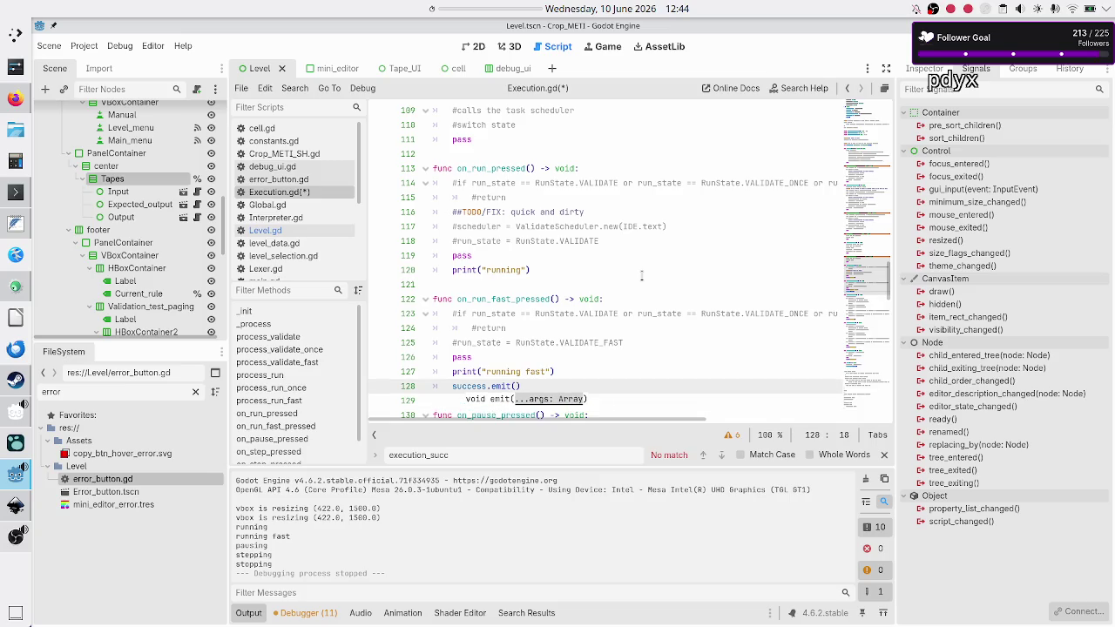
{"action": "type", "text": "{}"}
{"action": "type", "text": "\"\""}
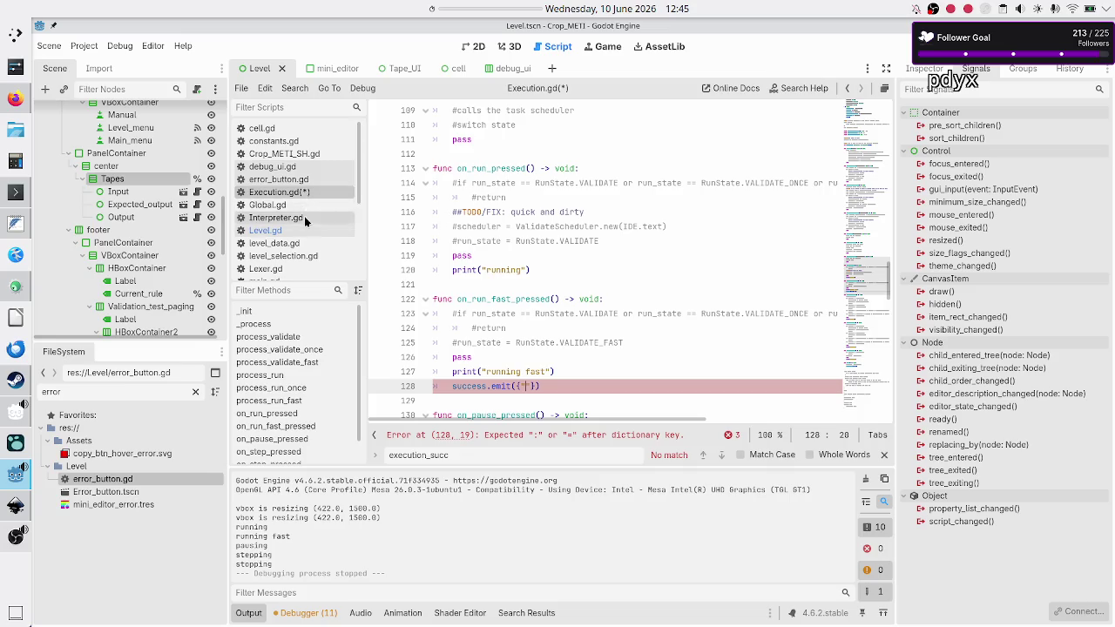
{"action": "scroll", "coordinate": [304, 219], "scroll_direction": "down", "scroll_amount": 2}
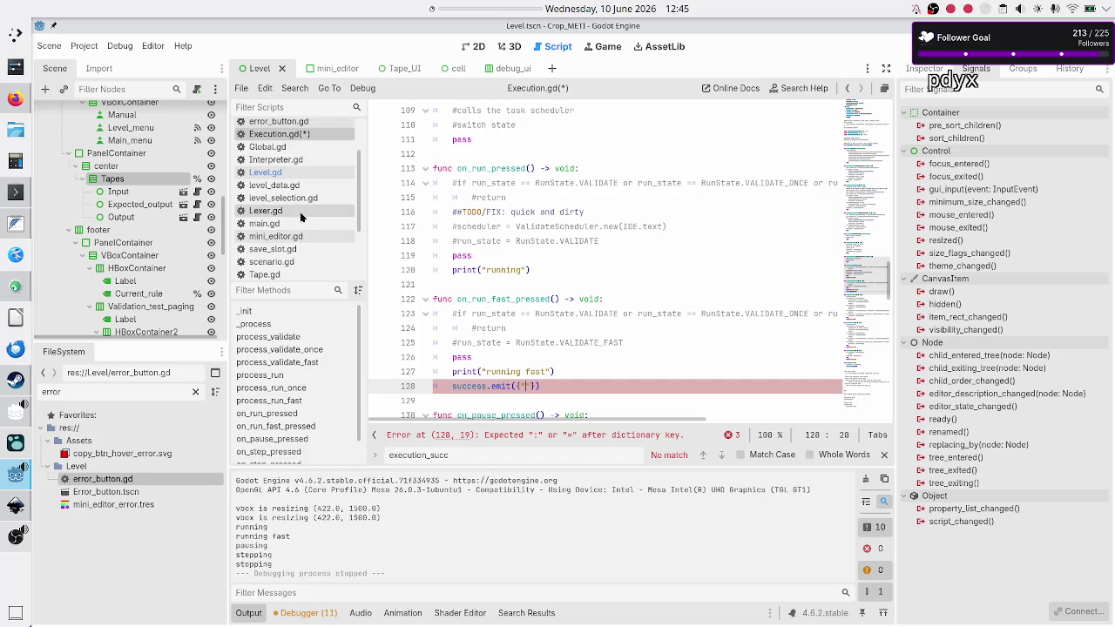
{"action": "scroll", "coordinate": [304, 199], "scroll_direction": "up", "scroll_amount": 2}
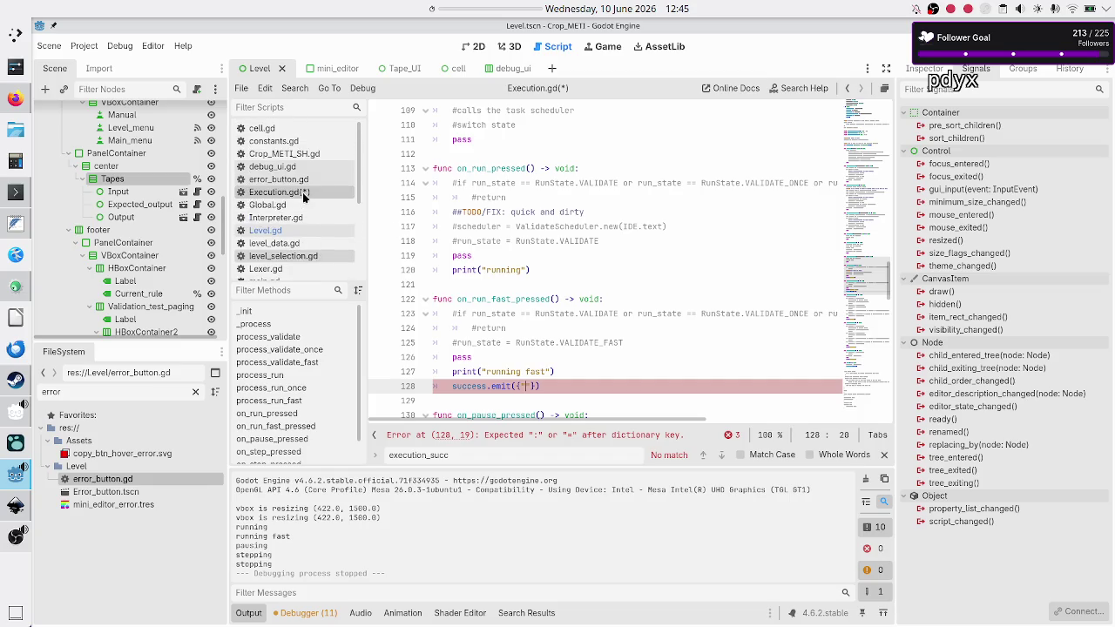
Review Interpreter.gd's rules_used and instructions_executed variables.
{"action": "left_click", "coordinate": [292, 219]}
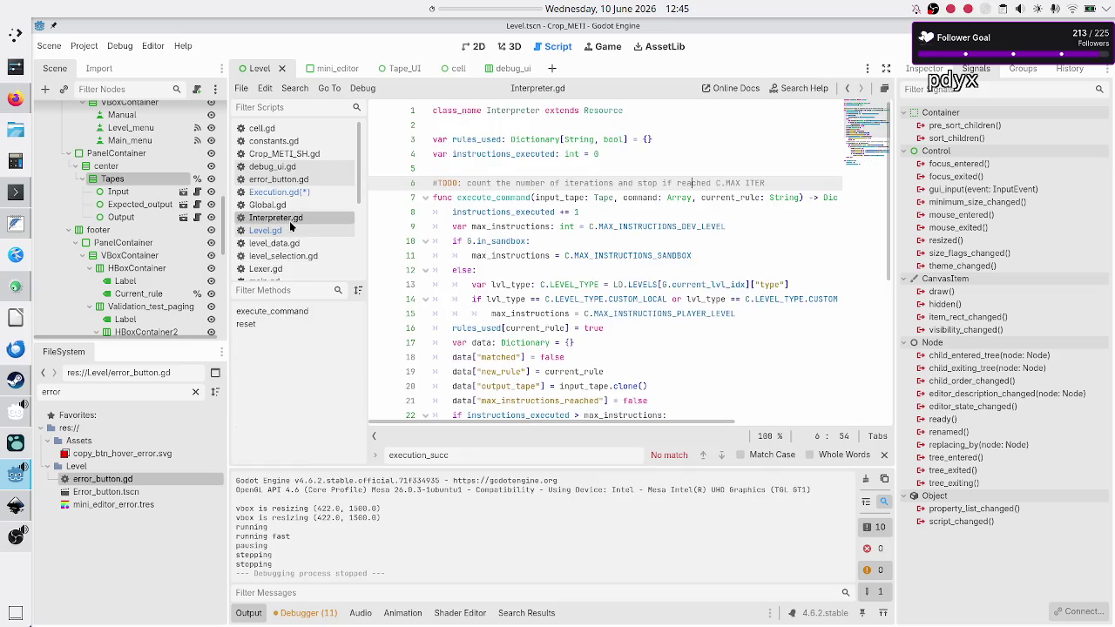
{"action": "double_click", "coordinate": [477, 140]}
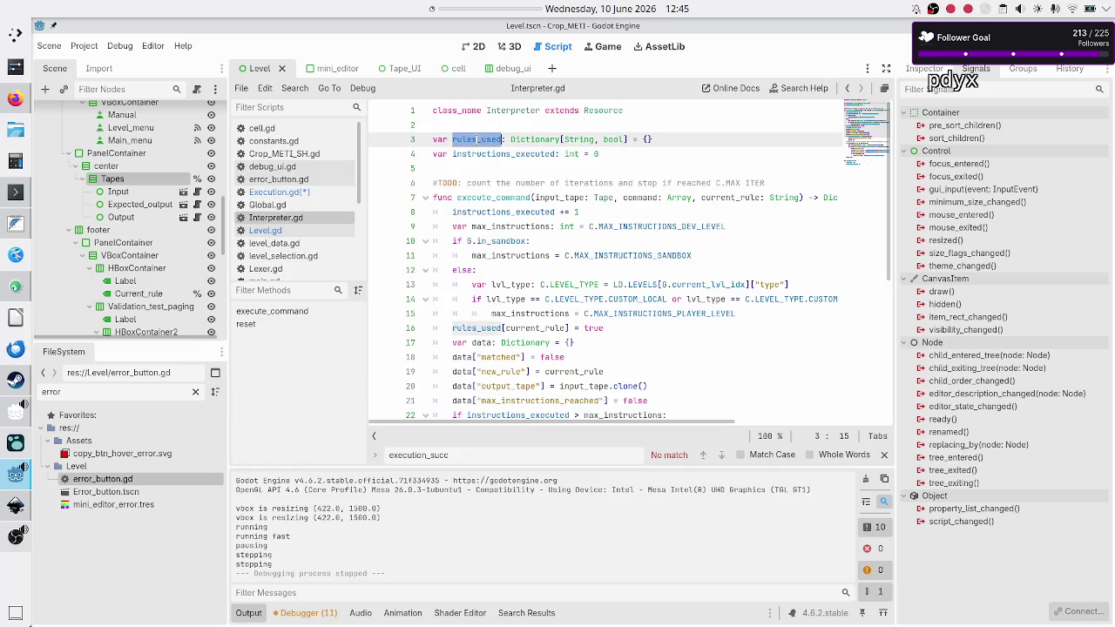
{"action": "double_click", "coordinate": [476, 153]}
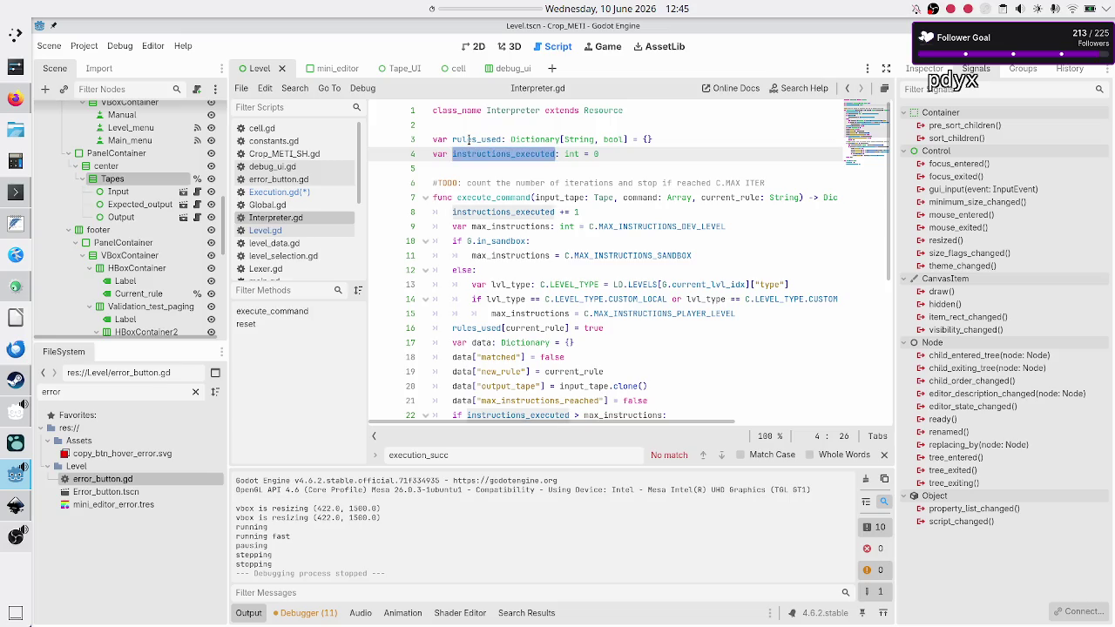
{"action": "left_click", "coordinate": [468, 140]}
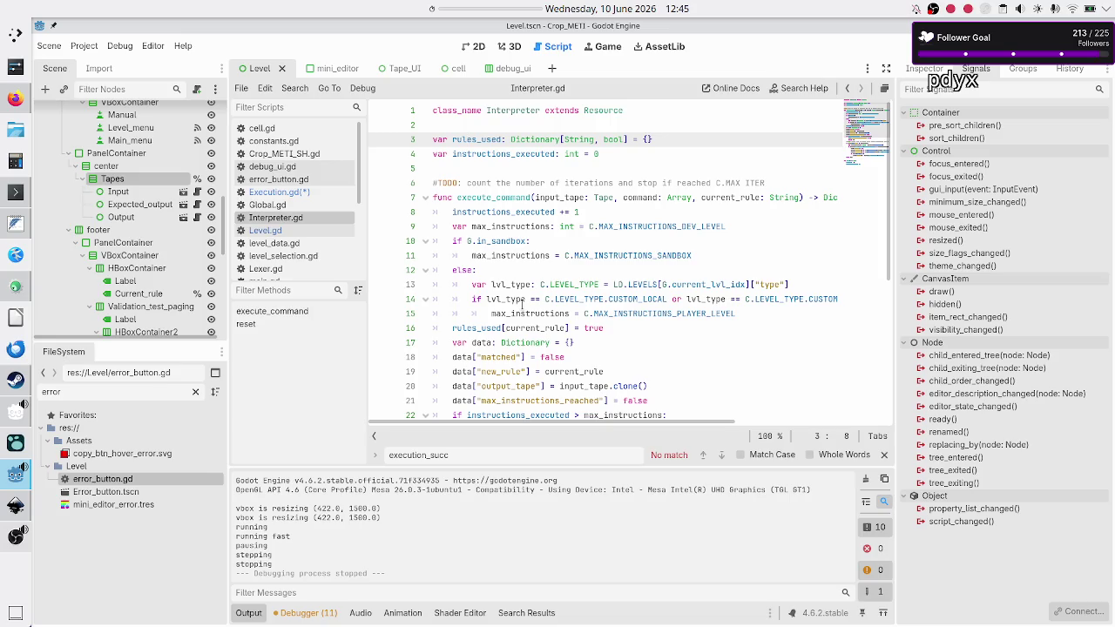
{"action": "mouse_move", "coordinate": [522, 303]}
{"action": "scroll", "coordinate": [522, 303], "scroll_direction": "down", "scroll_amount": 6}
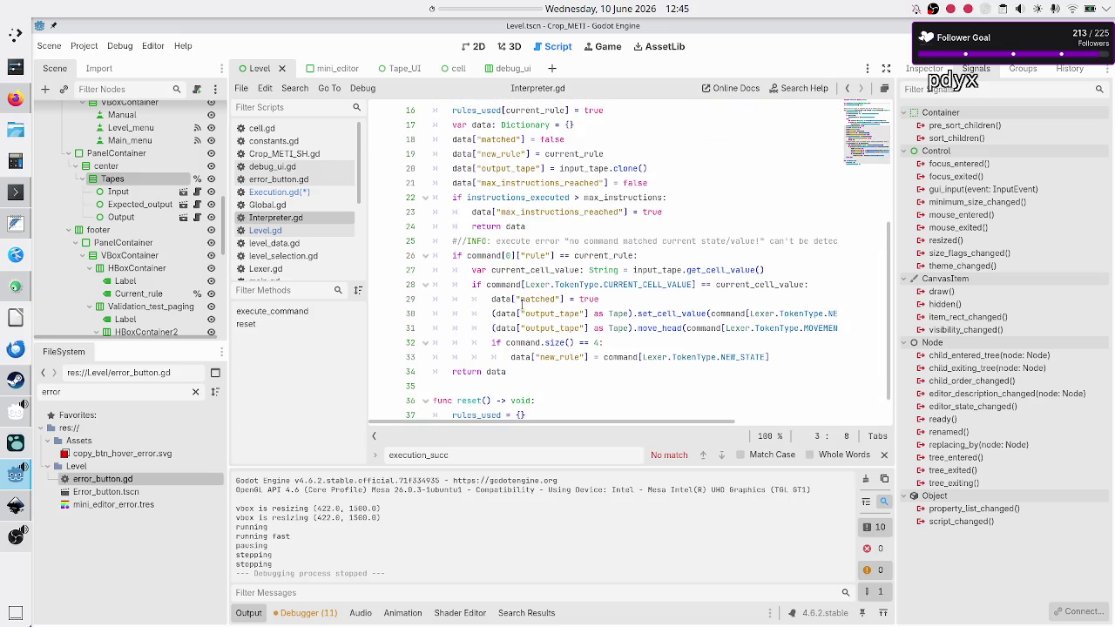
Complete the call as success.emit({"test": true}) in Execution.gd and save it.
{"action": "left_click", "coordinate": [288, 193]}
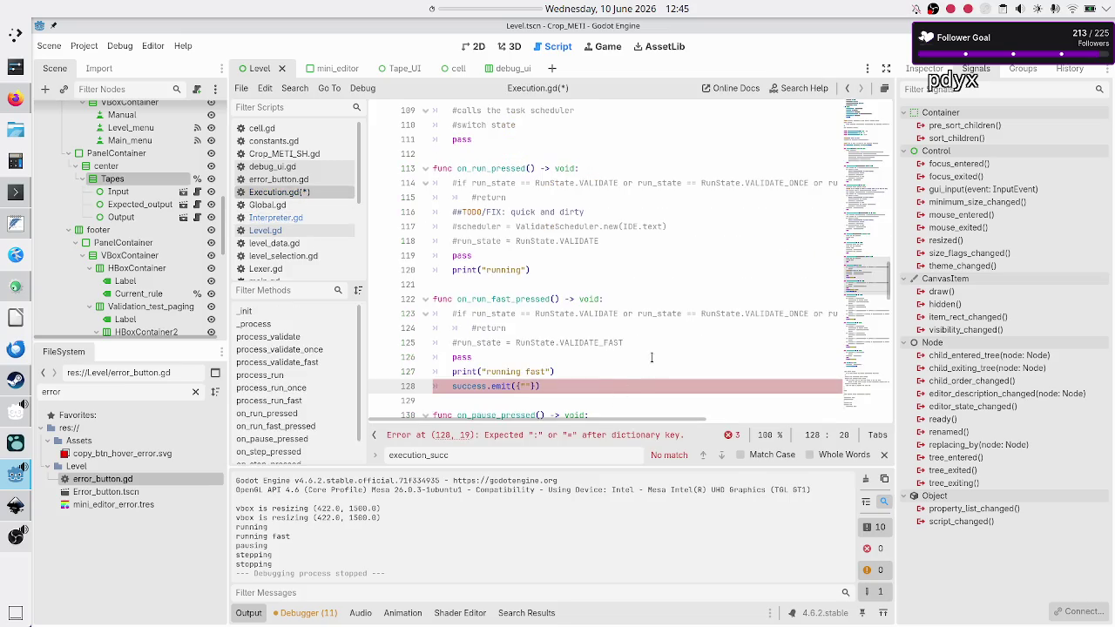
{"action": "type", "text": "test\""}
{"action": "type", "text": " \""}
{"action": "key", "text": "BackSpace"}
{"action": "key", "text": "BackSpace"}
{"action": "type", "text": "\""}
{"action": "key", "text": "BackSpace"}
{"action": "key", "text": "BackSpace"}
{"action": "type", "text": ":"}
{"action": "type", "text": " true"}
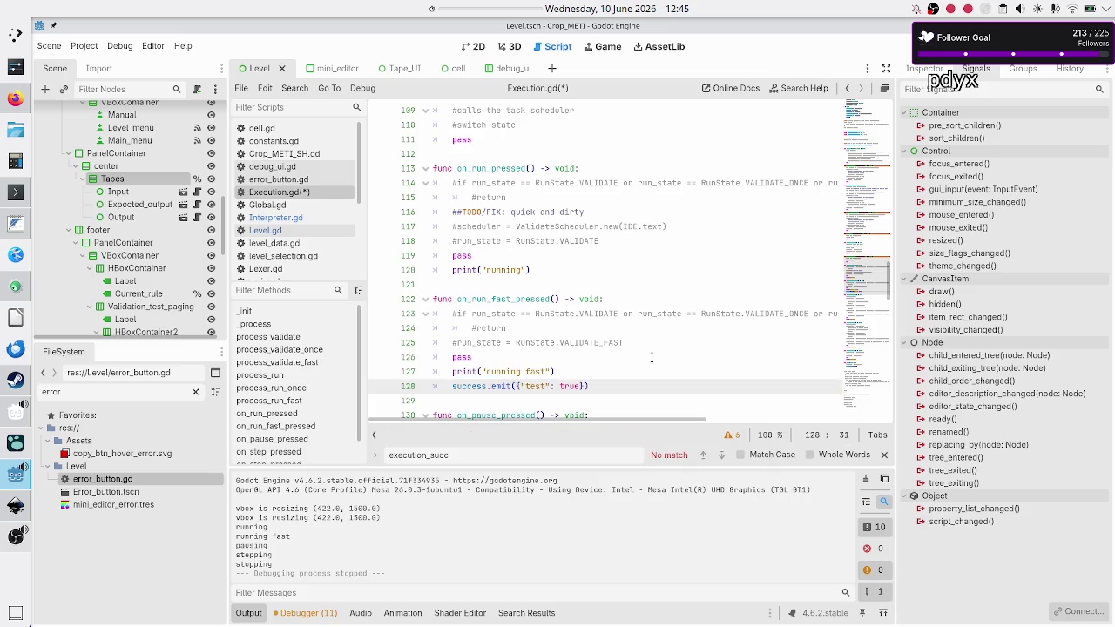
{"action": "key", "text": "Down"}
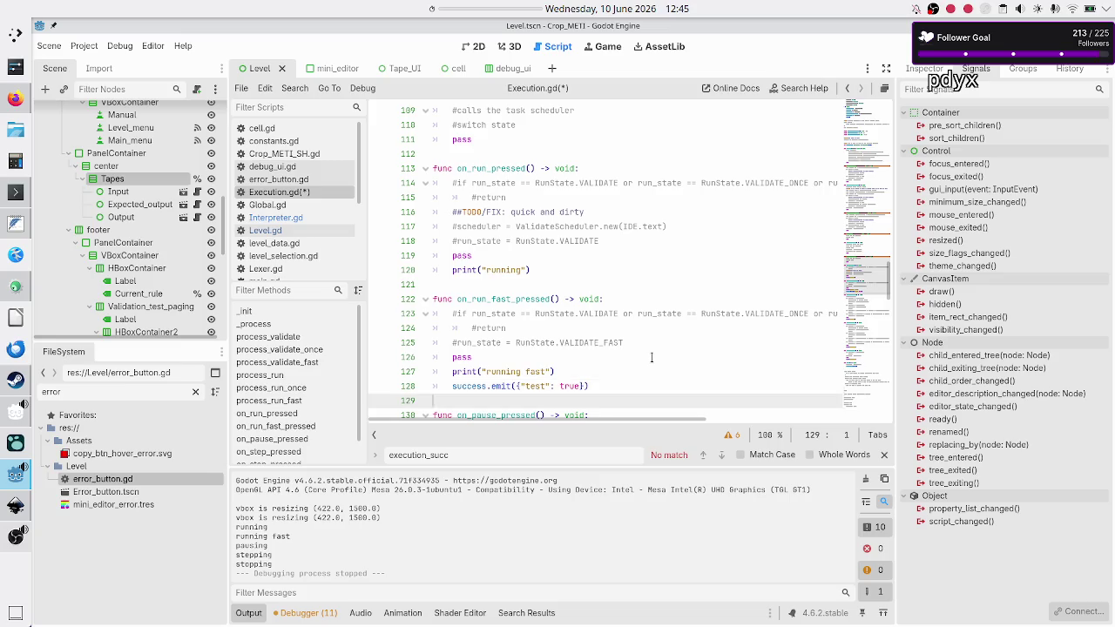
{"action": "key", "text": "ctrl+s"}
Change the success handler's print to prints and add metrics as a second argument.
{"action": "left_click", "coordinate": [284, 230]}
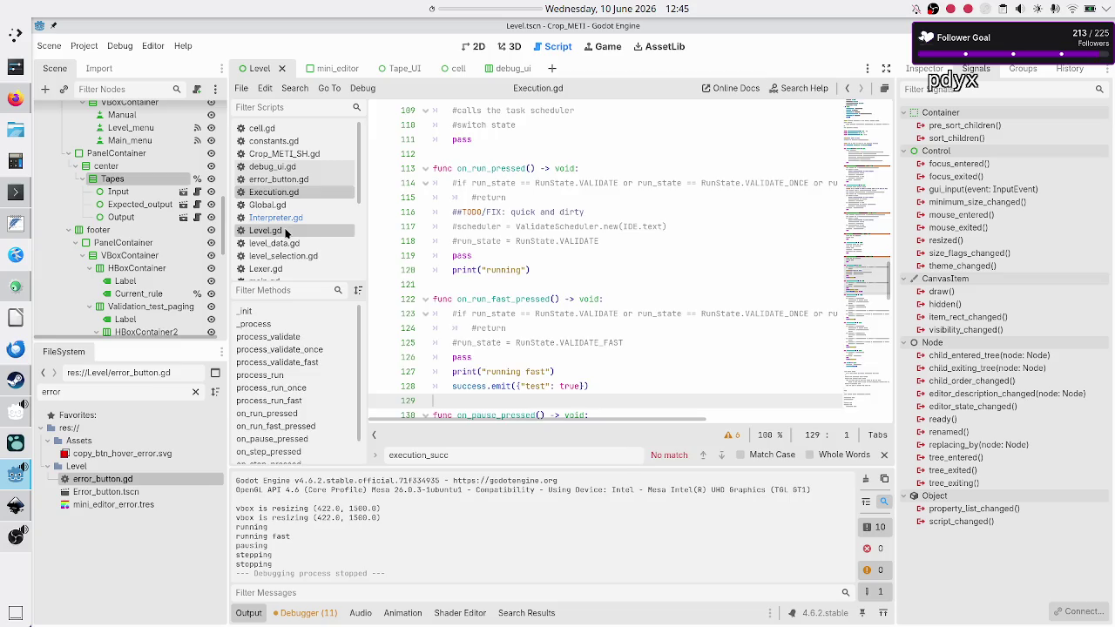
{"action": "scroll", "coordinate": [539, 335], "scroll_direction": "down", "scroll_amount": 20}
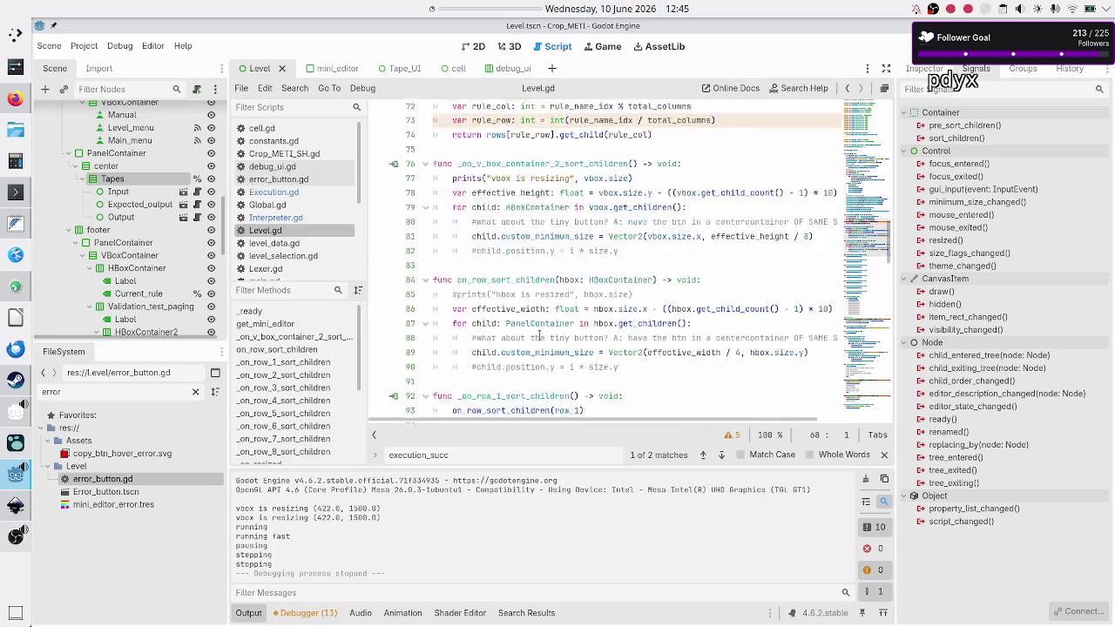
{"action": "scroll", "coordinate": [539, 335], "scroll_direction": "down", "scroll_amount": 4}
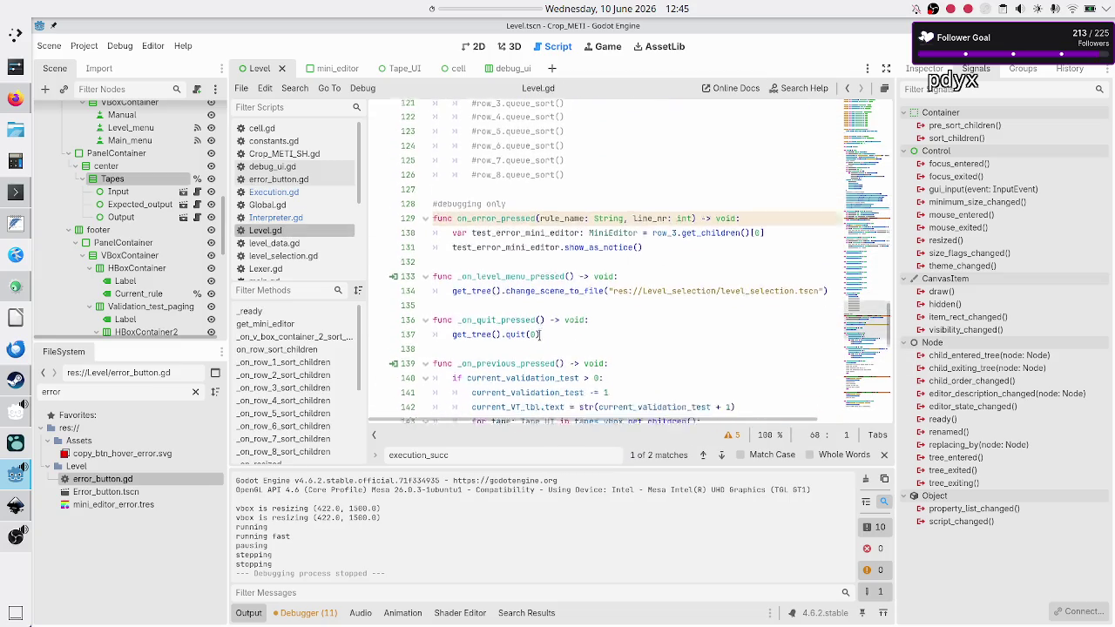
{"action": "scroll", "coordinate": [539, 335], "scroll_direction": "up", "scroll_amount": 2}
{"action": "scroll", "coordinate": [539, 334], "scroll_direction": "down", "scroll_amount": 9}
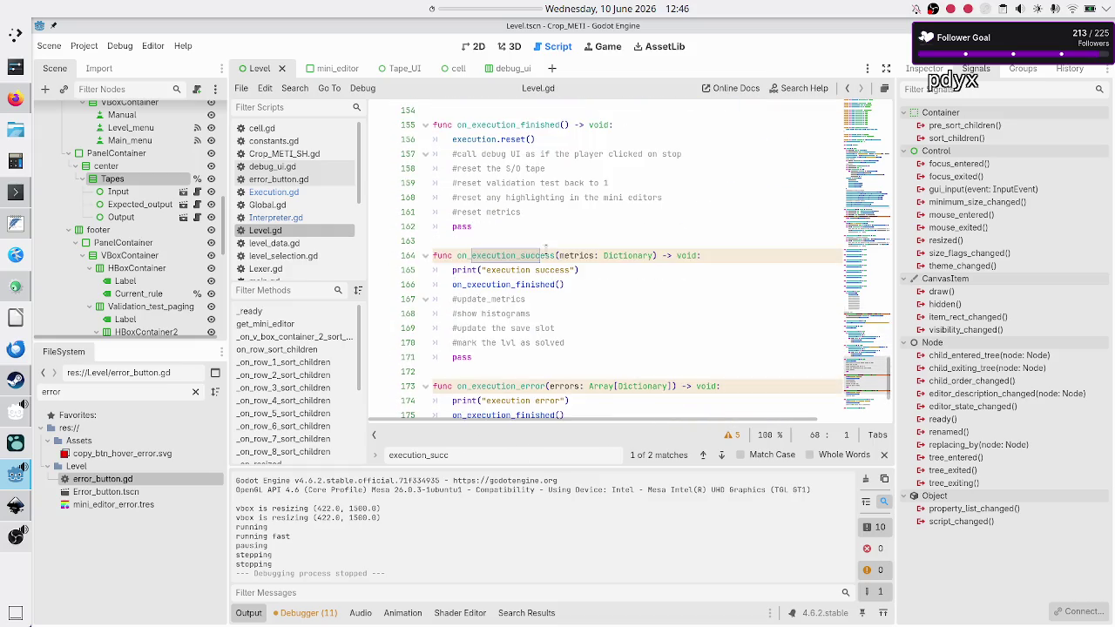
{"action": "left_click", "coordinate": [546, 255]}
{"action": "left_click", "coordinate": [607, 270]}
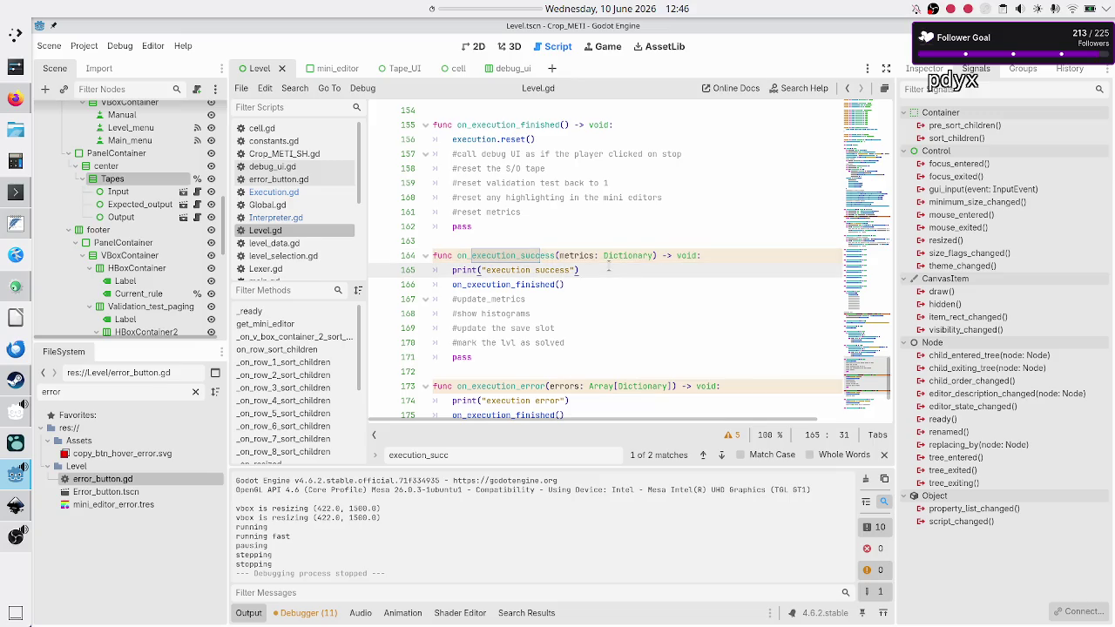
{"action": "key", "text": "Home"}
{"action": "key", "text": "Home"}
{"action": "type", "text": "s"}
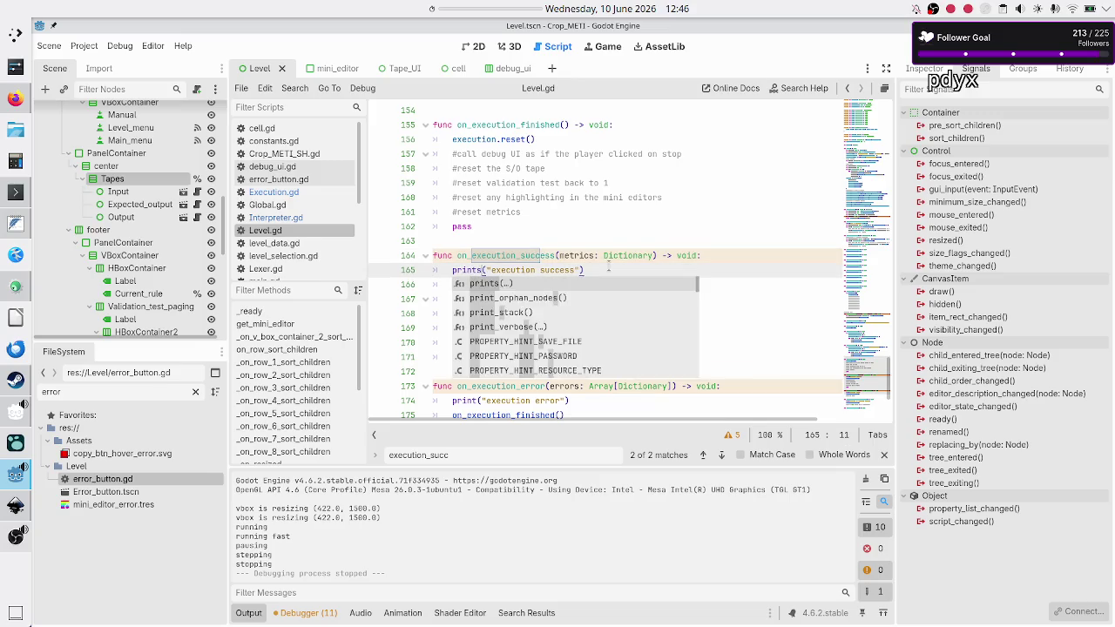
{"action": "key", "text": "Return"}
{"action": "key", "text": "End"}
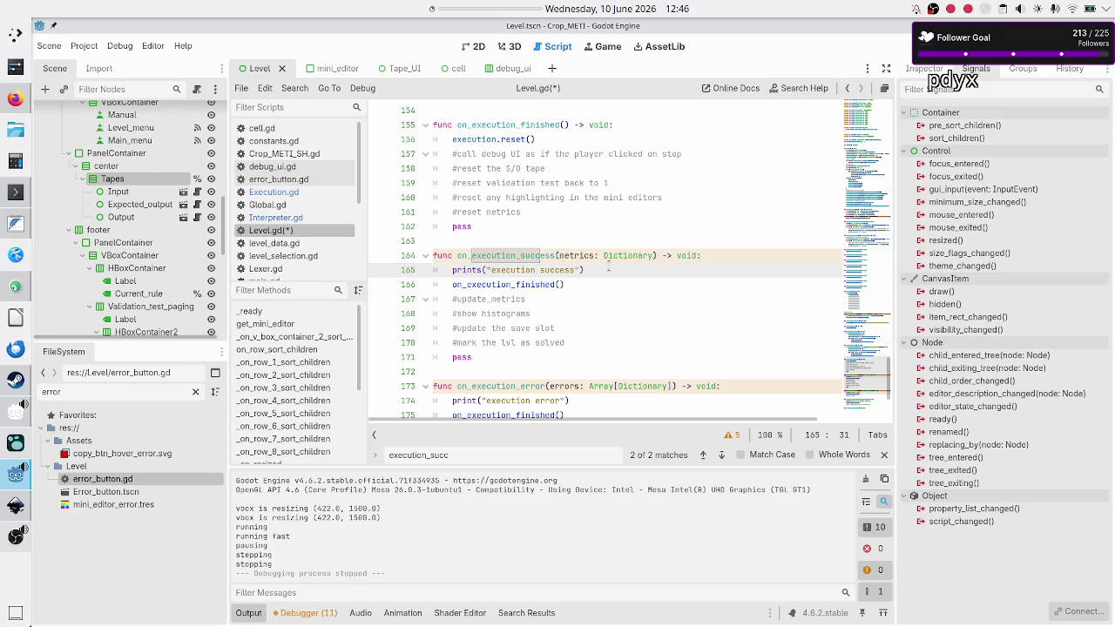
{"action": "type", "text": ", metr"}
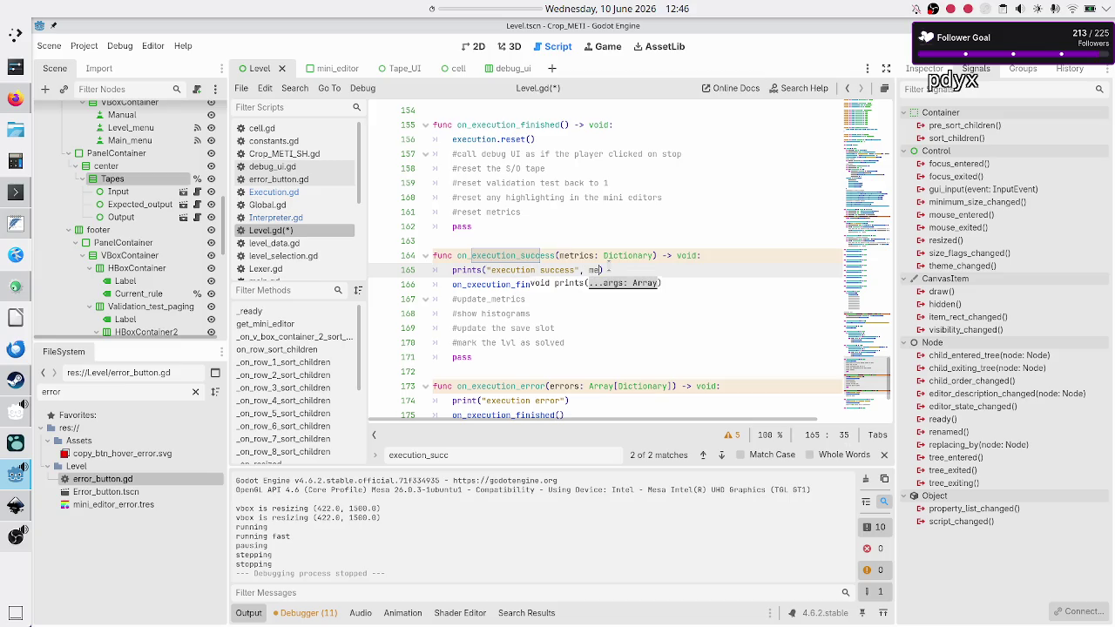
{"action": "key", "text": "Return"}
Make the error handler prints its message with errors, then run the game with F6.
{"action": "key", "text": "Down"}
{"action": "key", "text": "Down"}
{"action": "key", "text": "Down"}
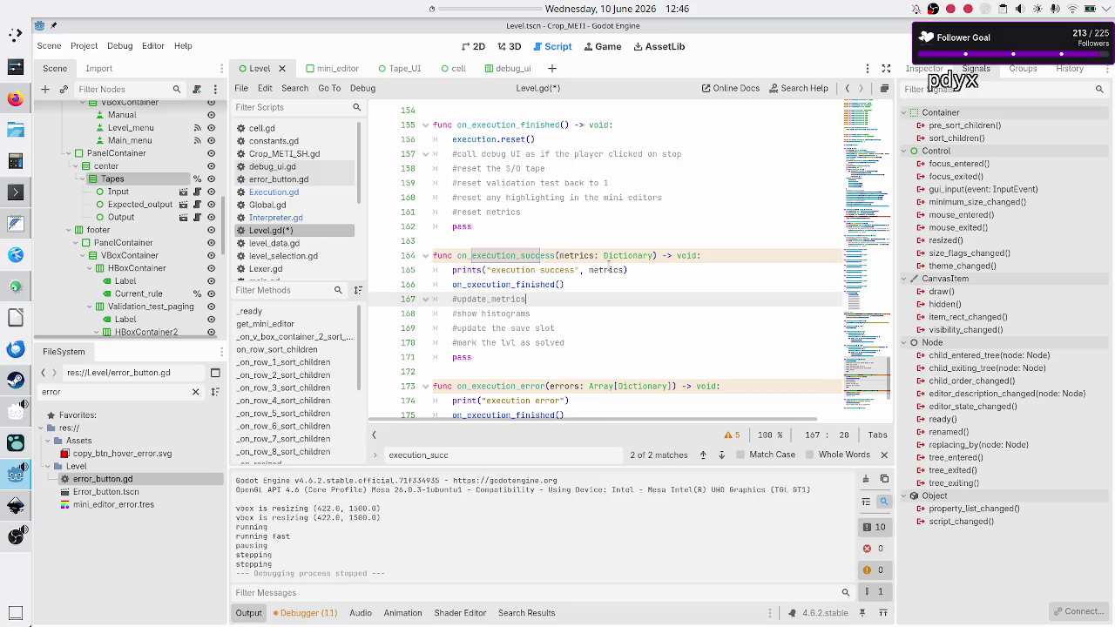
{"action": "key", "text": "Down"}
{"action": "key", "text": "Left"}
{"action": "type", "text": ", err"}
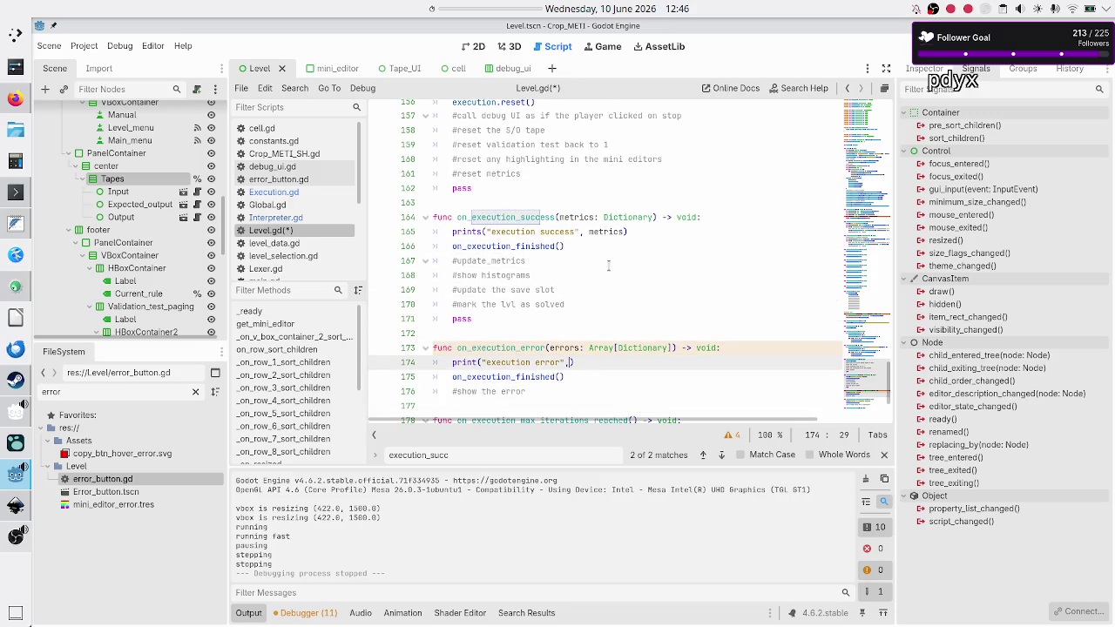
{"action": "key", "text": "Return"}
{"action": "key", "text": "Down"}
{"action": "key", "text": "Right"}
{"action": "key", "text": "Right"}
{"action": "key", "text": "Right"}
{"action": "type", "text": "s"}
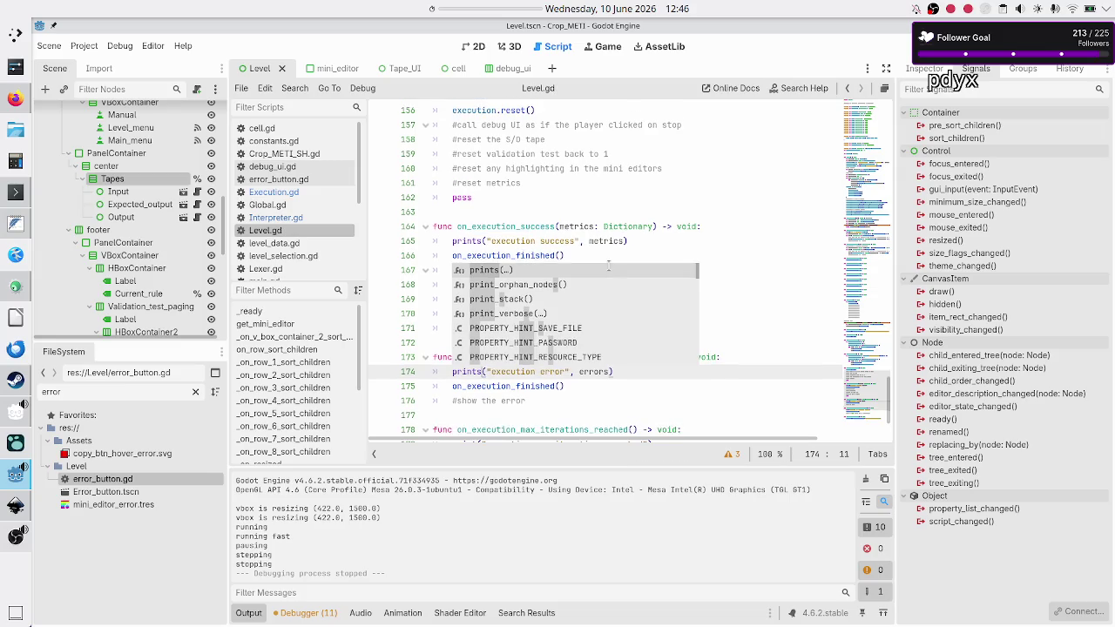
{"action": "key", "text": "Escape"}
{"action": "key", "text": "F6"}
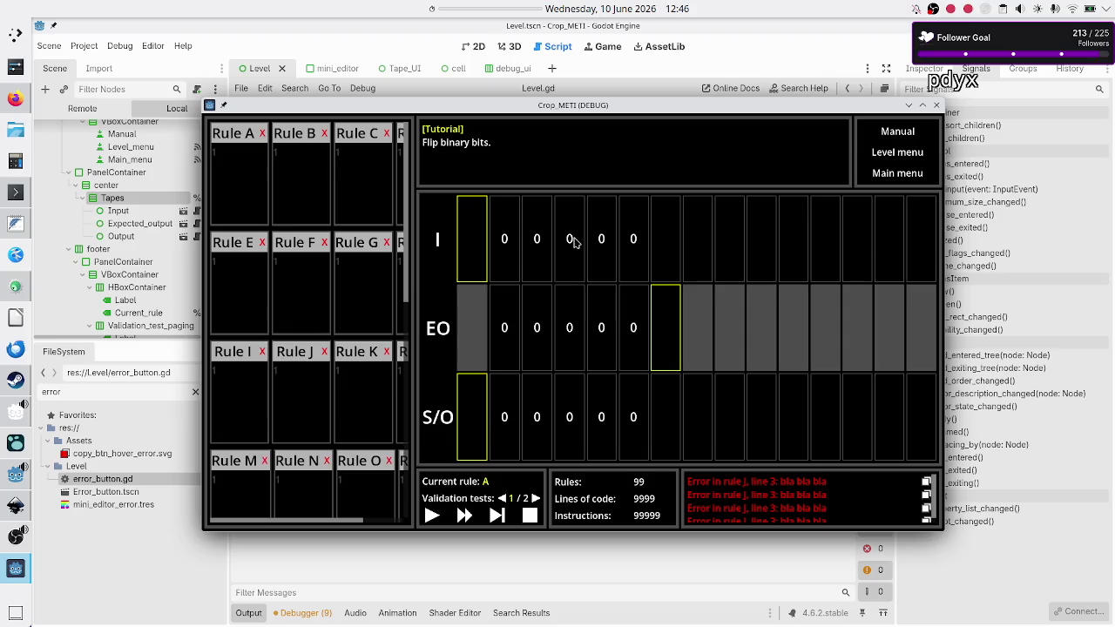
Play the level with Run Fast to log execution success { "test": true }, then close the game.
{"action": "left_click_drag", "start_coordinate": [635, 105], "coordinate": [718, 56]}
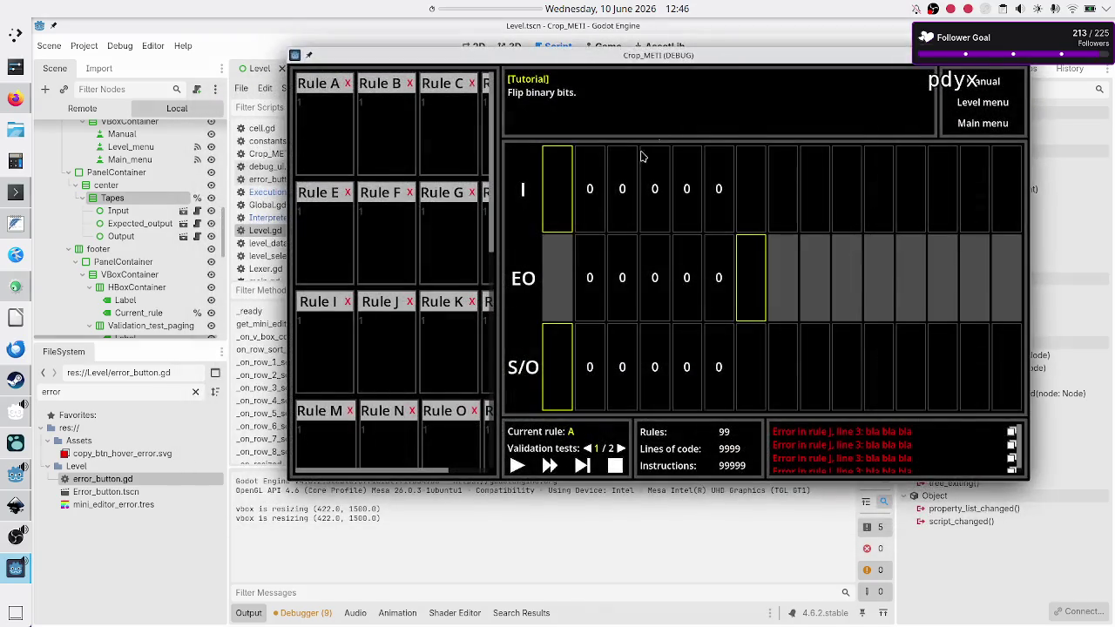
{"action": "left_click", "coordinate": [520, 466]}
{"action": "left_click", "coordinate": [549, 467]}
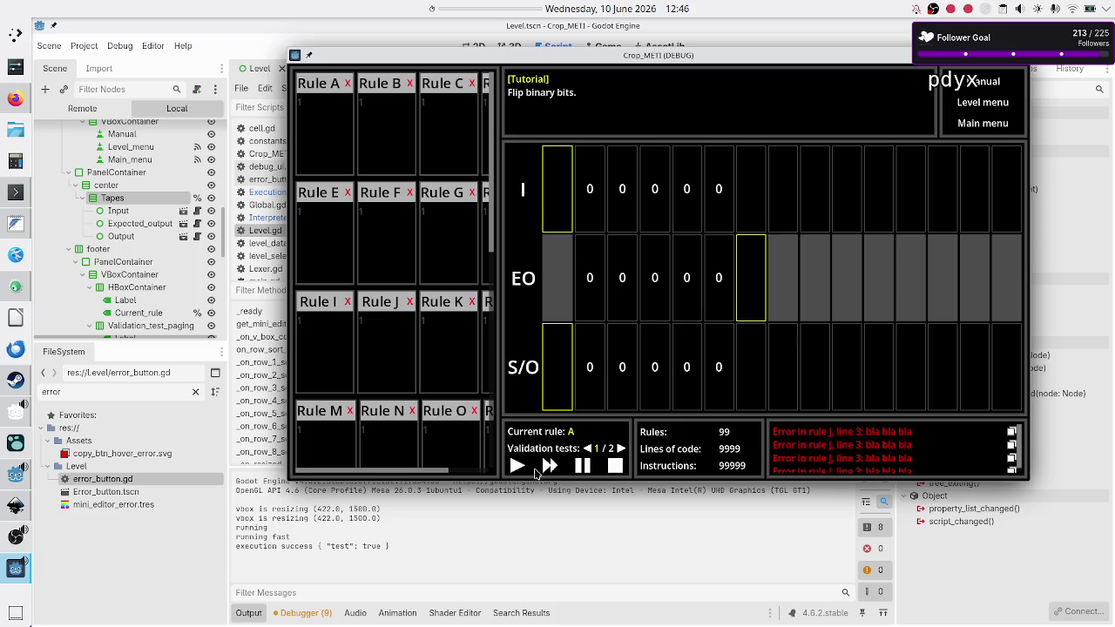
{"action": "key", "text": "alt+F4"}
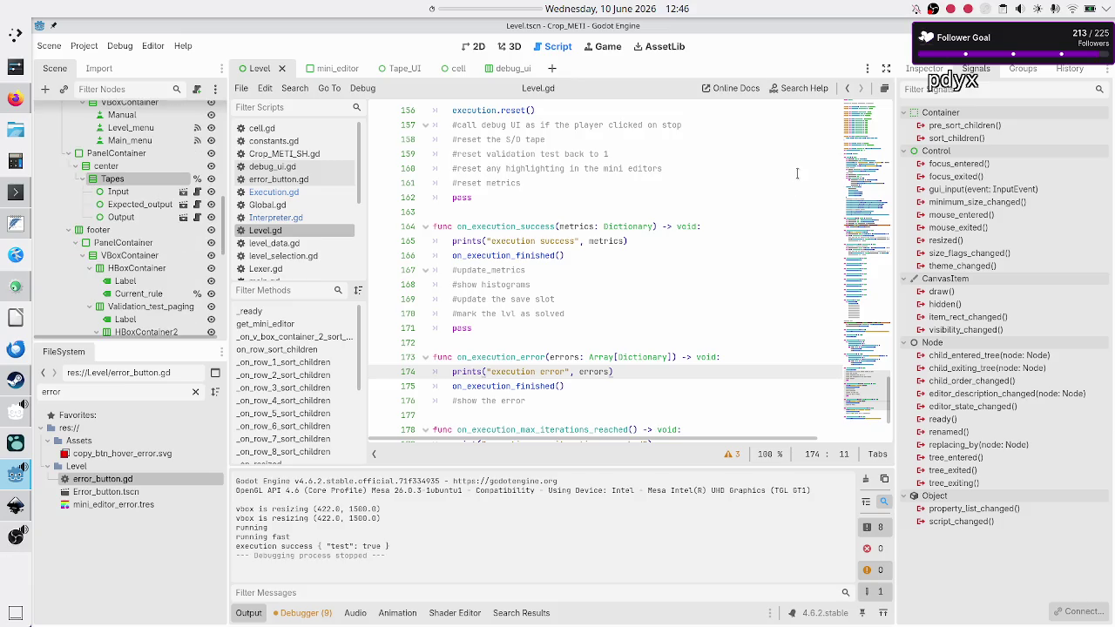
Return via Interpreter.gd to Execution.gd and browse its class name, variables and _init function.
{"action": "left_click", "coordinate": [469, 344]}
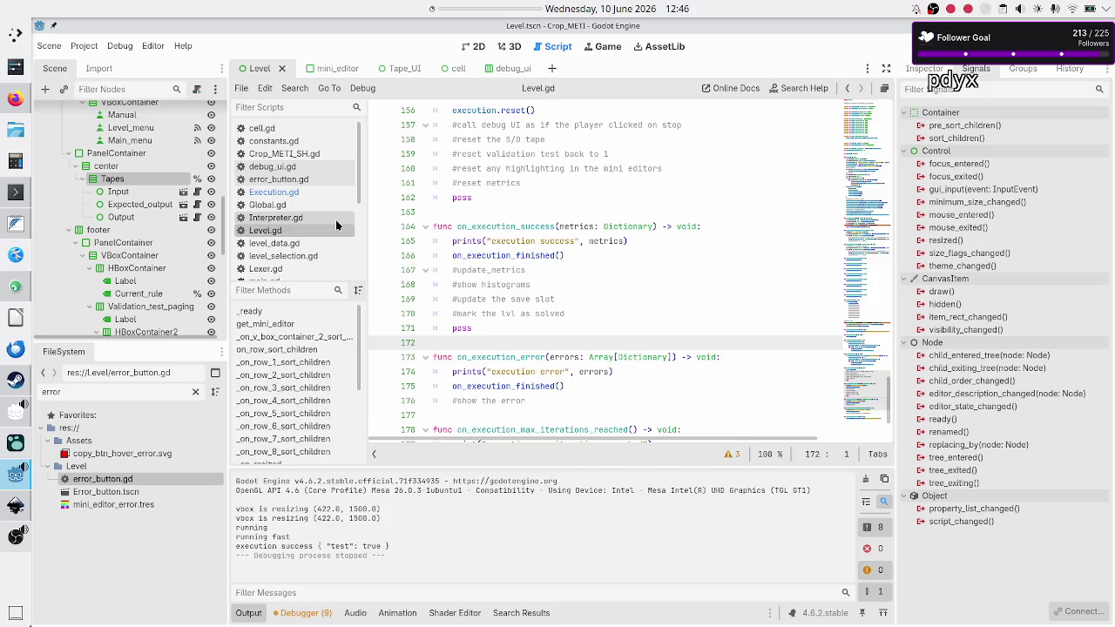
{"action": "left_click", "coordinate": [335, 219]}
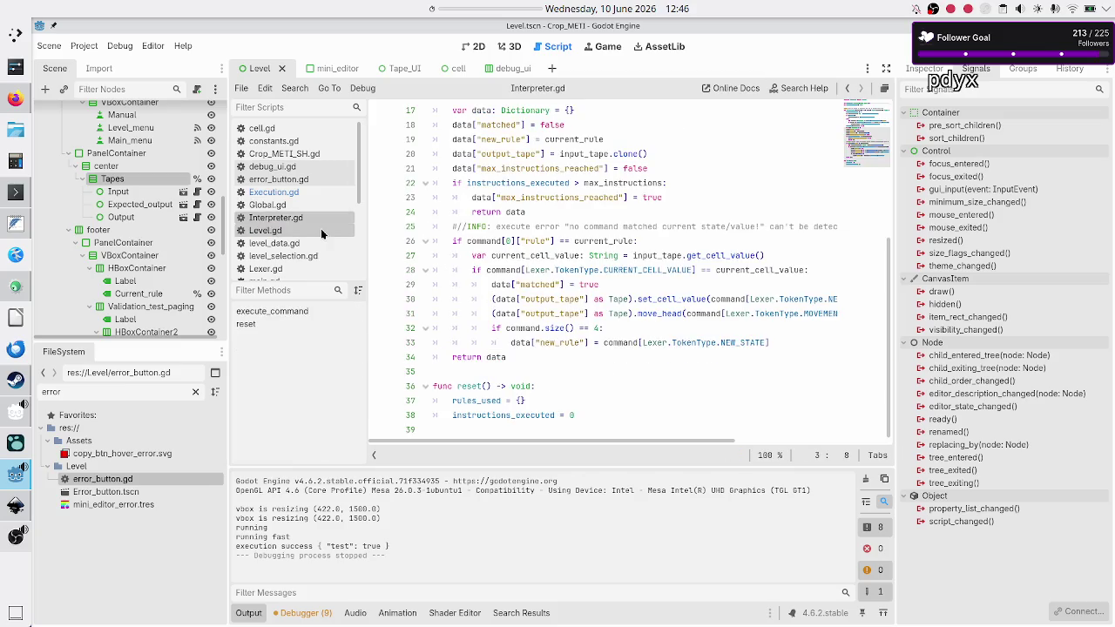
{"action": "left_click", "coordinate": [303, 193]}
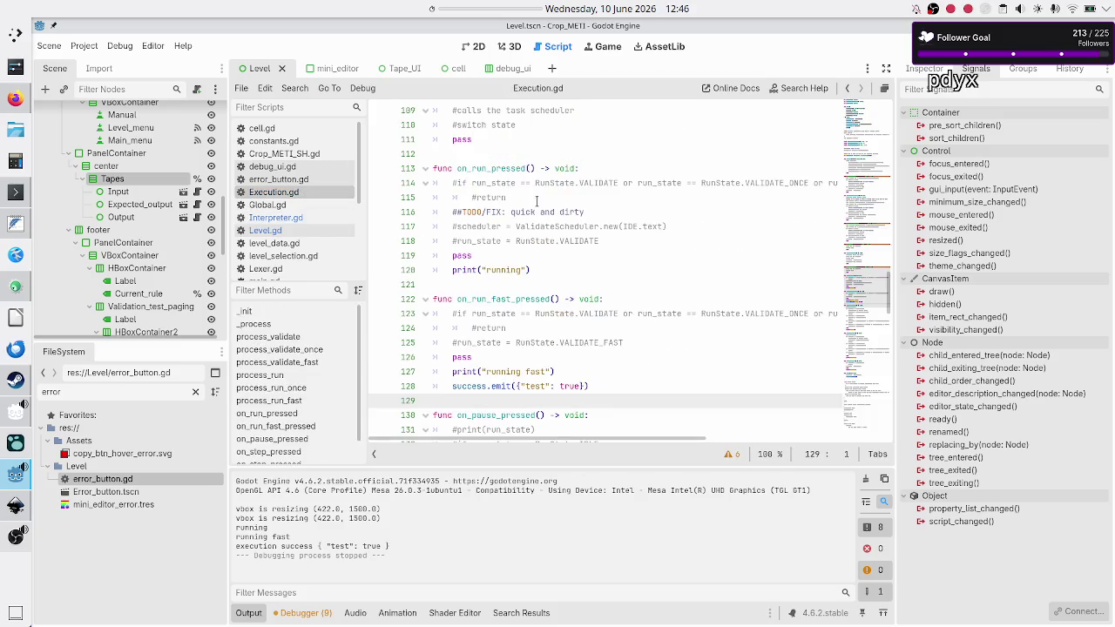
{"action": "left_click", "coordinate": [591, 167]}
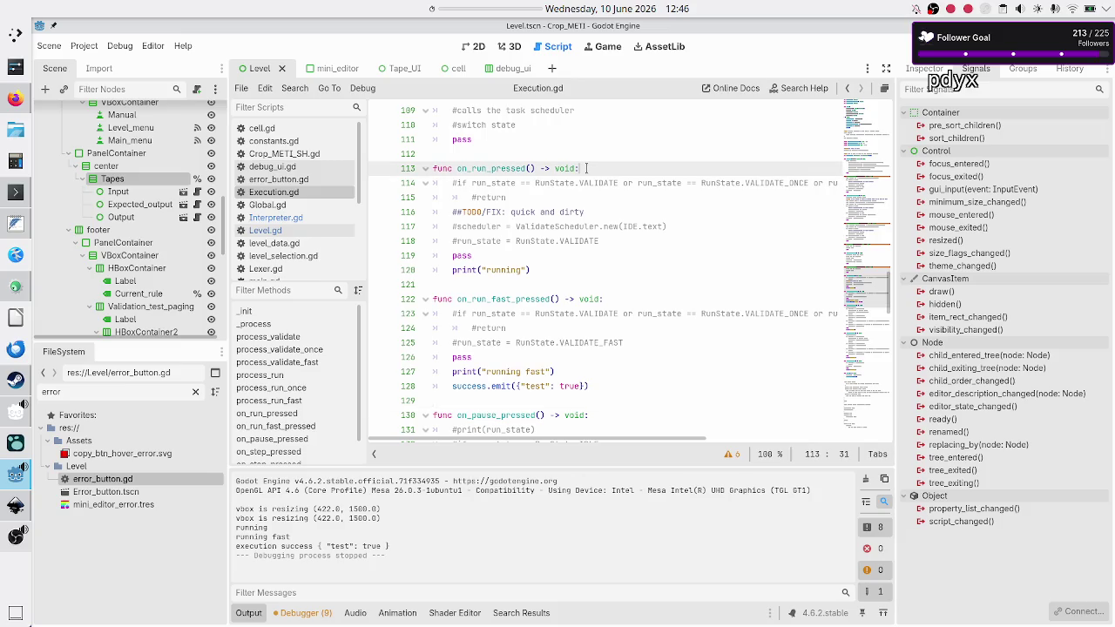
{"action": "scroll", "coordinate": [587, 168], "scroll_direction": "up", "scroll_amount": 20}
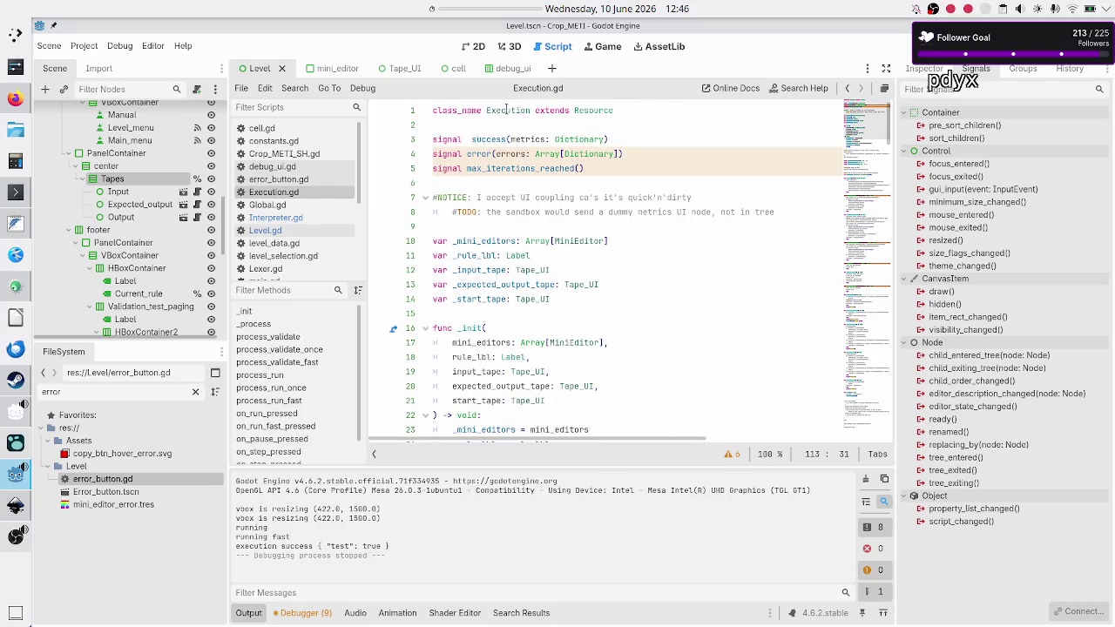
{"action": "double_click", "coordinate": [508, 110]}
{"action": "scroll", "coordinate": [525, 316], "scroll_direction": "down", "scroll_amount": 15}
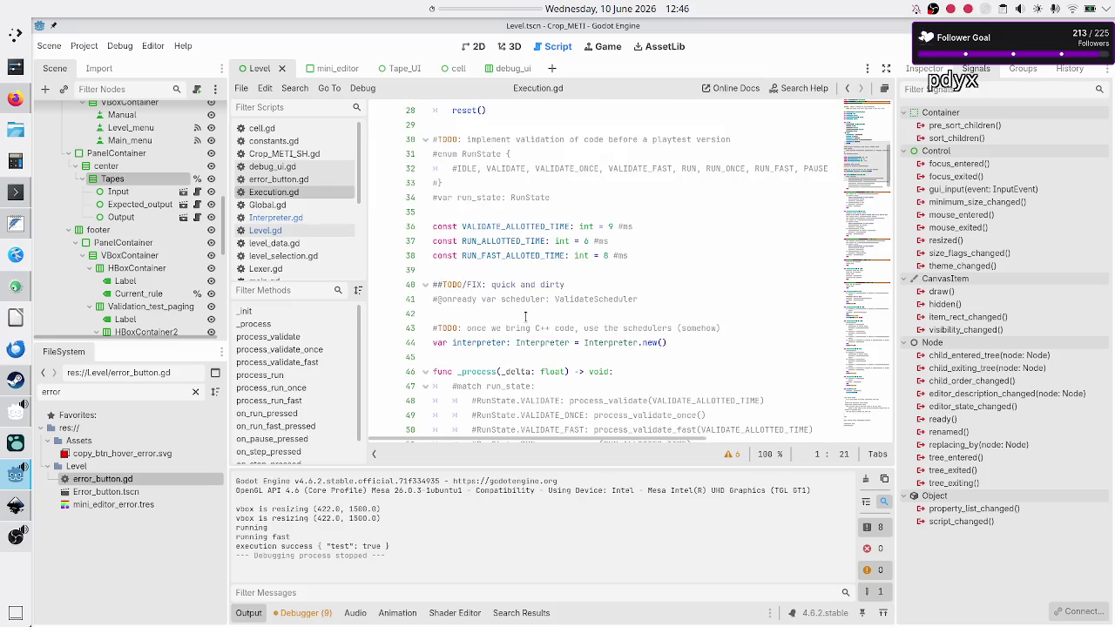
{"action": "scroll", "coordinate": [525, 316], "scroll_direction": "down", "scroll_amount": 8}
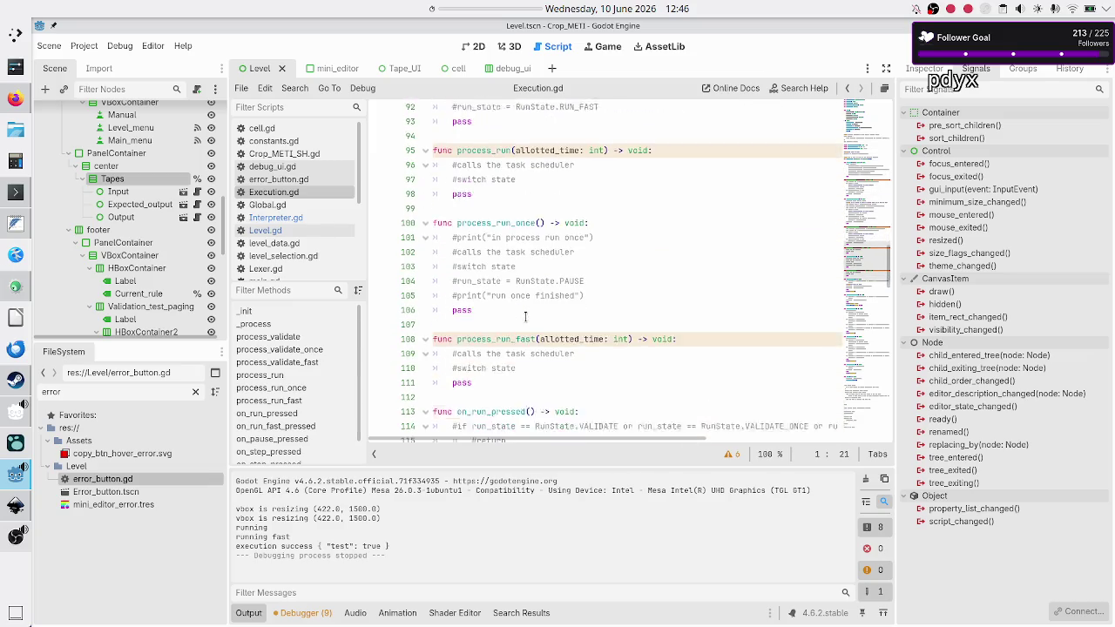
{"action": "scroll", "coordinate": [526, 317], "scroll_direction": "up", "scroll_amount": 9}
{"action": "scroll", "coordinate": [525, 317], "scroll_direction": "up", "scroll_amount": 15}
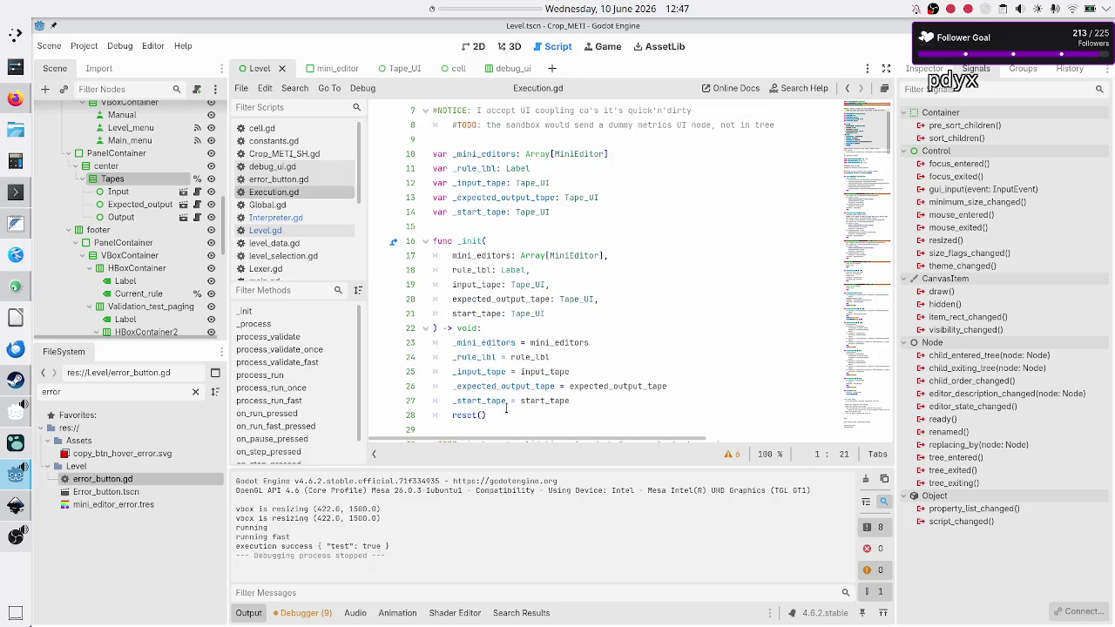
Highlight the _init body and its parameters in Execution.gd to review them.
{"action": "left_click_drag", "start_coordinate": [504, 415], "coordinate": [427, 346]}
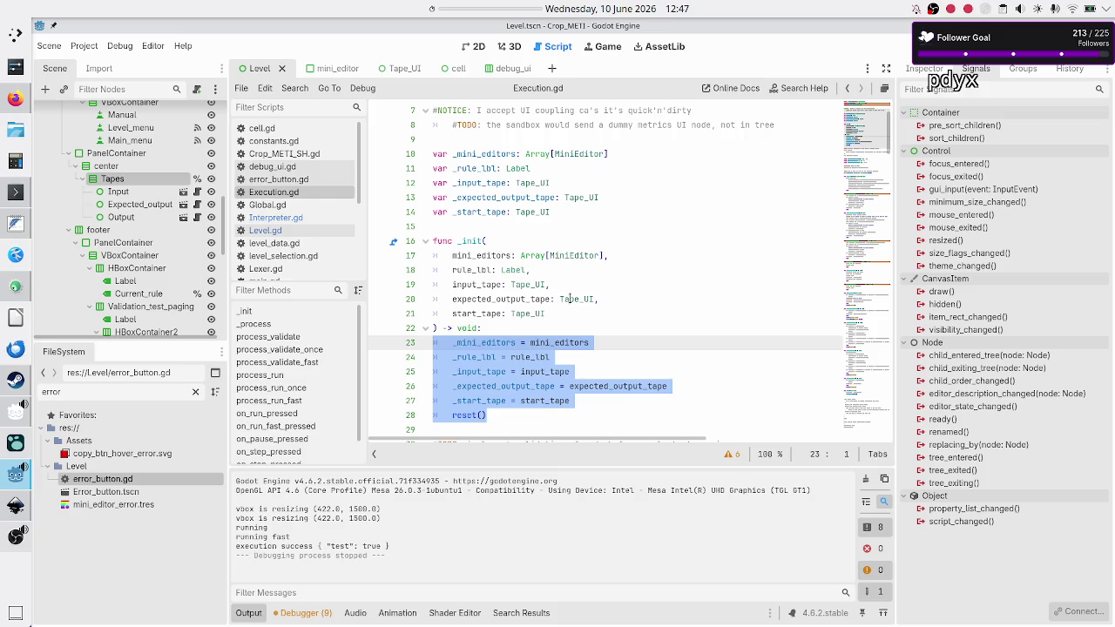
{"action": "mouse_move", "coordinate": [549, 313]}
{"action": "left_mouse_down"}
{"action": "mouse_move", "coordinate": [488, 301]}
{"action": "mouse_move", "coordinate": [425, 261]}
{"action": "left_mouse_up"}
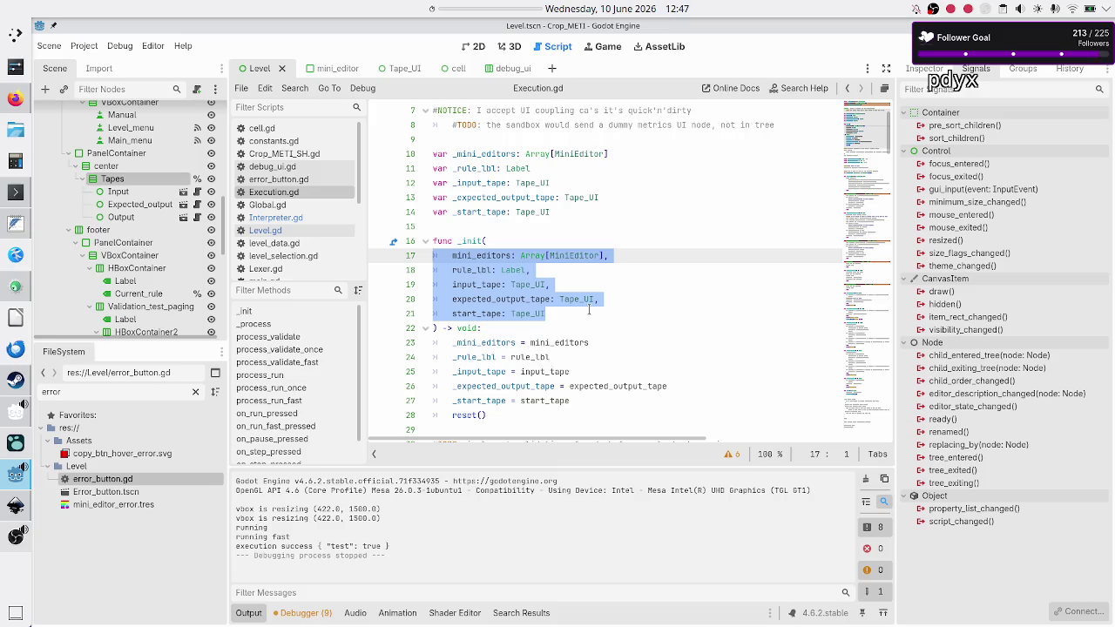
{"action": "left_click", "coordinate": [547, 313]}
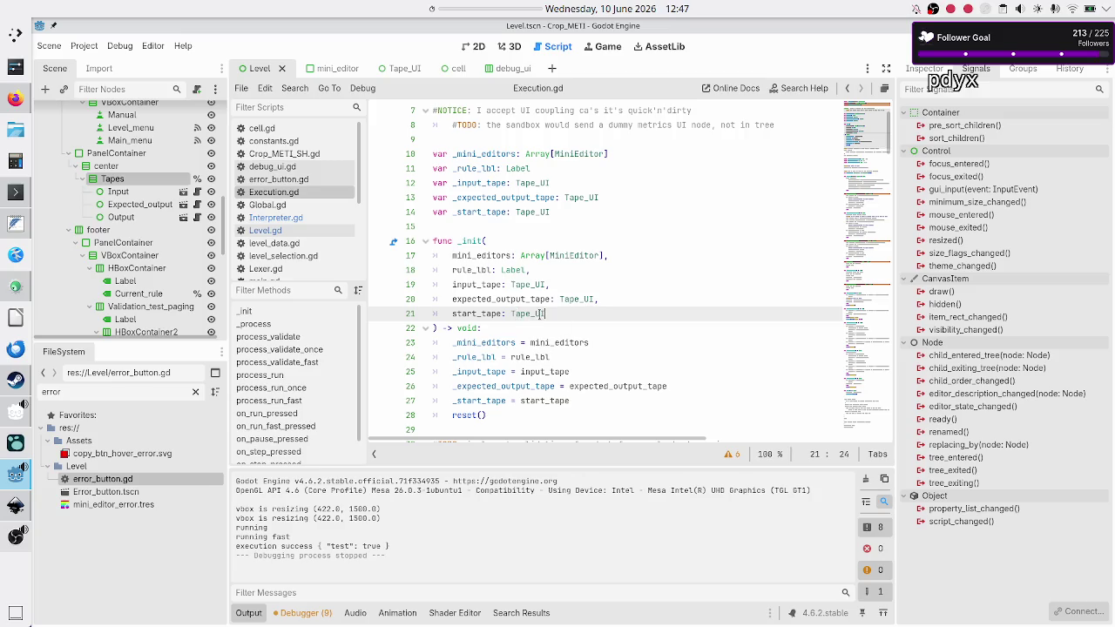
{"action": "left_click_drag", "start_coordinate": [552, 314], "coordinate": [400, 255]}
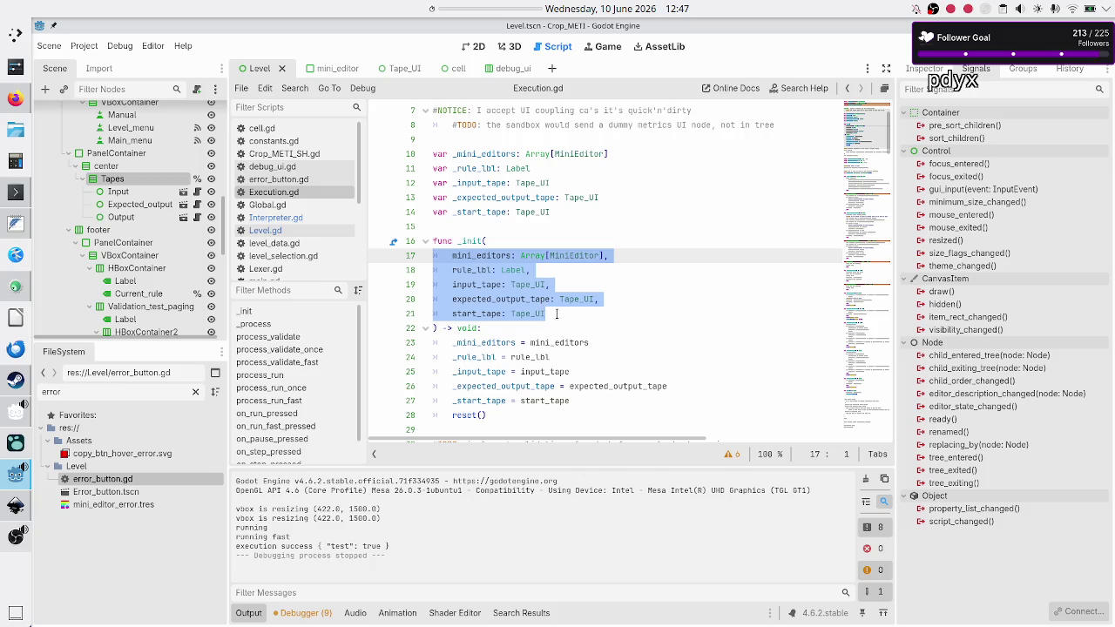
{"action": "left_click", "coordinate": [557, 313]}
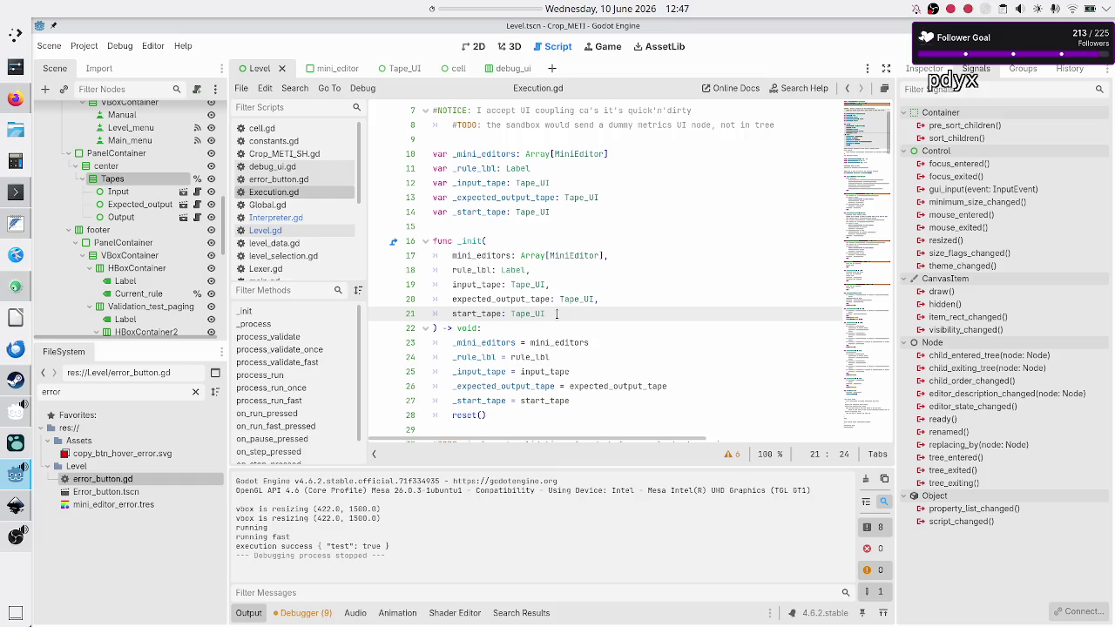
Scroll further down the script, then switch to Firefox showing the Discord stream schedule.
{"action": "scroll", "coordinate": [630, 285], "scroll_direction": "down", "scroll_amount": 10}
{"action": "scroll", "coordinate": [630, 285], "scroll_direction": "down", "scroll_amount": 15}
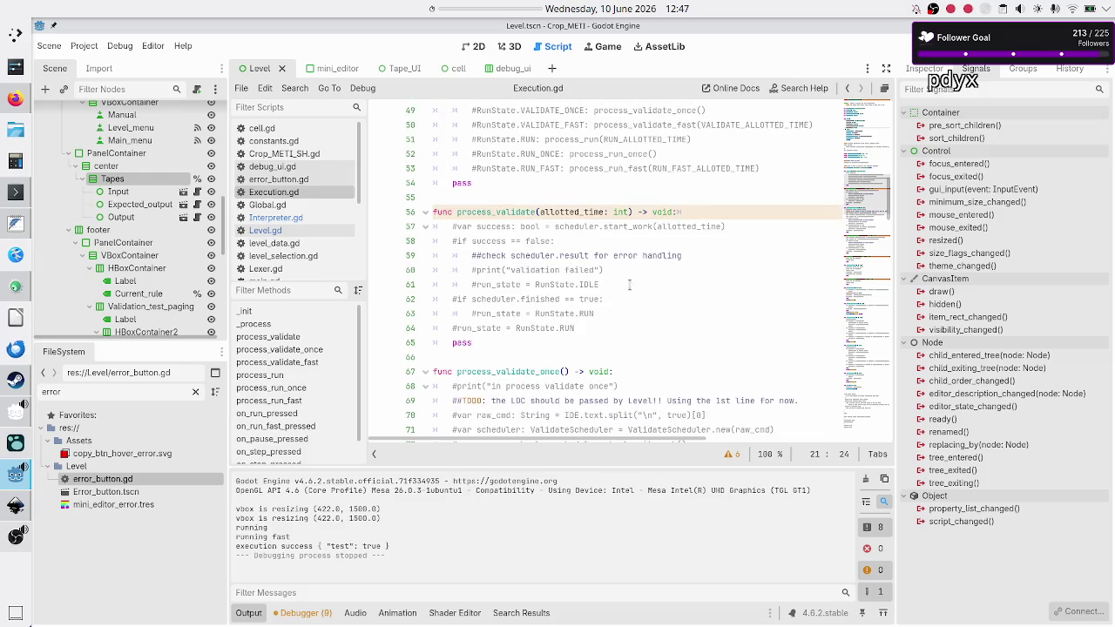
{"action": "scroll", "coordinate": [629, 282], "scroll_direction": "down", "scroll_amount": 2}
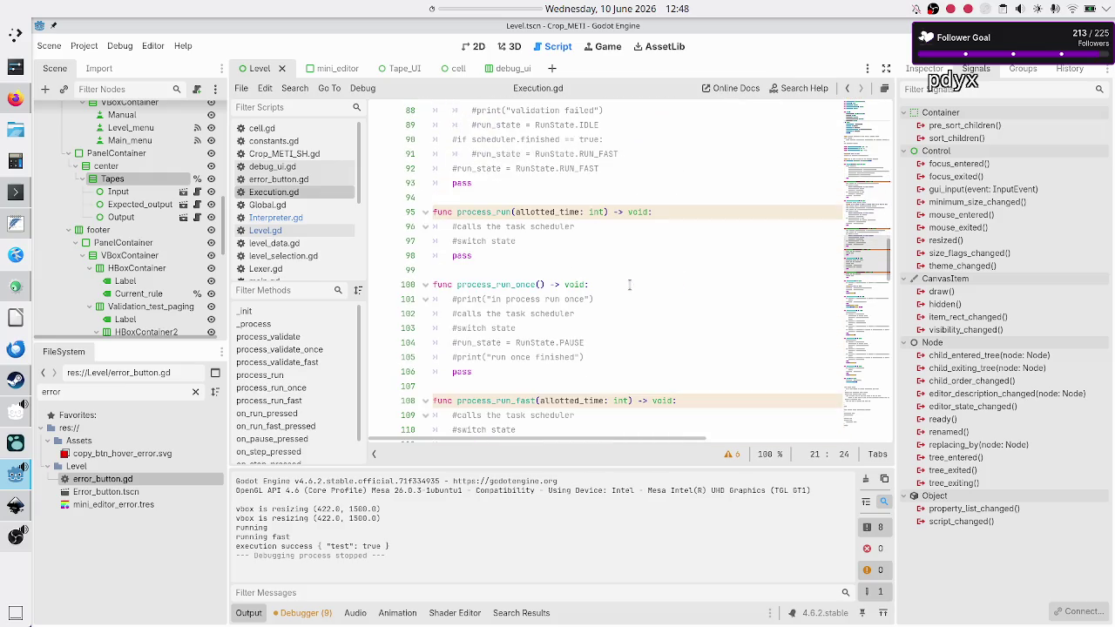
{"action": "left_click", "coordinate": [14, 103]}
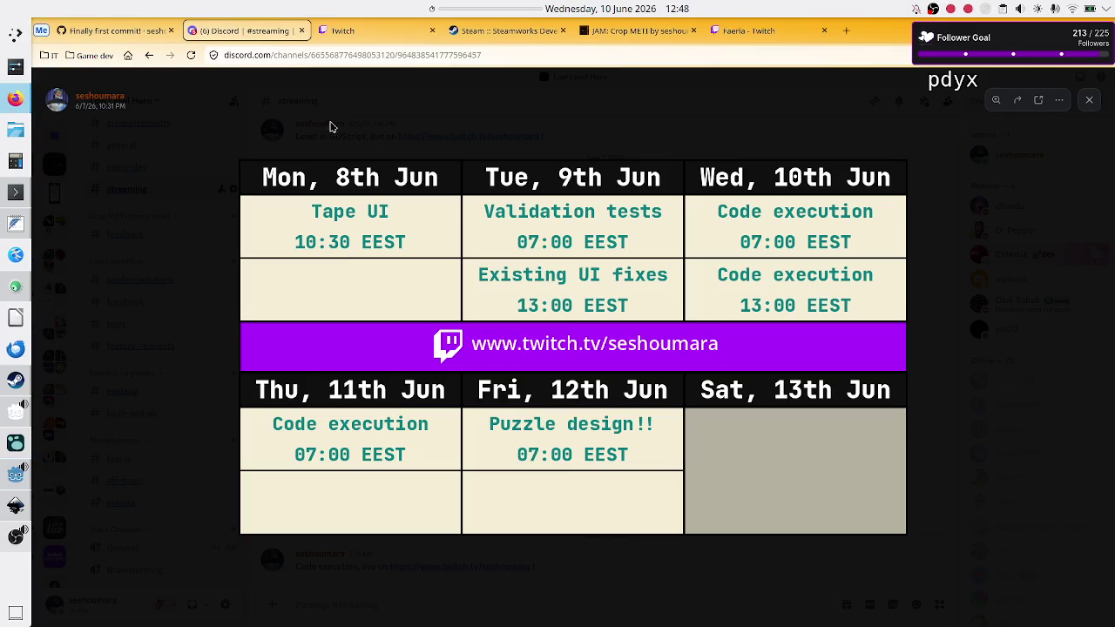